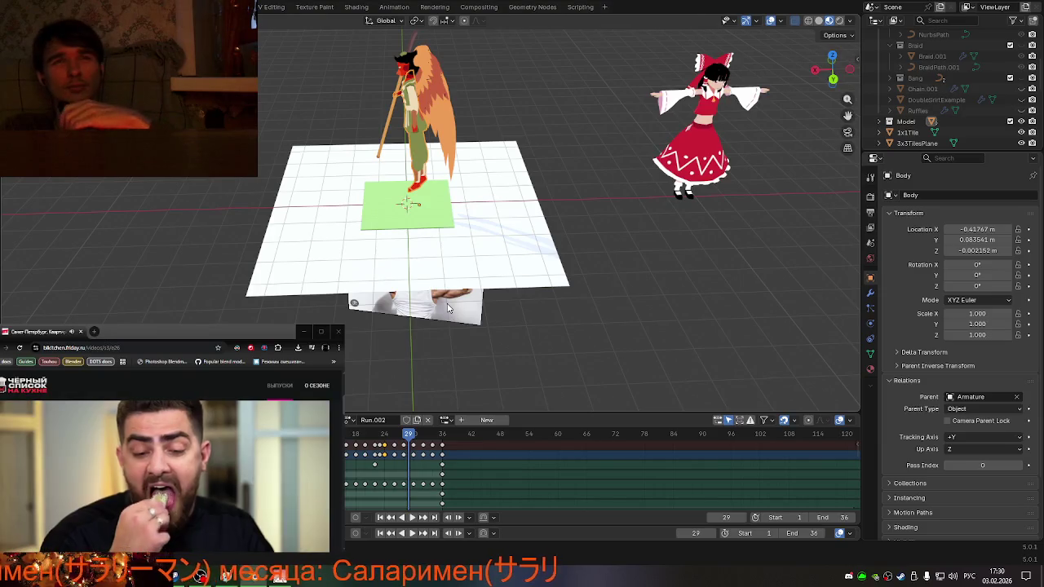
- In front view, rotate the reference image to X 90° and Y 0°, then enlarge it
{"action": "left_click", "coordinate": [835, 78]}
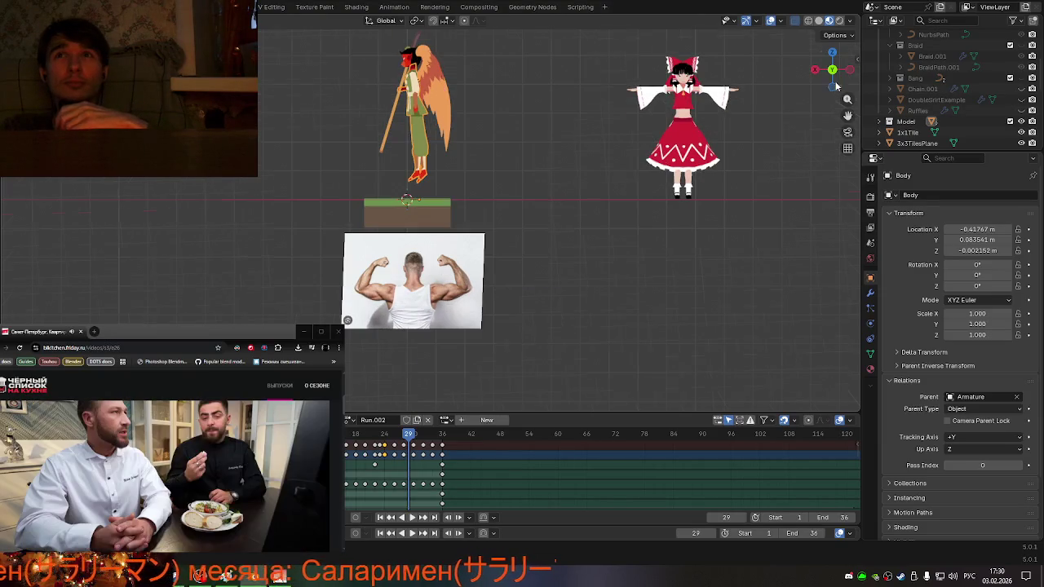
{"action": "left_click", "coordinate": [397, 292]}
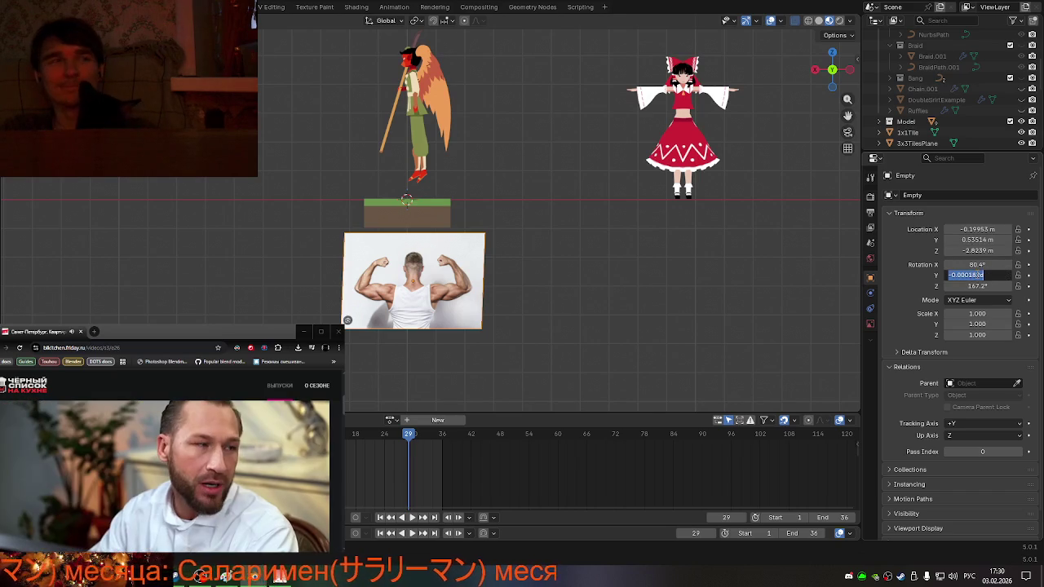
{"action": "type", "text": "0"}
{"action": "key", "text": "Return"}
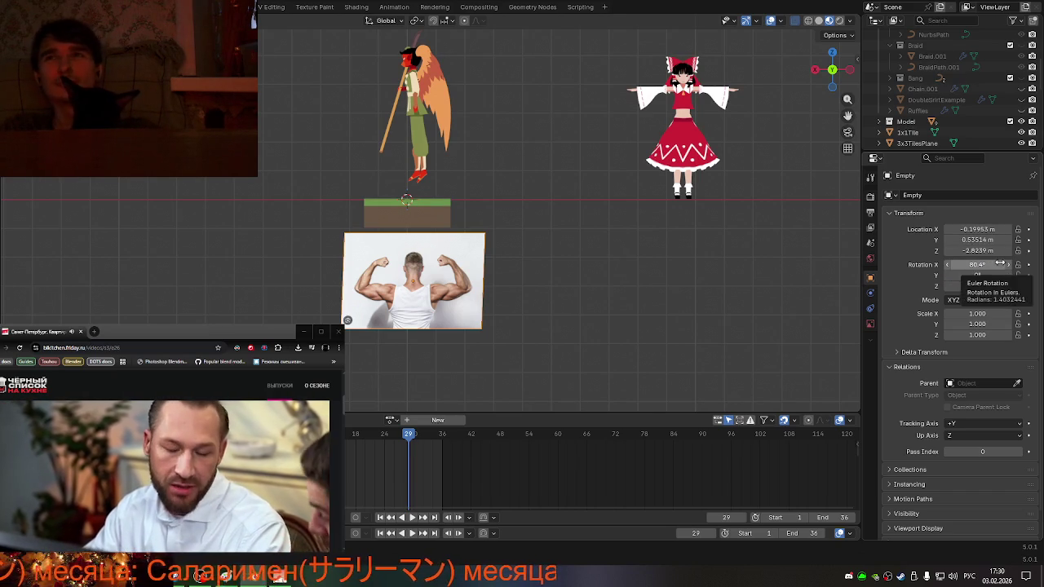
{"action": "type", "text": "90"}
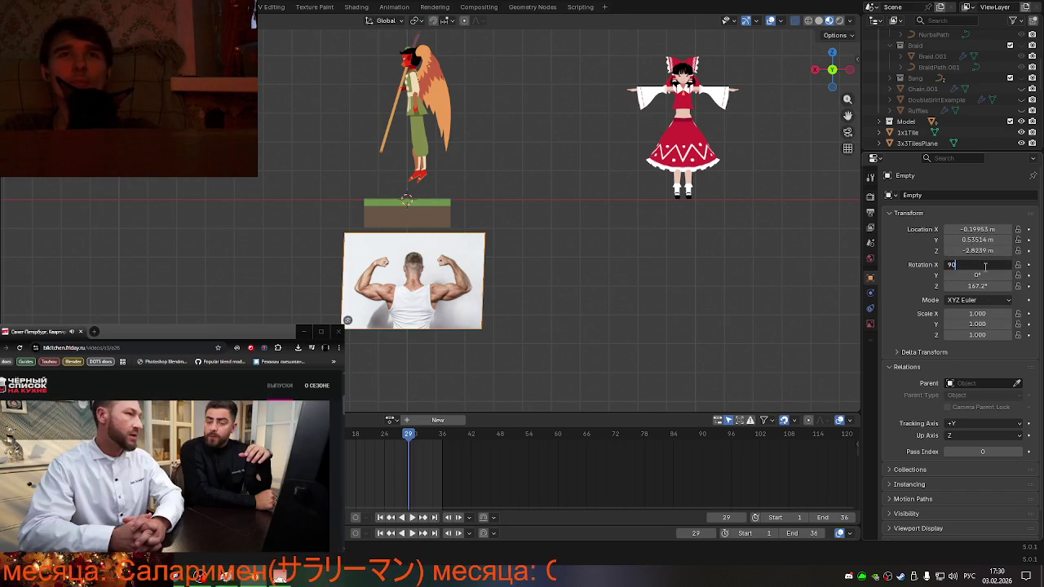
{"action": "key", "text": "Return"}
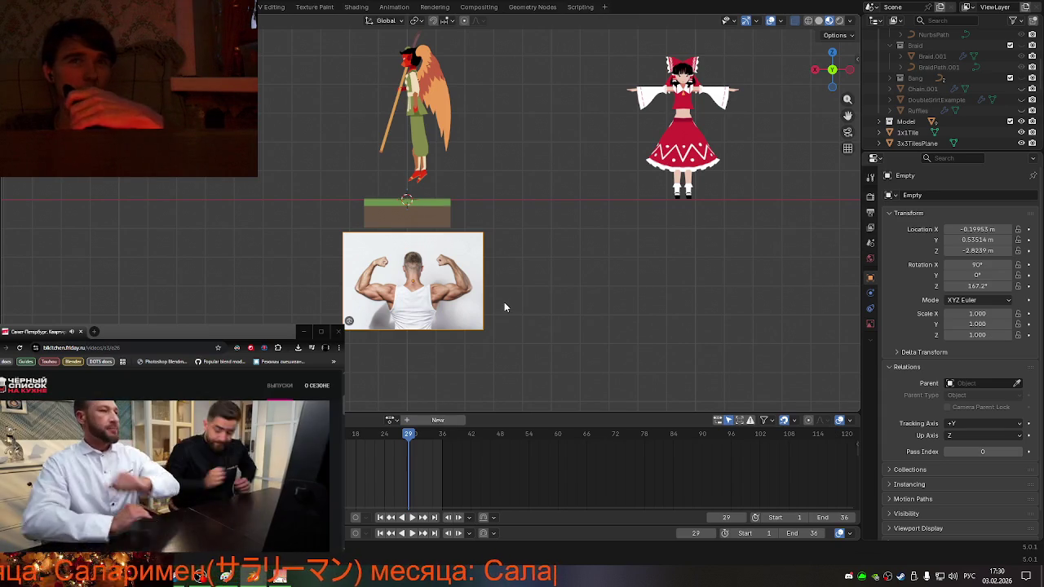
{"action": "left_click_drag", "start_coordinate": [345, 234], "coordinate": [229, 153]}
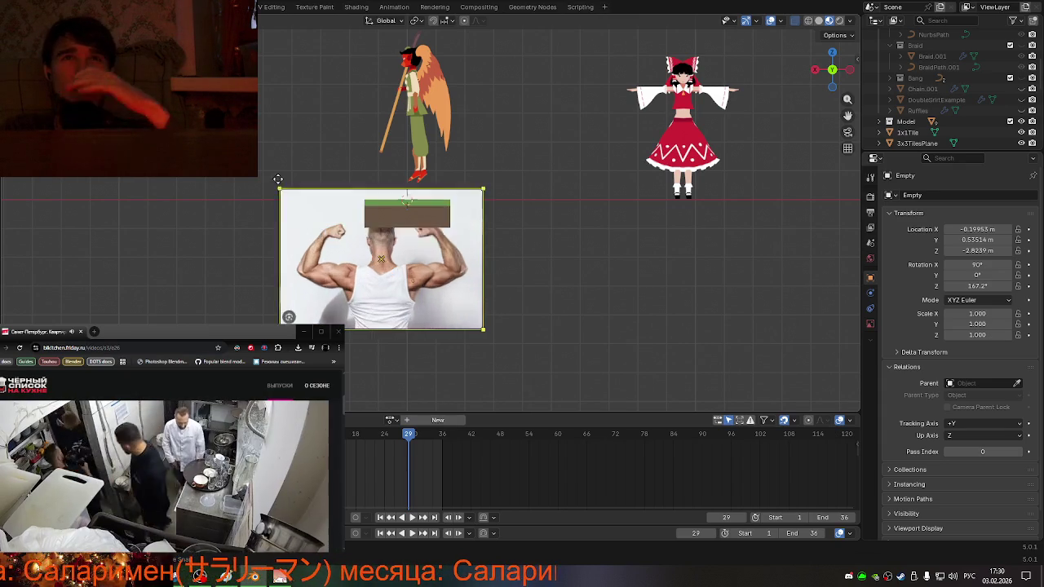
- Slide the reference image left along X, rotate it 180° on Z, and drop in a second image
{"action": "scroll", "coordinate": [323, 250], "scroll_direction": "down", "scroll_amount": 1}
{"action": "scroll", "coordinate": [436, 277], "scroll_direction": "down", "scroll_amount": 1}
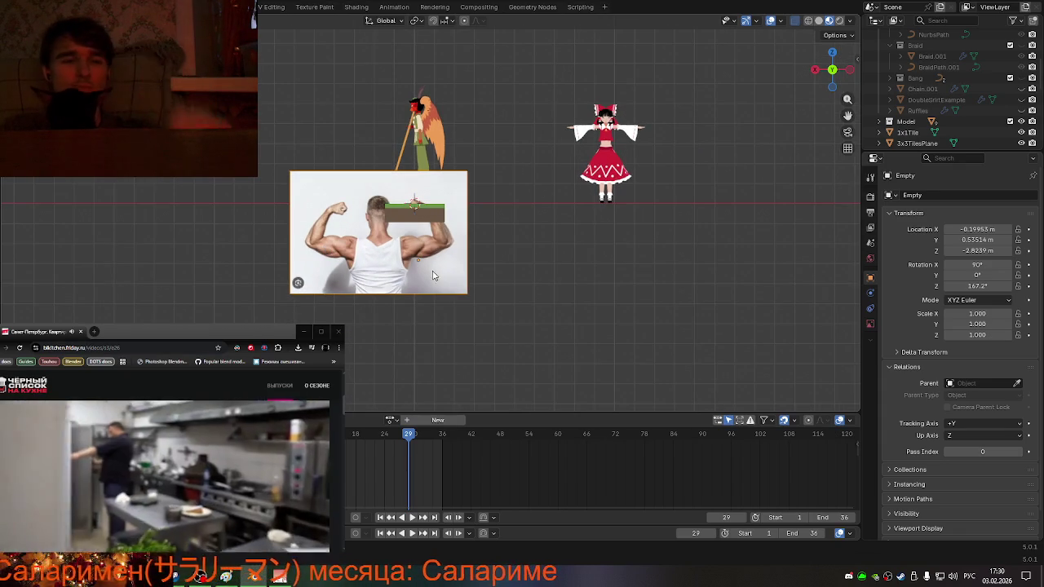
{"action": "key", "text": "g"}
{"action": "key", "text": "x"}
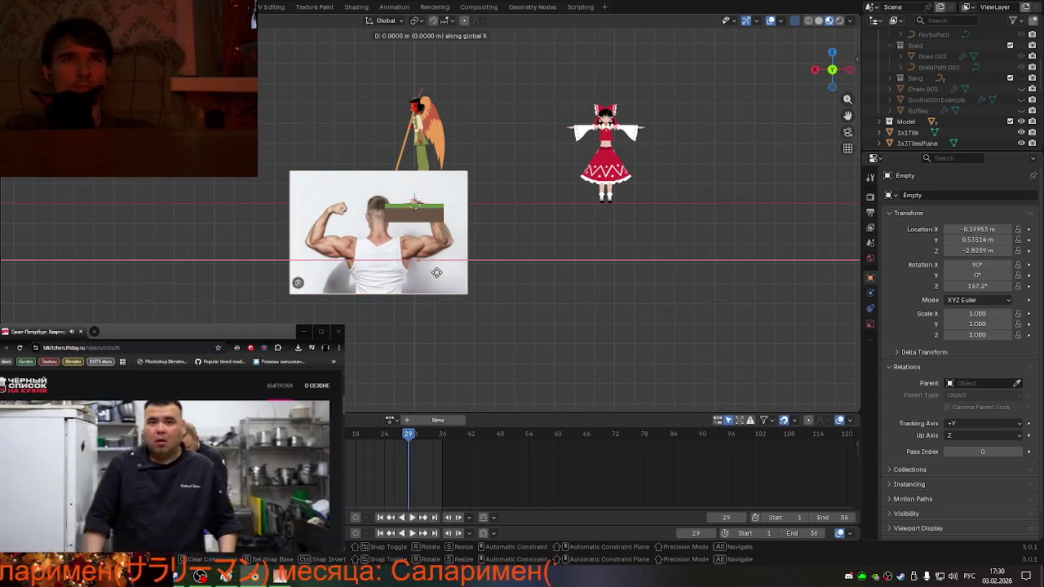
{"action": "left_click", "coordinate": [181, 255]}
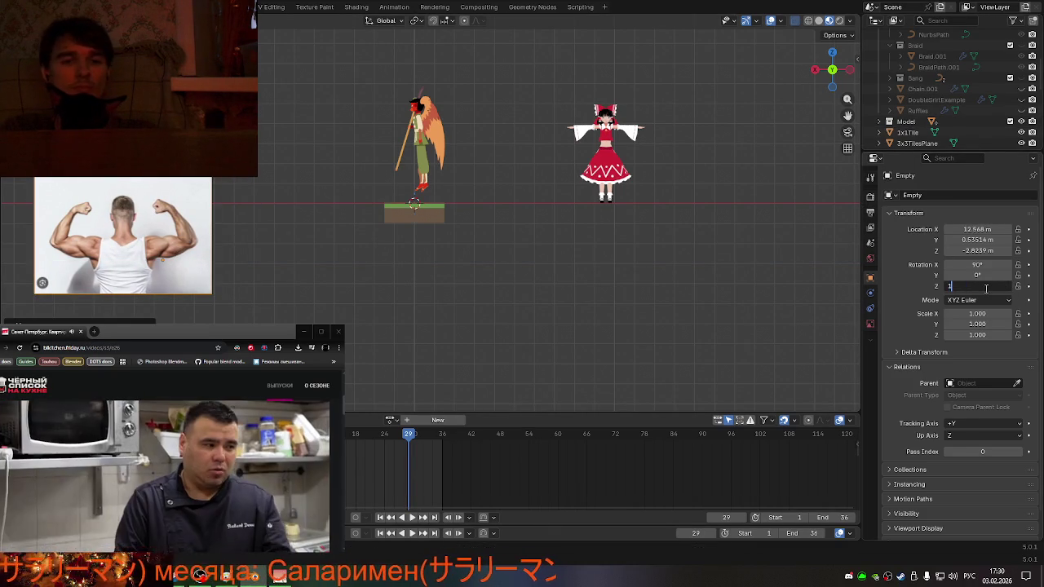
{"action": "left_click", "coordinate": [977, 286]}
{"action": "type", "text": "80"}
{"action": "key", "text": "Return"}
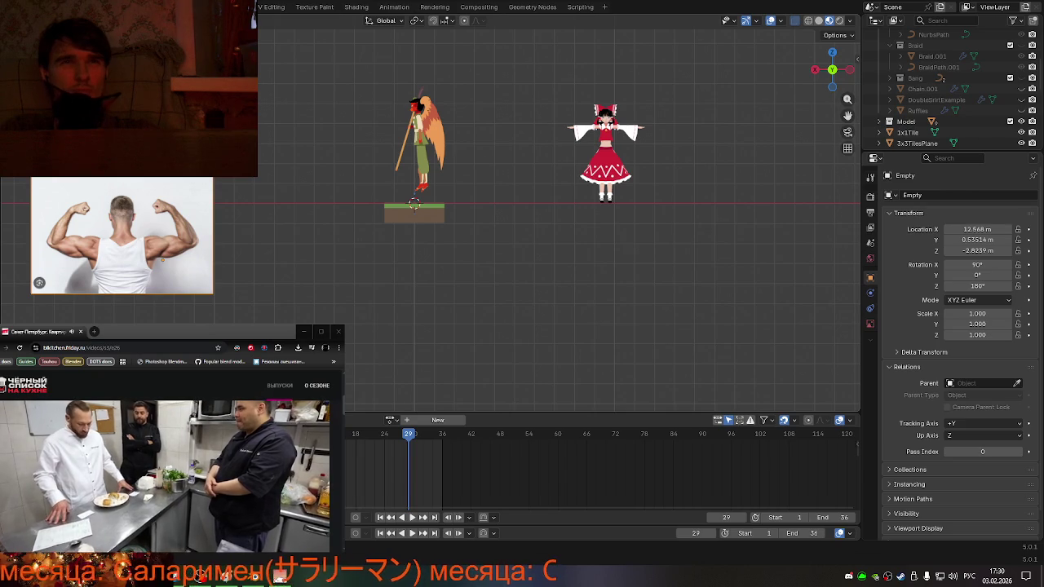
{"action": "left_click_drag", "start_coordinate": [122, 236], "coordinate": [162, 259]}
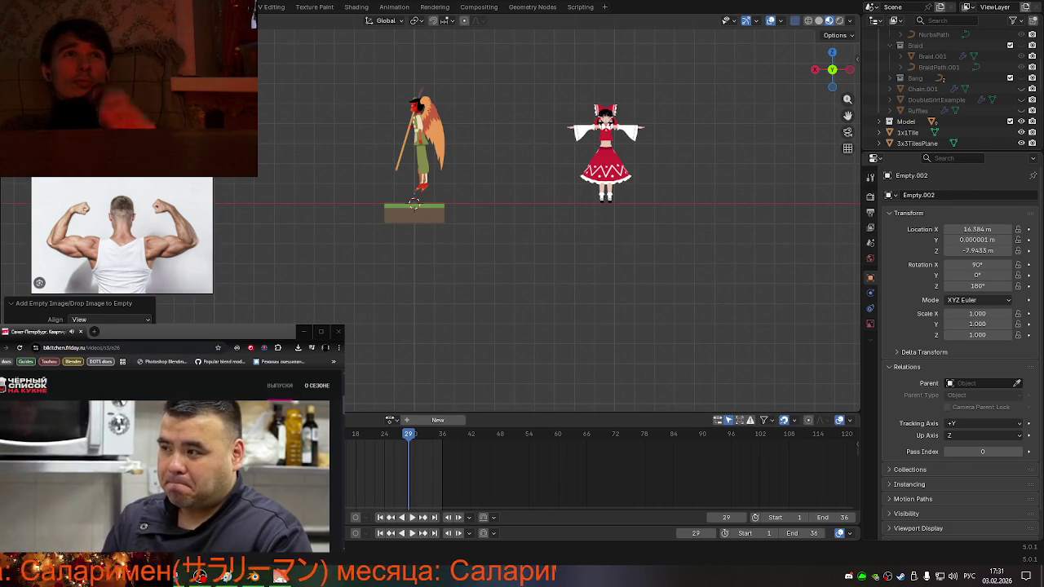
- Move the first reference image along X to the far left
{"action": "scroll", "coordinate": [347, 284], "scroll_direction": "down", "scroll_amount": 4}
{"action": "scroll", "coordinate": [347, 283], "scroll_direction": "up", "scroll_amount": 2}
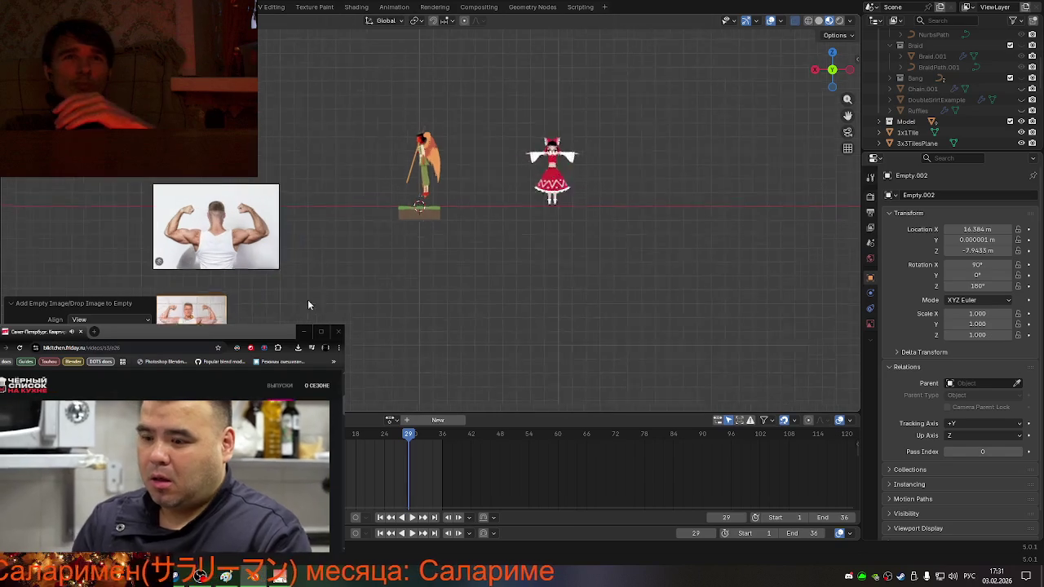
{"action": "scroll", "coordinate": [316, 303], "scroll_direction": "up", "scroll_amount": 1}
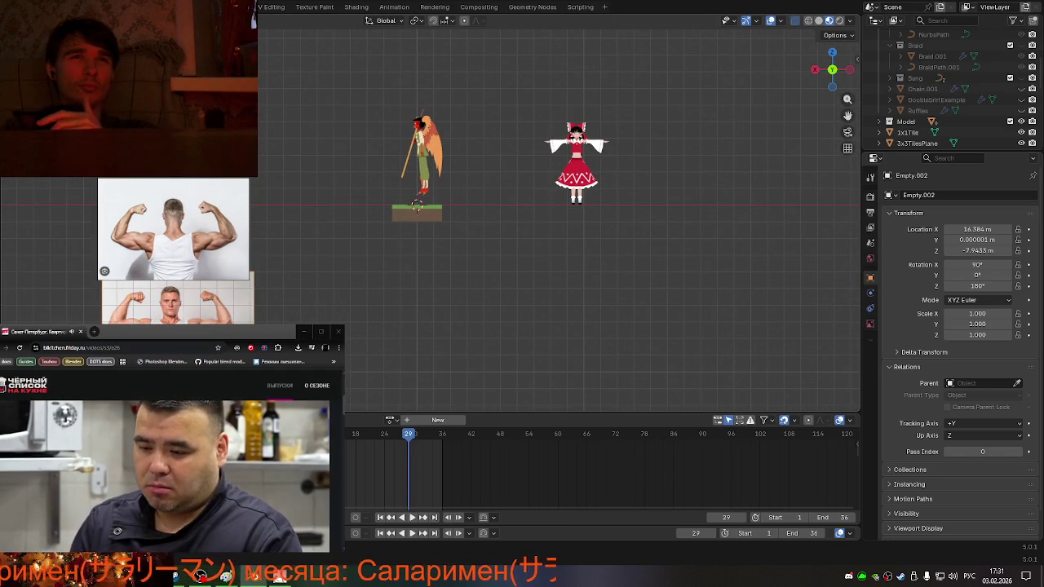
{"action": "left_click", "coordinate": [211, 242]}
{"action": "key", "text": "g"}
{"action": "key", "text": "z"}
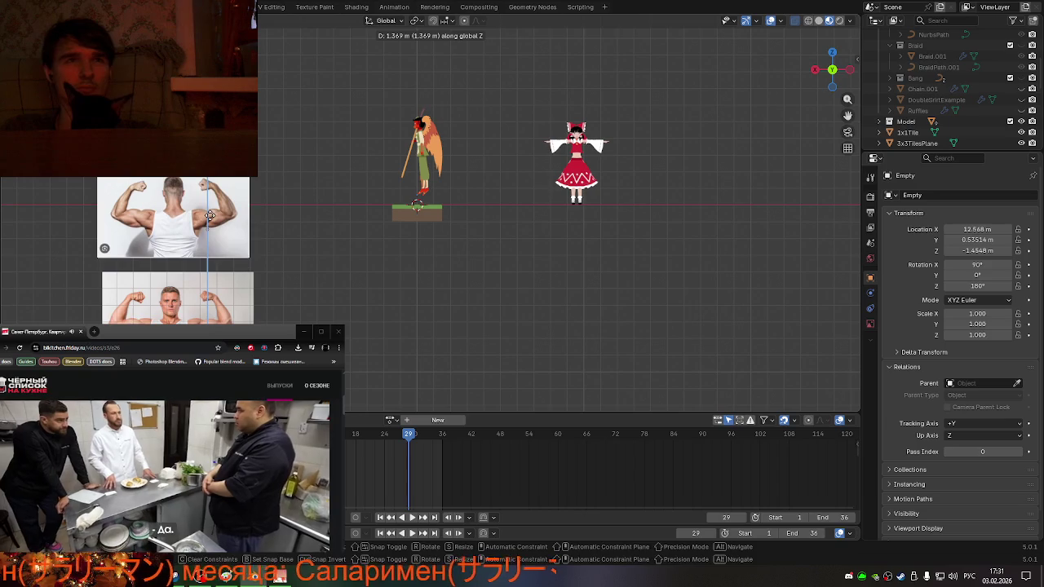
{"action": "key", "text": "x"}
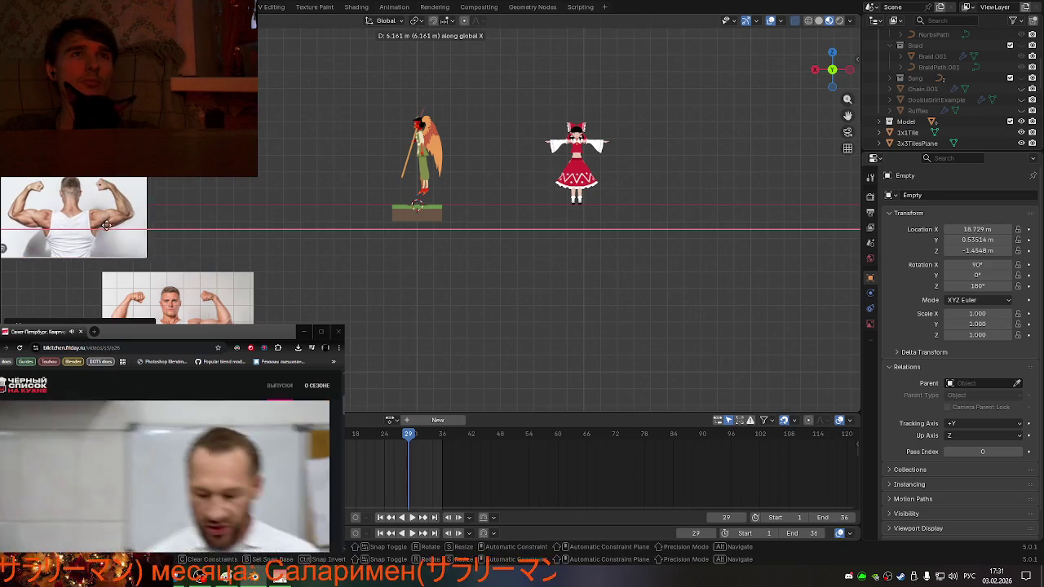
{"action": "left_click", "coordinate": [106, 224]}
- Move the second reference image along X to sit below the first at far left
{"action": "left_click", "coordinate": [95, 267]}
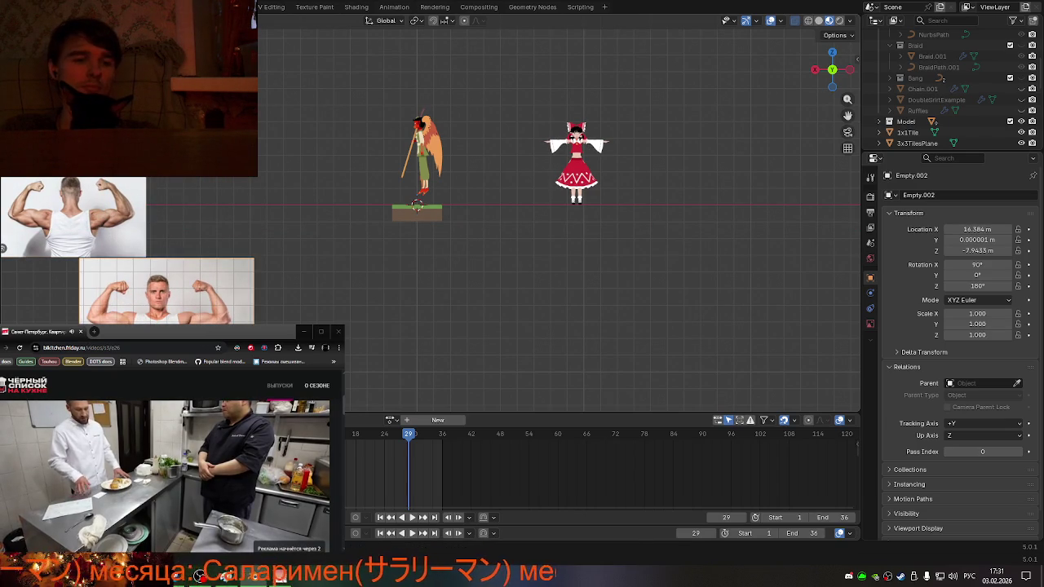
{"action": "key", "text": "g"}
{"action": "key", "text": "x"}
{"action": "key", "text": "Return"}
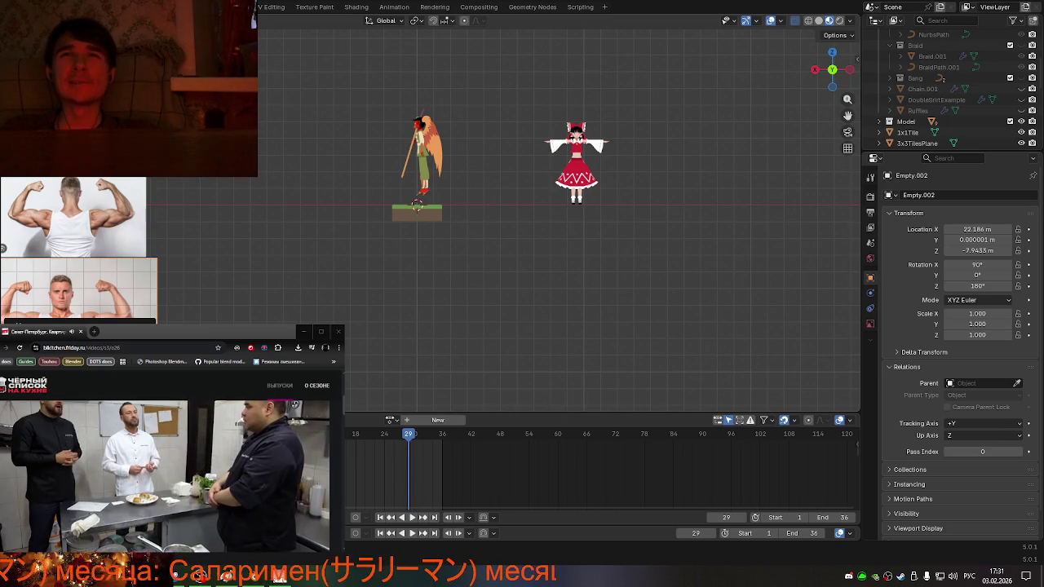
- Add the bowser-1.jpg reference image and enable Show In Perspective
{"action": "mouse_move", "coordinate": [163, 245]}
{"action": "left_mouse_down"}
{"action": "mouse_move", "coordinate": [249, 193]}
{"action": "mouse_move", "coordinate": [545, 99]}
{"action": "left_mouse_up"}
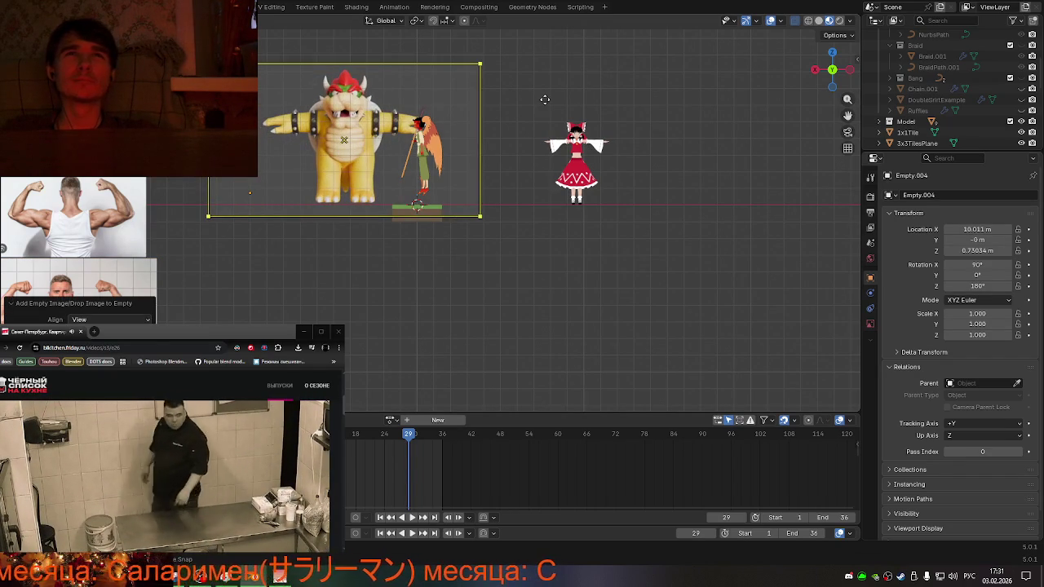
{"action": "mouse_move", "coordinate": [439, 237]}
{"action": "middle_mouse_down"}
{"action": "mouse_move", "coordinate": [435, 265]}
{"action": "mouse_move", "coordinate": [512, 202]}
{"action": "middle_mouse_up"}
{"action": "left_click", "coordinate": [835, 71]}
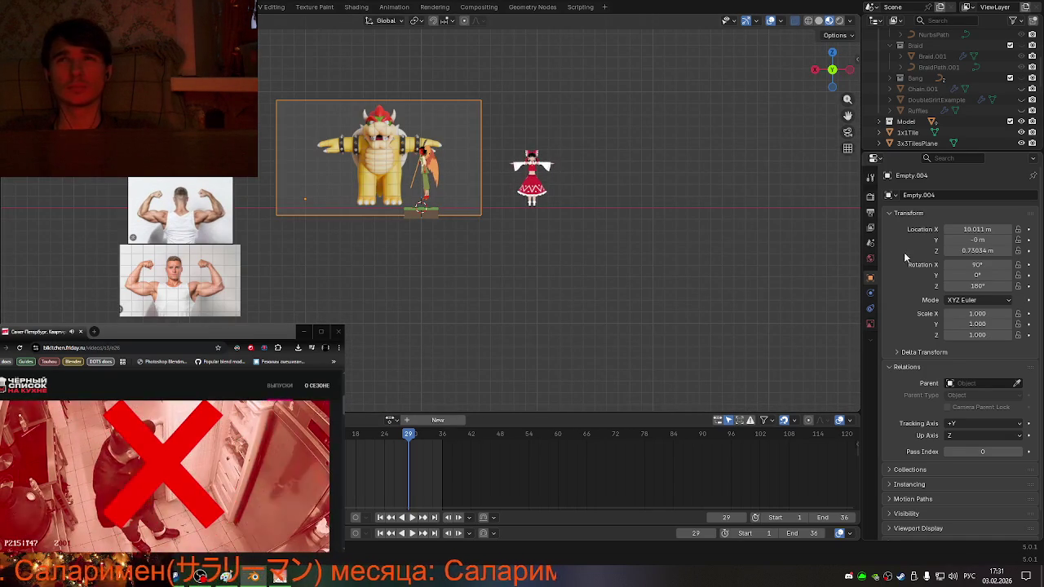
{"action": "left_click", "coordinate": [871, 324]}
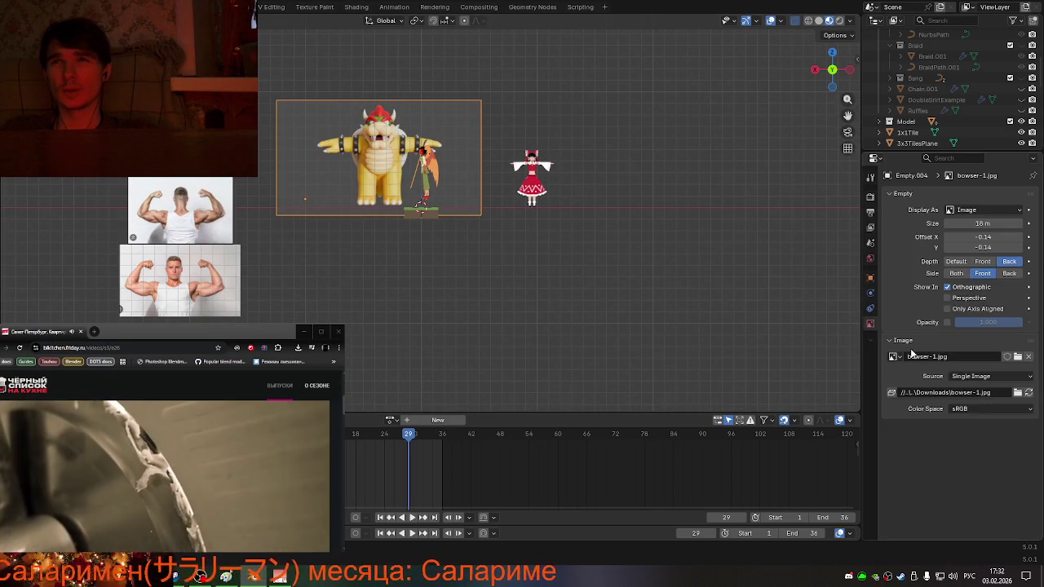
{"action": "left_click", "coordinate": [947, 298]}
{"action": "mouse_move", "coordinate": [548, 312]}
{"action": "middle_mouse_down"}
{"action": "mouse_move", "coordinate": [546, 344]}
{"action": "mouse_move", "coordinate": [573, 344]}
{"action": "mouse_move", "coordinate": [550, 335]}
{"action": "middle_mouse_up"}
- Move the Bowser image along X behind the winged character, viewed from the front
{"action": "key", "text": "g"}
{"action": "key", "text": "x"}
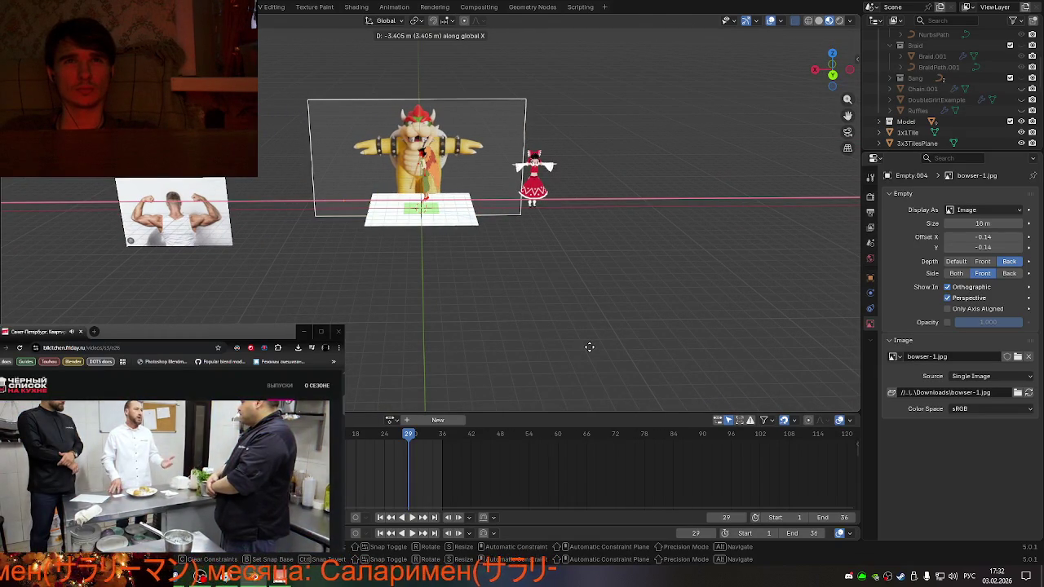
{"action": "left_click", "coordinate": [589, 347]}
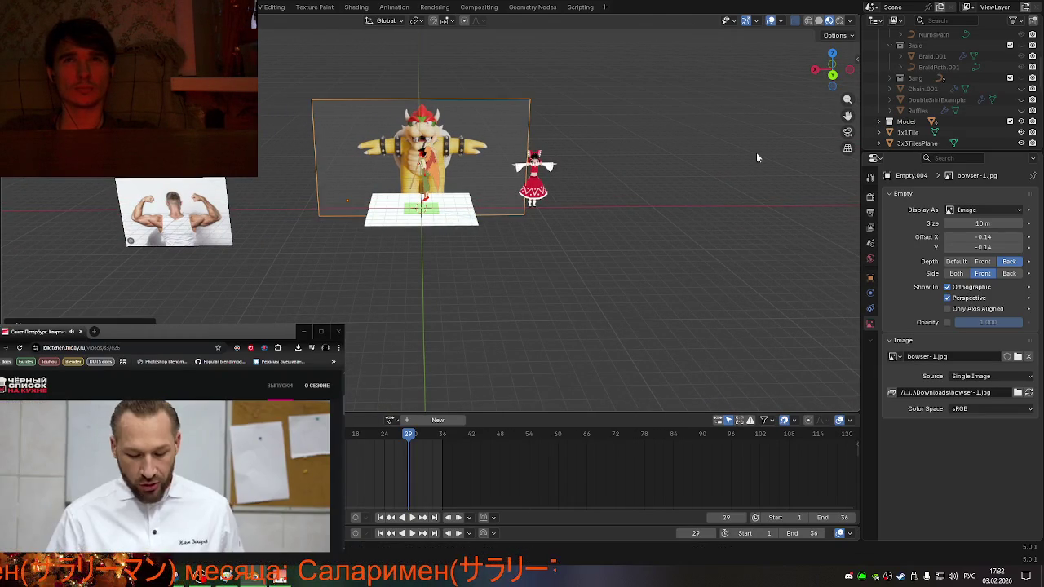
{"action": "left_click", "coordinate": [835, 86]}
{"action": "scroll", "coordinate": [601, 276], "scroll_direction": "up", "scroll_amount": 2}
{"action": "scroll", "coordinate": [542, 316], "scroll_direction": "up", "scroll_amount": 3}
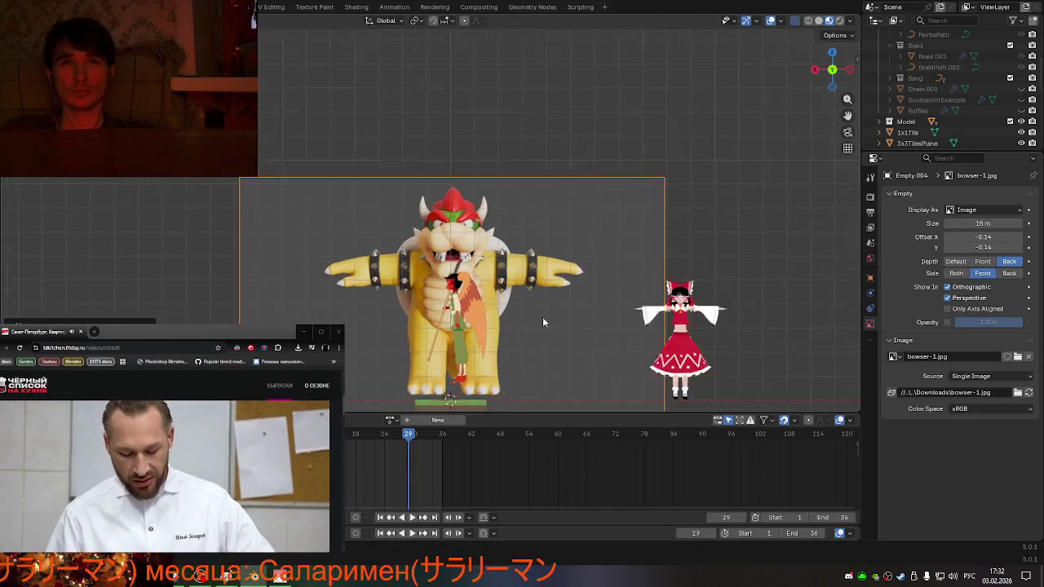
{"action": "scroll", "coordinate": [542, 320], "scroll_direction": "up", "scroll_amount": 1}
{"action": "left_click_drag", "start_coordinate": [832, 117], "coordinate": [505, 244]}
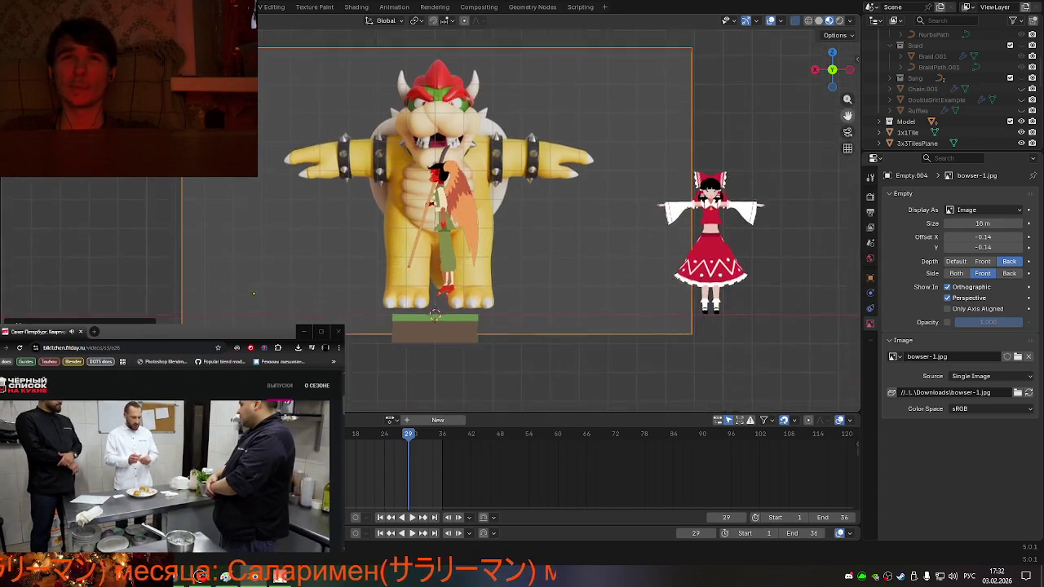
{"action": "scroll", "coordinate": [486, 278], "scroll_direction": "up", "scroll_amount": 5}
{"action": "scroll", "coordinate": [485, 279], "scroll_direction": "down", "scroll_amount": 1}
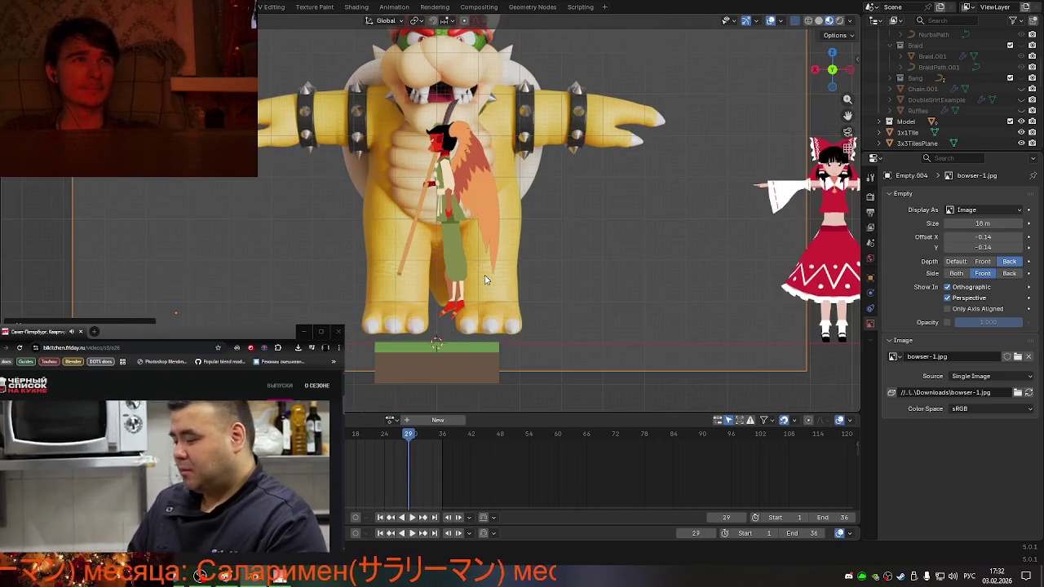
- Lower the Bowser image on Z and nudge it sideways on X to meet the feet
{"action": "key", "text": "g"}
{"action": "key", "text": "z"}
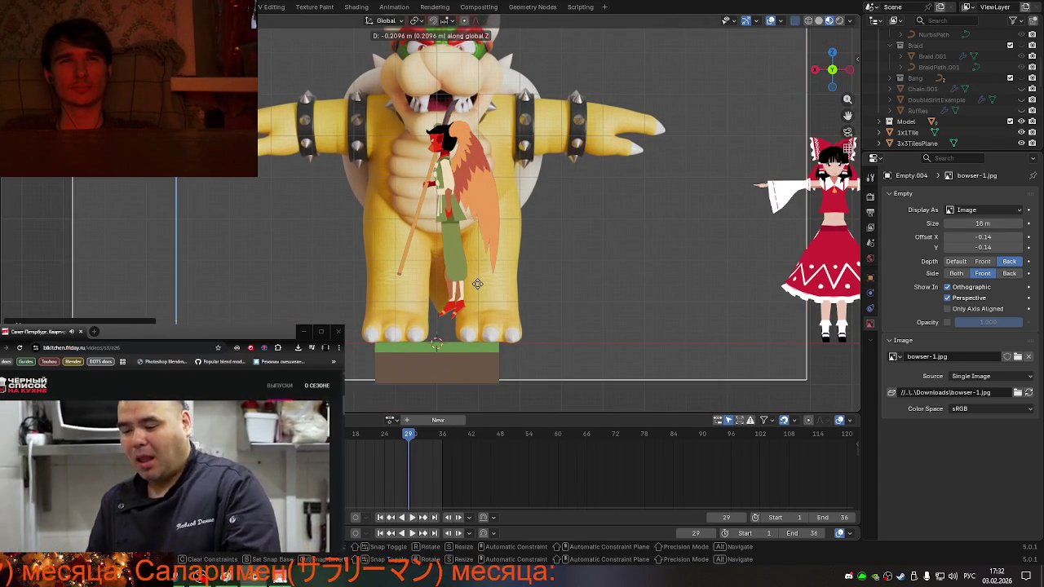
{"action": "left_click", "coordinate": [478, 286]}
{"action": "key", "text": "g"}
{"action": "key", "text": "x"}
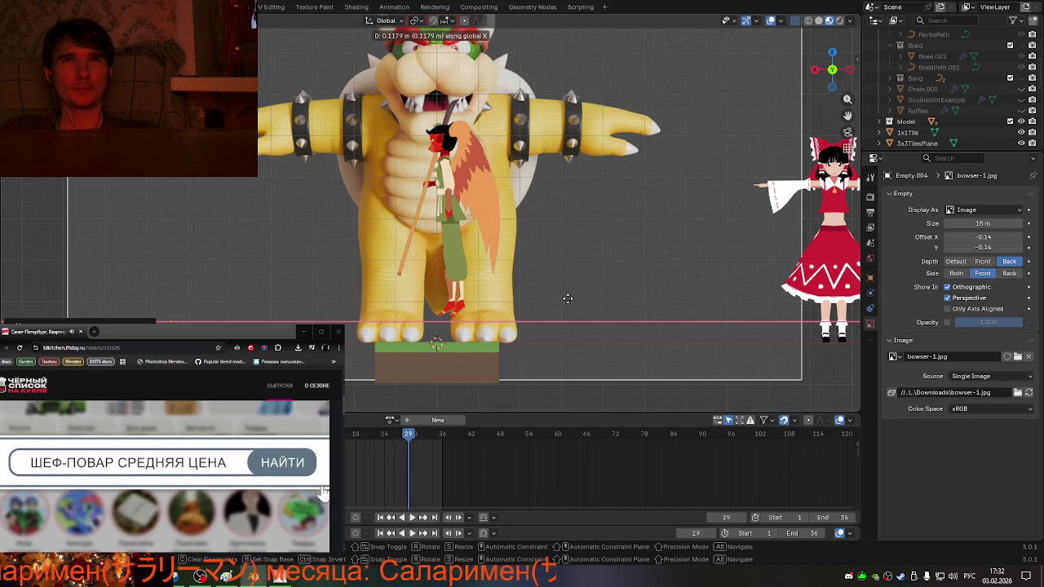
{"action": "left_click", "coordinate": [567, 298]}
{"action": "scroll", "coordinate": [568, 302], "scroll_direction": "down", "scroll_amount": 3}
{"action": "mouse_move", "coordinate": [568, 304]}
{"action": "middle_mouse_down"}
{"action": "mouse_move", "coordinate": [674, 340]}
{"action": "mouse_move", "coordinate": [627, 286]}
{"action": "mouse_move", "coordinate": [570, 287]}
{"action": "mouse_move", "coordinate": [560, 311]}
{"action": "mouse_move", "coordinate": [611, 295]}
{"action": "mouse_move", "coordinate": [453, 316]}
{"action": "mouse_move", "coordinate": [553, 313]}
{"action": "middle_mouse_up"}
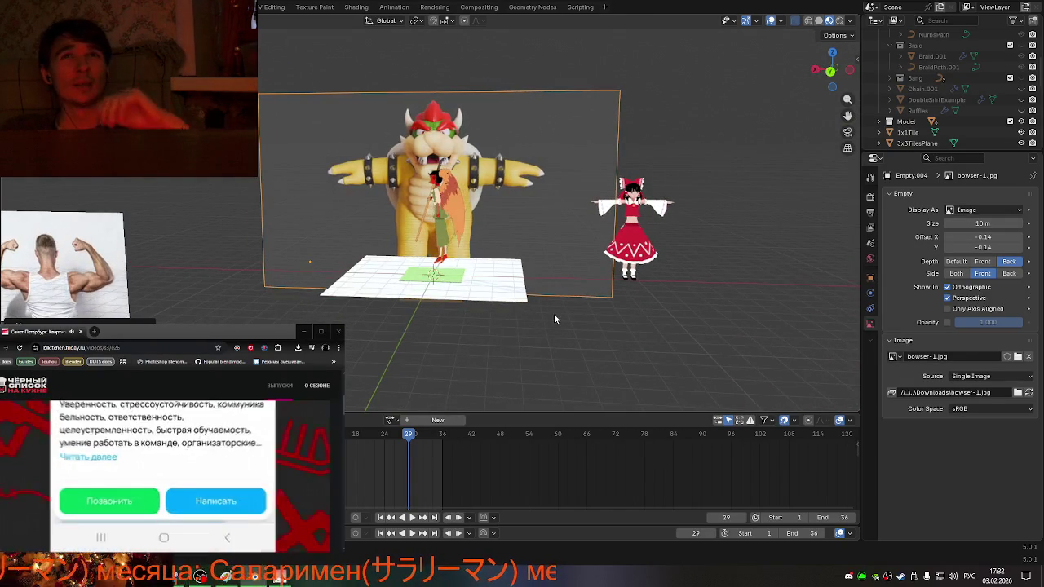
- Snap back to front orthographic view and drop in render02.jpg as a reference image
{"action": "left_click", "coordinate": [830, 70]}
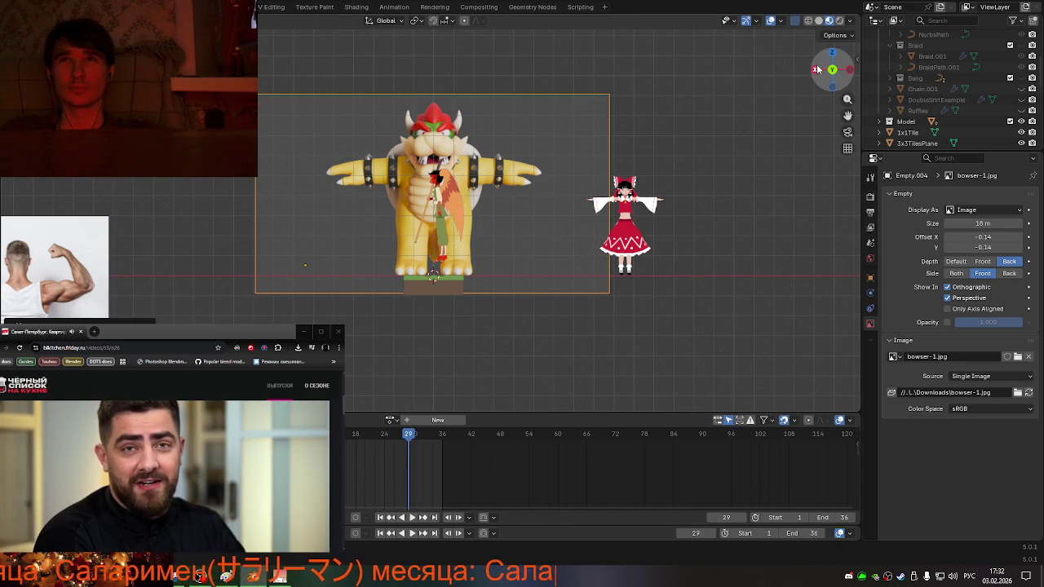
{"action": "left_click", "coordinate": [816, 70]}
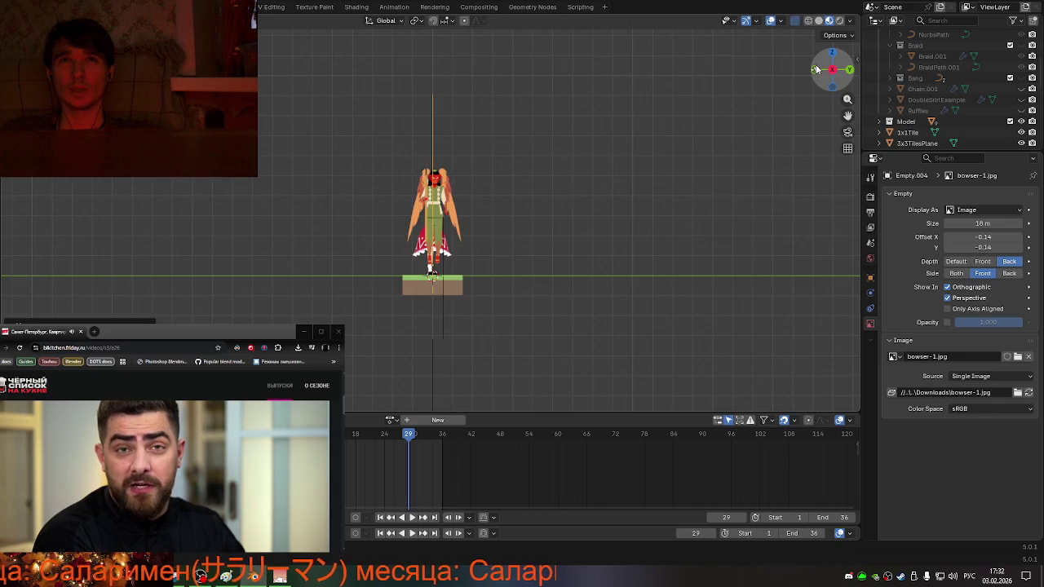
{"action": "left_click", "coordinate": [816, 69]}
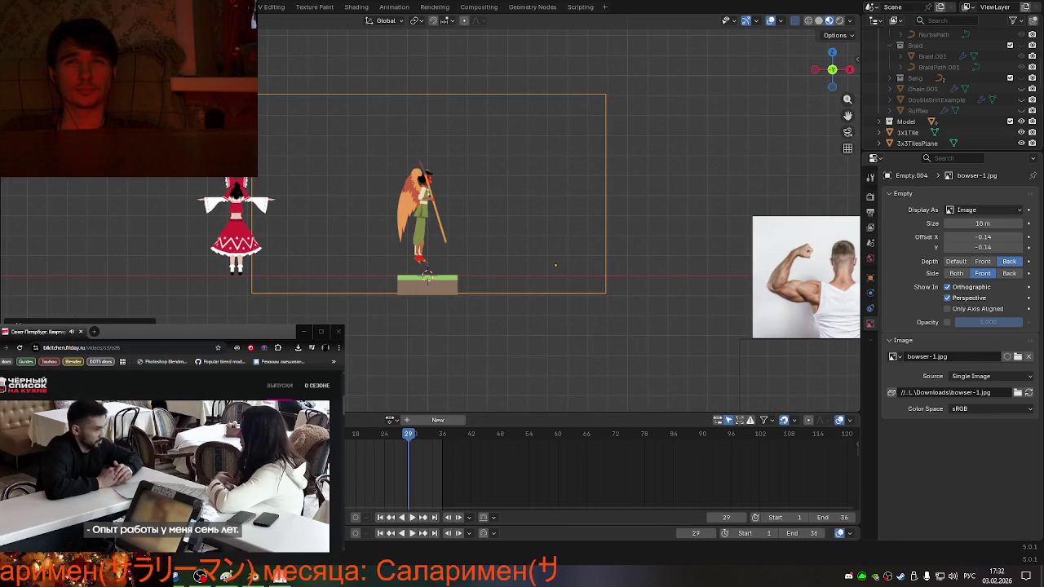
{"action": "left_click_drag", "start_coordinate": [379, 137], "coordinate": [379, 137]}
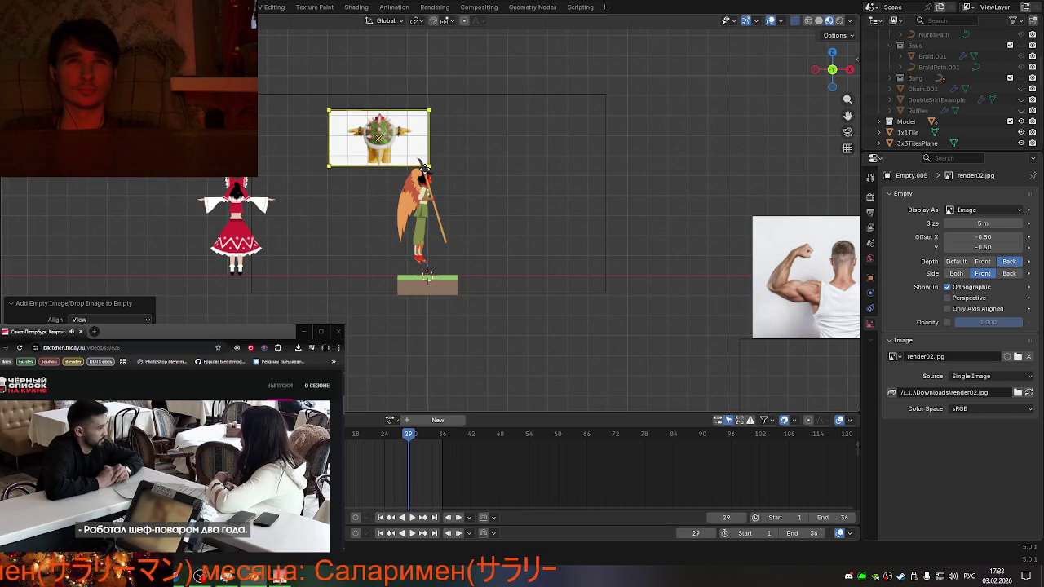
- Scale the render02.jpg reference image up to 18 m by its corner handles
{"action": "mouse_move", "coordinate": [426, 166]}
{"action": "left_mouse_down"}
{"action": "mouse_move", "coordinate": [454, 198]}
{"action": "mouse_move", "coordinate": [596, 278]}
{"action": "left_mouse_up"}
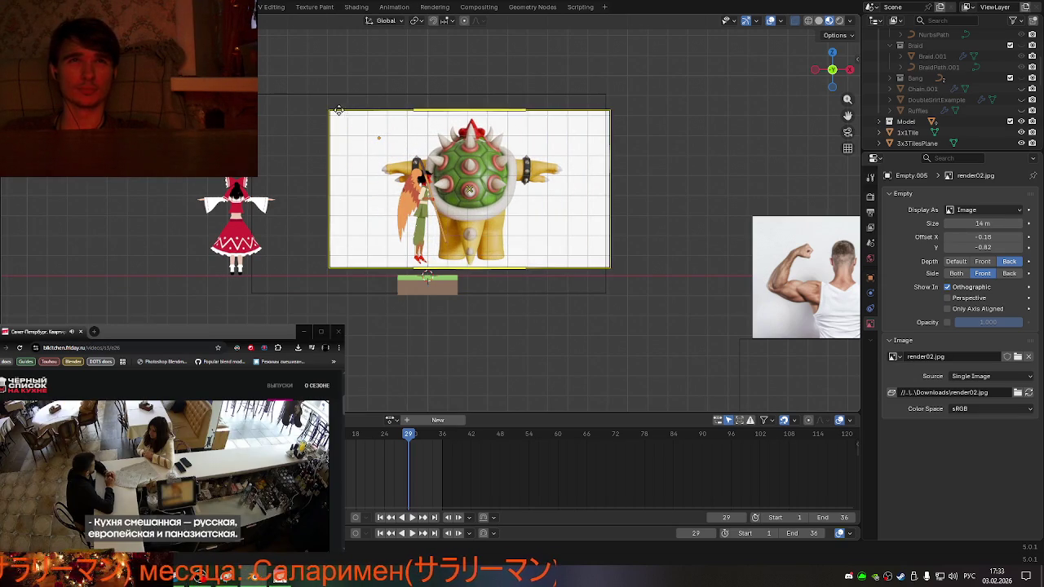
{"action": "left_click_drag", "start_coordinate": [331, 111], "coordinate": [243, 61]}
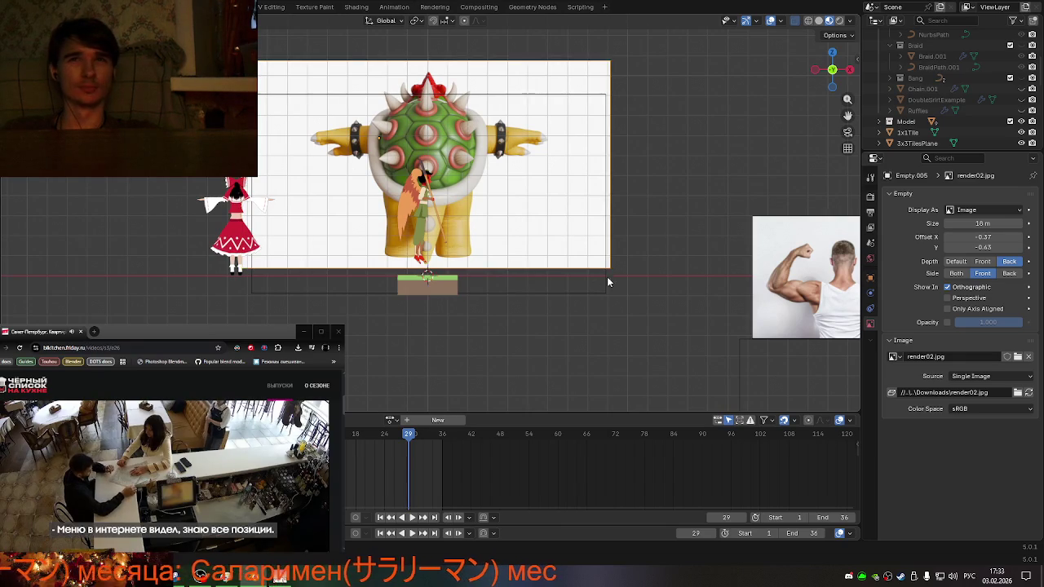
{"action": "left_click_drag", "start_coordinate": [609, 268], "coordinate": [602, 267]}
{"action": "left_click", "coordinate": [595, 276]}
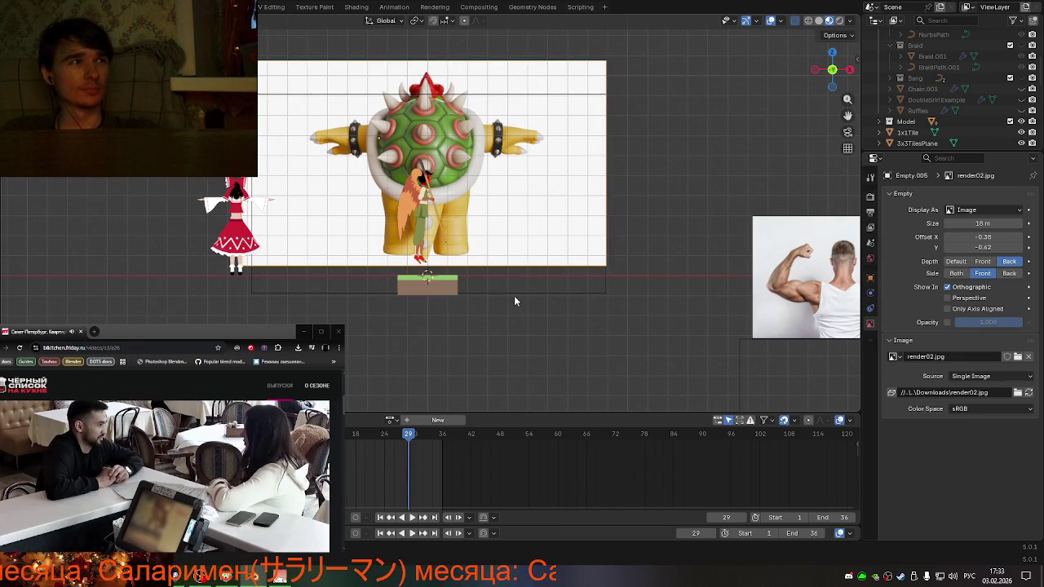
- Shift the render02 image slightly right and down and make it show in perspective
{"action": "left_click", "coordinate": [423, 164]}
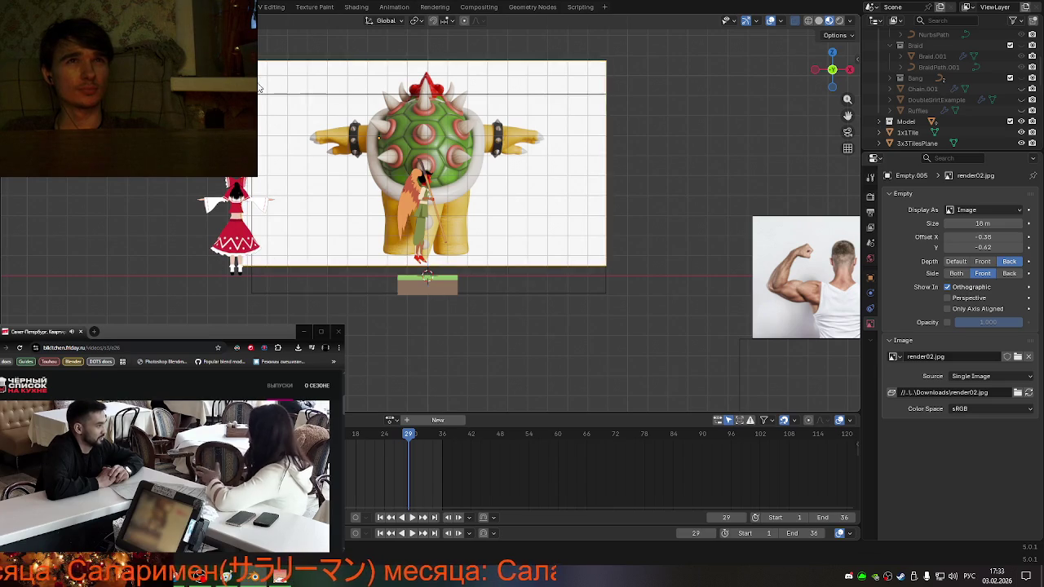
{"action": "left_click_drag", "start_coordinate": [423, 164], "coordinate": [428, 166]}
{"action": "left_click", "coordinate": [327, 123]}
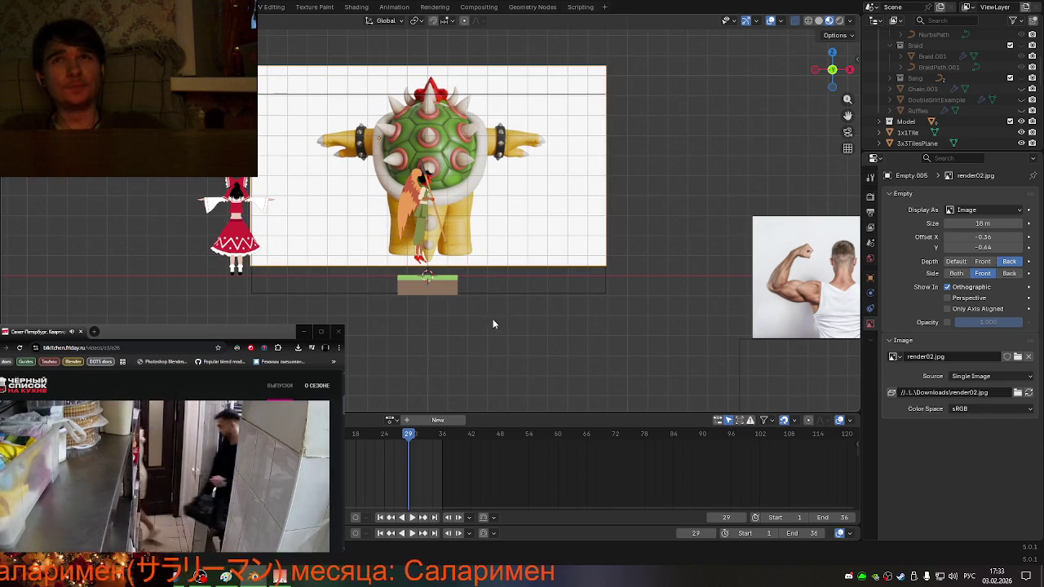
{"action": "left_click", "coordinate": [948, 298]}
{"action": "mouse_move", "coordinate": [680, 319]}
{"action": "middle_mouse_down"}
{"action": "mouse_move", "coordinate": [526, 333]}
{"action": "mouse_move", "coordinate": [516, 326]}
{"action": "mouse_move", "coordinate": [542, 326]}
{"action": "mouse_move", "coordinate": [481, 316]}
{"action": "mouse_move", "coordinate": [554, 339]}
{"action": "mouse_move", "coordinate": [591, 334]}
{"action": "middle_mouse_up"}
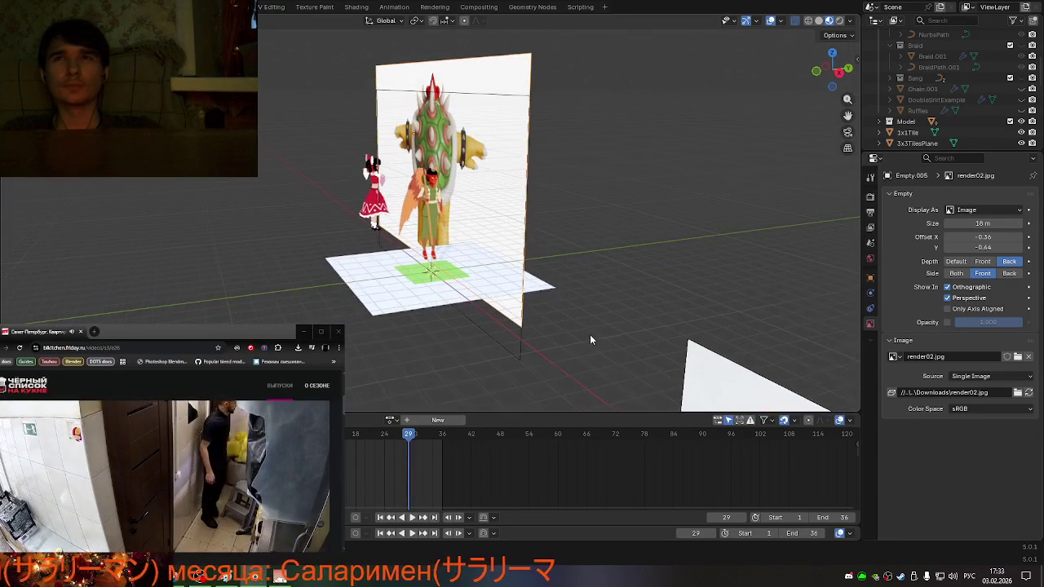
- Lower the render02 reference image along Z by about 1.3 m
{"action": "mouse_move", "coordinate": [570, 269]}
{"action": "middle_mouse_down"}
{"action": "mouse_move", "coordinate": [602, 280]}
{"action": "mouse_move", "coordinate": [590, 265]}
{"action": "middle_mouse_up"}
{"action": "left_click", "coordinate": [590, 266]}
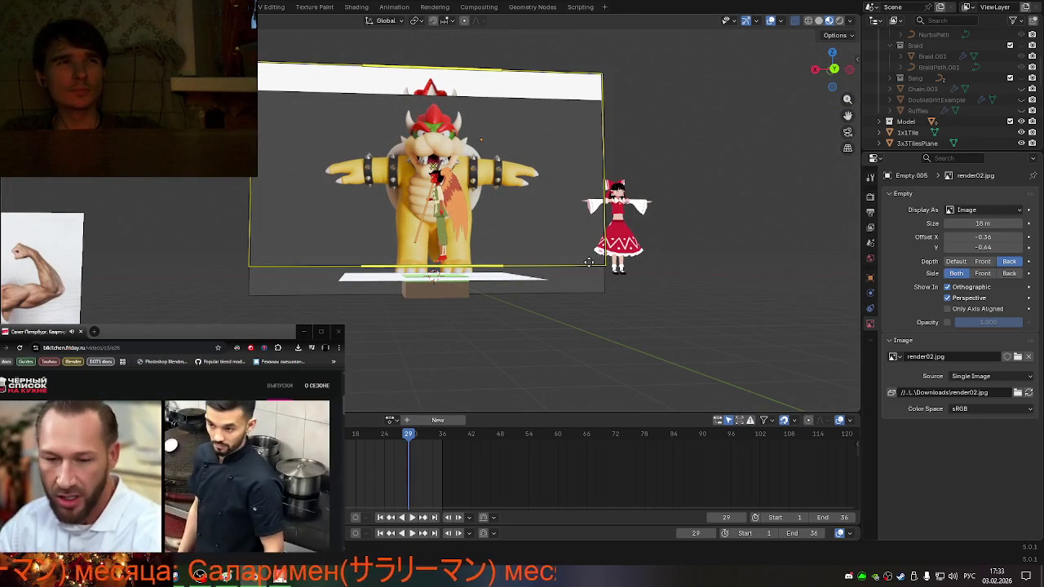
{"action": "key", "text": "g"}
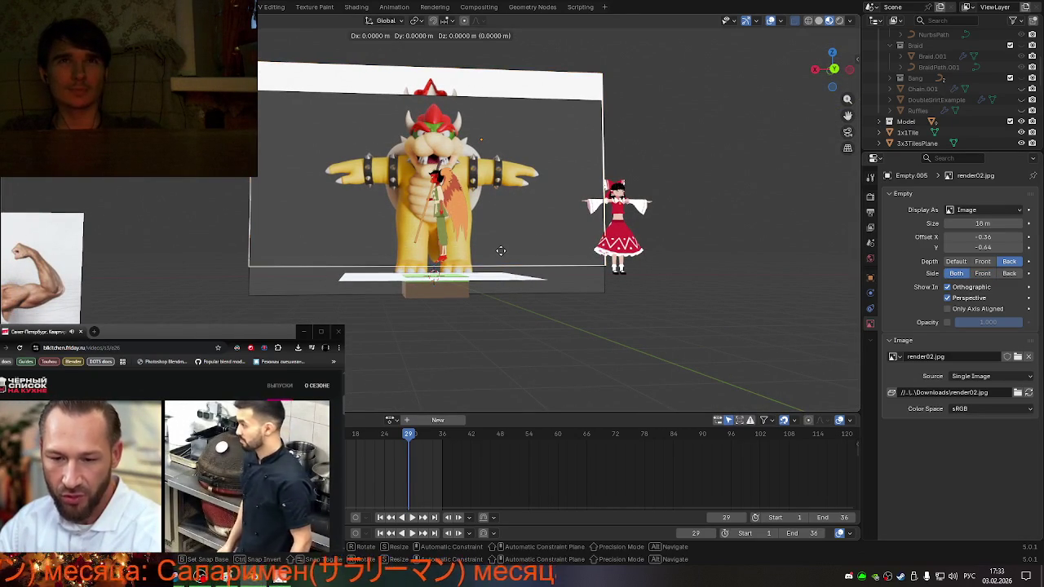
{"action": "key", "text": "z"}
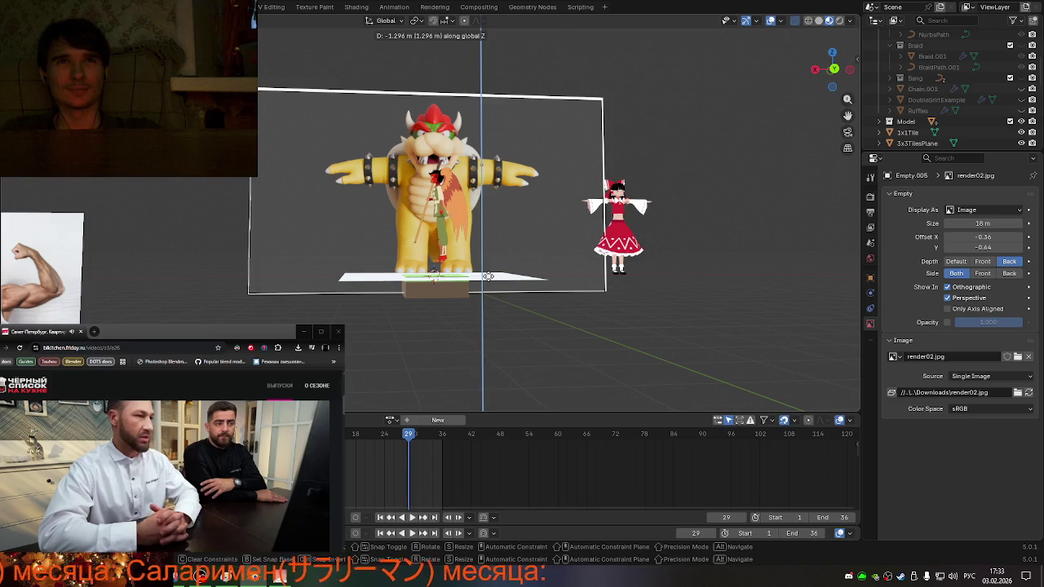
{"action": "left_click", "coordinate": [487, 276]}
- Set the bowser-1.jpg reference image's opacity to 0.811
{"action": "scroll", "coordinate": [943, 96], "scroll_direction": "down", "scroll_amount": 5}
{"action": "scroll", "coordinate": [946, 98], "scroll_direction": "down", "scroll_amount": 1}
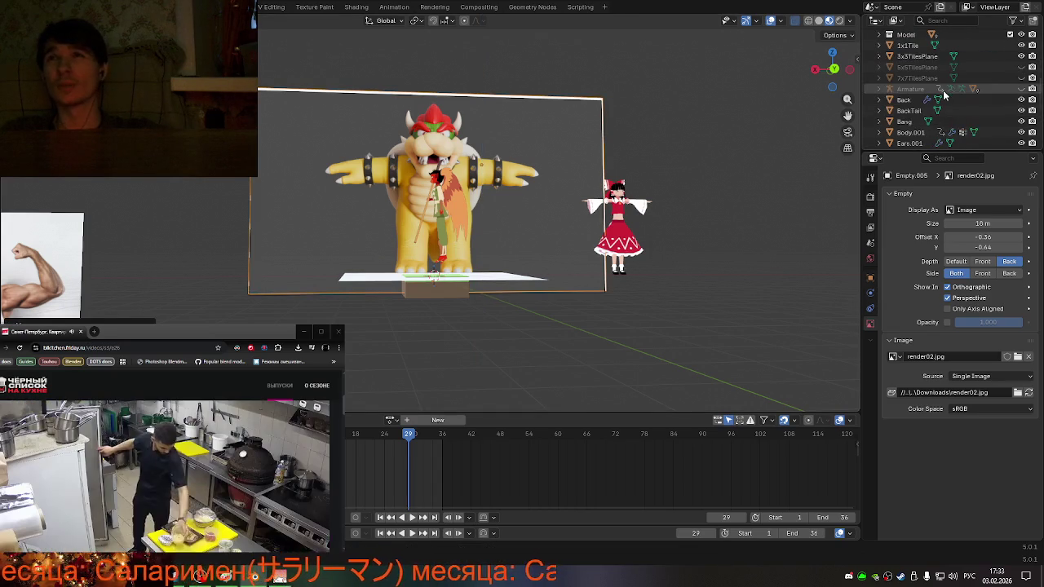
{"action": "scroll", "coordinate": [961, 109], "scroll_direction": "down", "scroll_amount": 2}
{"action": "scroll", "coordinate": [961, 109], "scroll_direction": "down", "scroll_amount": 1}
{"action": "scroll", "coordinate": [960, 109], "scroll_direction": "down", "scroll_amount": 1}
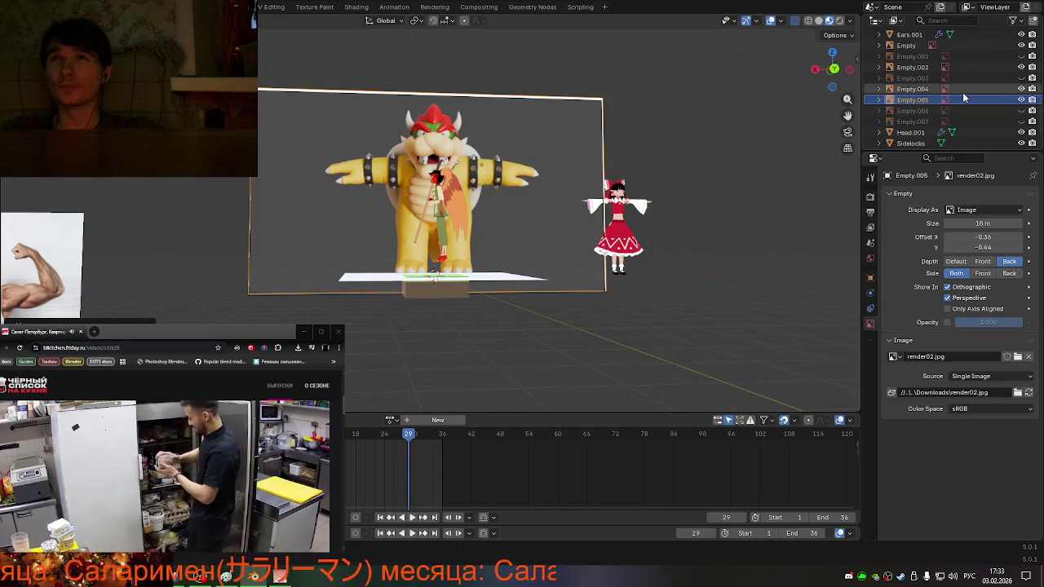
{"action": "left_click", "coordinate": [962, 92]}
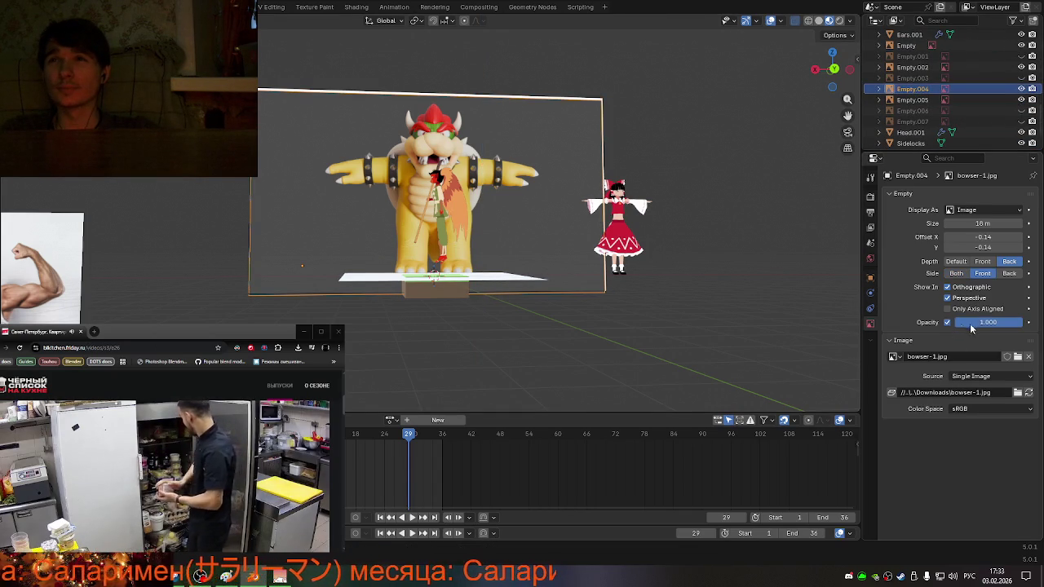
{"action": "left_click_drag", "start_coordinate": [962, 322], "coordinate": [929, 323]}
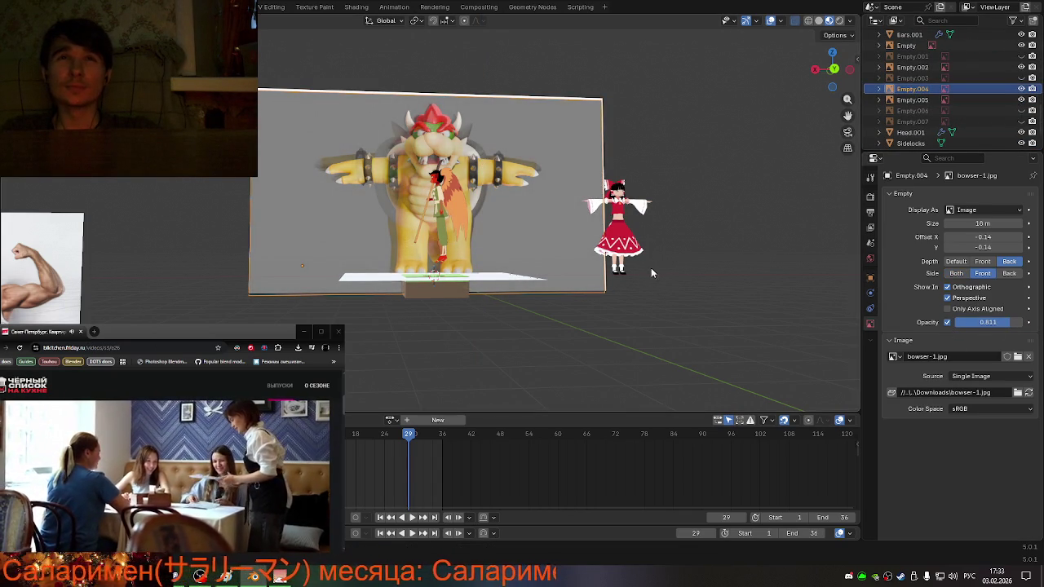
- Select the render02 reference image and frame it in front orthographic view
{"action": "scroll", "coordinate": [668, 275], "scroll_direction": "down", "scroll_amount": 2}
{"action": "mouse_move", "coordinate": [643, 266]}
{"action": "middle_mouse_down"}
{"action": "mouse_move", "coordinate": [584, 302]}
{"action": "mouse_move", "coordinate": [525, 282]}
{"action": "middle_mouse_up"}
{"action": "scroll", "coordinate": [531, 104], "scroll_direction": "up", "scroll_amount": 2}
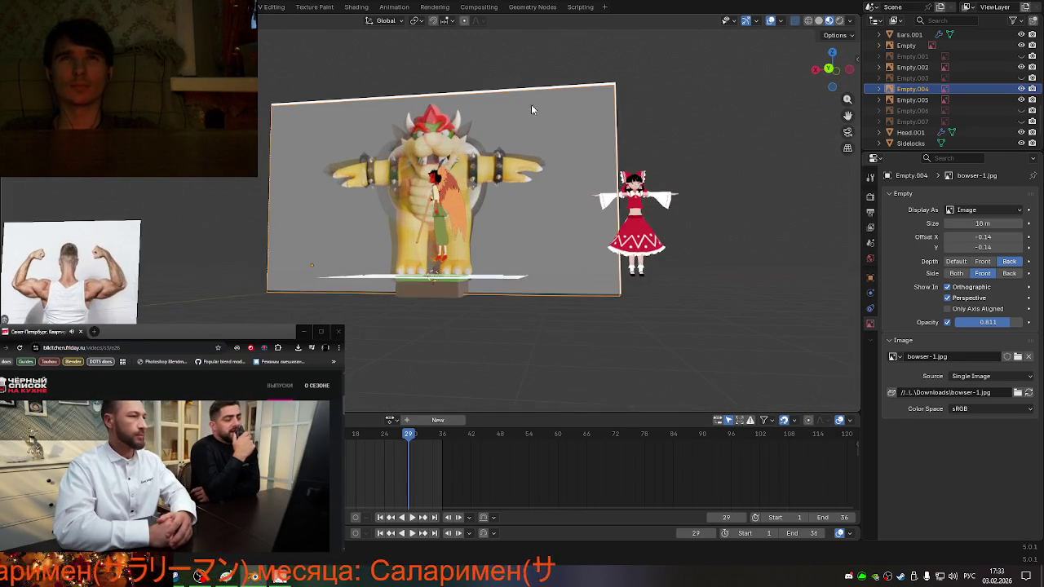
{"action": "left_click", "coordinate": [929, 102]}
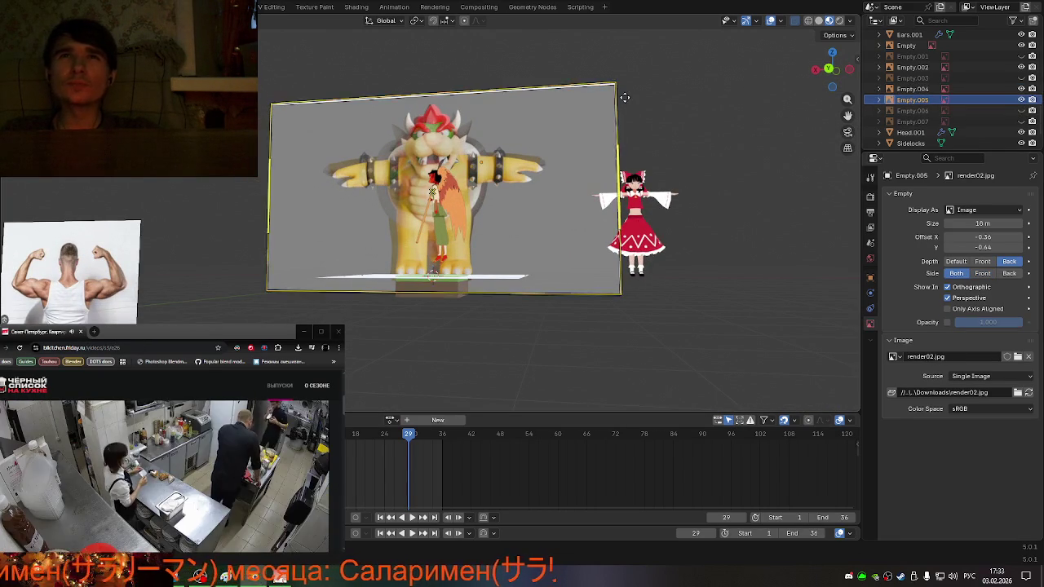
{"action": "left_click", "coordinate": [828, 71]}
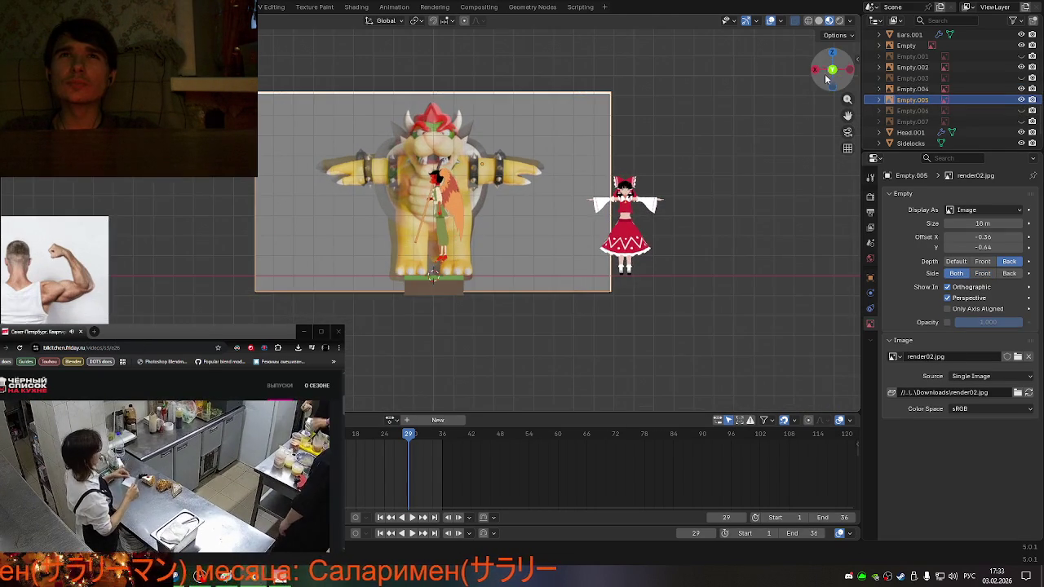
{"action": "left_click_drag", "start_coordinate": [846, 117], "coordinate": [839, 223]}
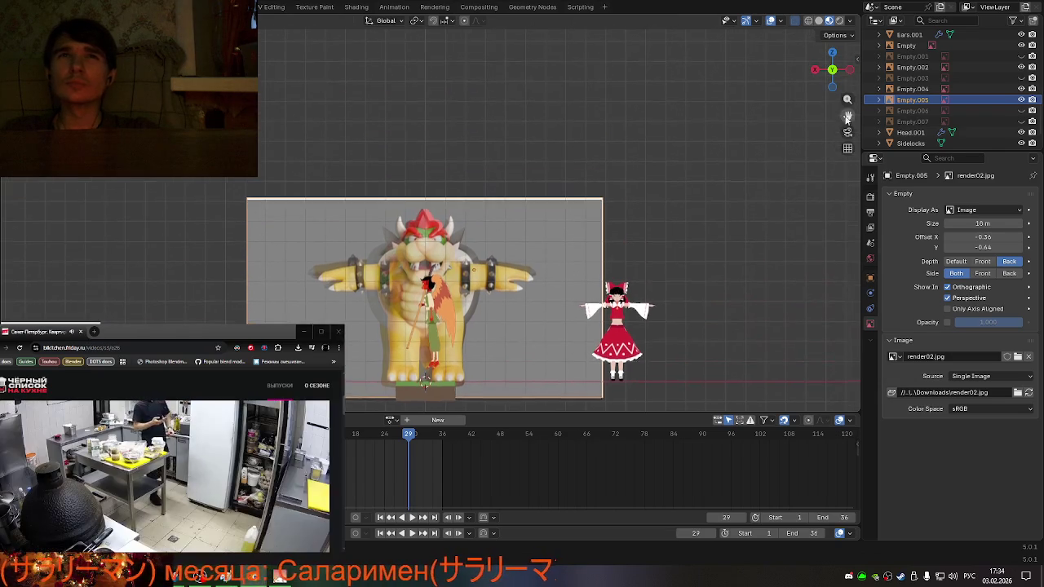
{"action": "scroll", "coordinate": [585, 315], "scroll_direction": "up", "scroll_amount": 3}
{"action": "scroll", "coordinate": [550, 345], "scroll_direction": "up", "scroll_amount": 1}
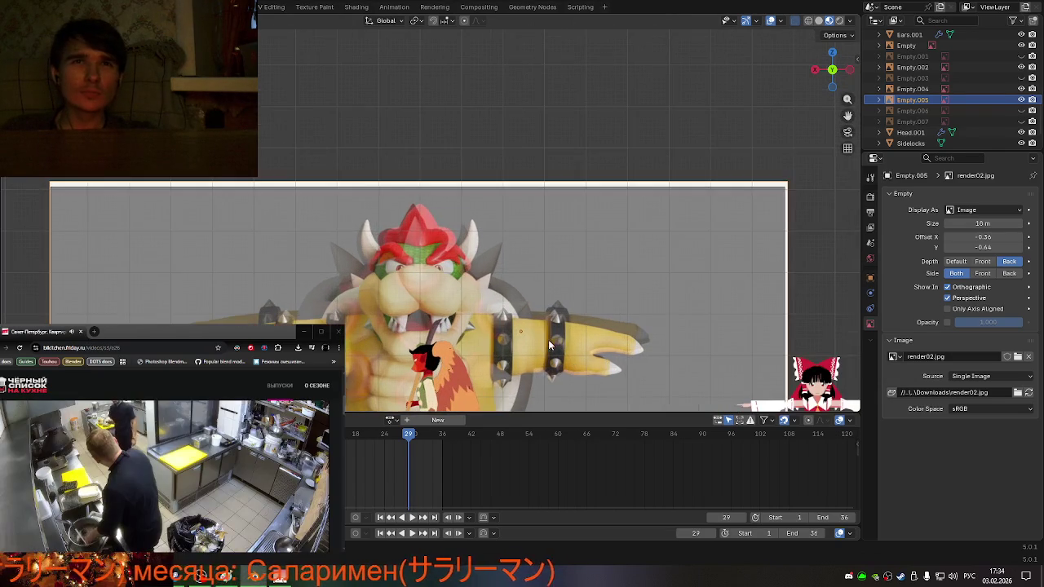
- Move the render02 image so its Bowser lines up with the bowser-1.jpg picture
{"action": "key", "text": "g"}
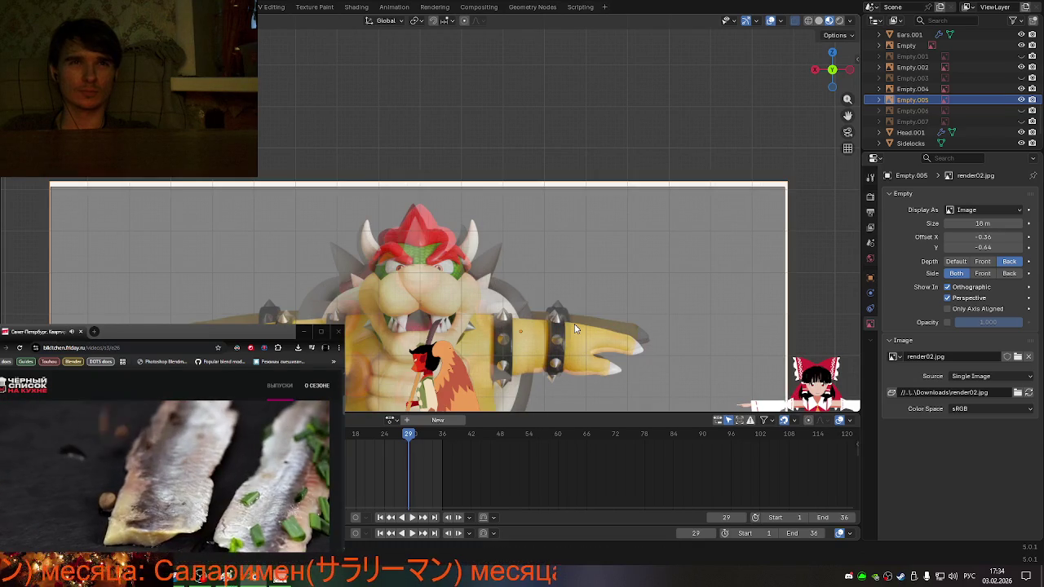
{"action": "left_click", "coordinate": [574, 323]}
{"action": "scroll", "coordinate": [574, 323], "scroll_direction": "down", "scroll_amount": 2}
{"action": "scroll", "coordinate": [574, 327], "scroll_direction": "down", "scroll_amount": 4}
{"action": "left_click", "coordinate": [556, 343]}
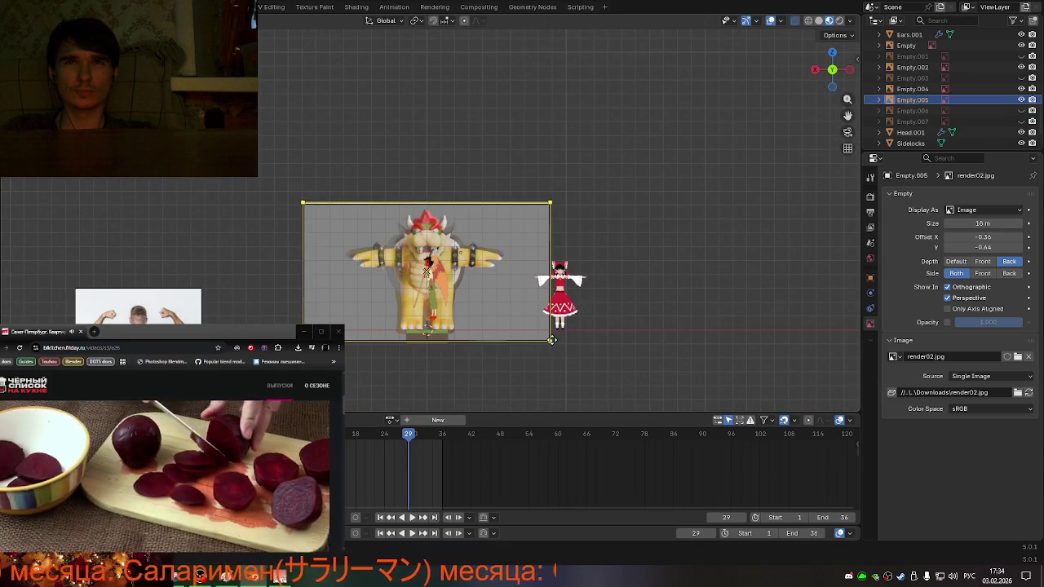
- Shrink the front reference image from its corners to about 17 m
{"action": "mouse_move", "coordinate": [559, 347]}
{"action": "left_mouse_down"}
{"action": "mouse_move", "coordinate": [543, 339]}
{"action": "mouse_move", "coordinate": [550, 344]}
{"action": "left_mouse_up"}
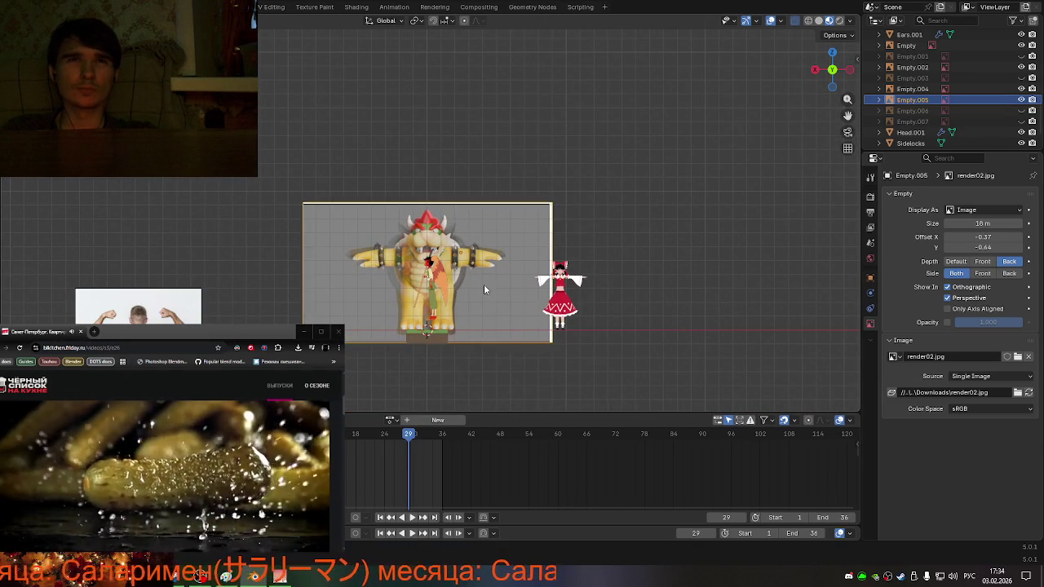
{"action": "scroll", "coordinate": [483, 290], "scroll_direction": "up", "scroll_amount": 3}
{"action": "scroll", "coordinate": [241, 235], "scroll_direction": "up", "scroll_amount": 2}
{"action": "left_click_drag", "start_coordinate": [109, 185], "coordinate": [125, 208]}
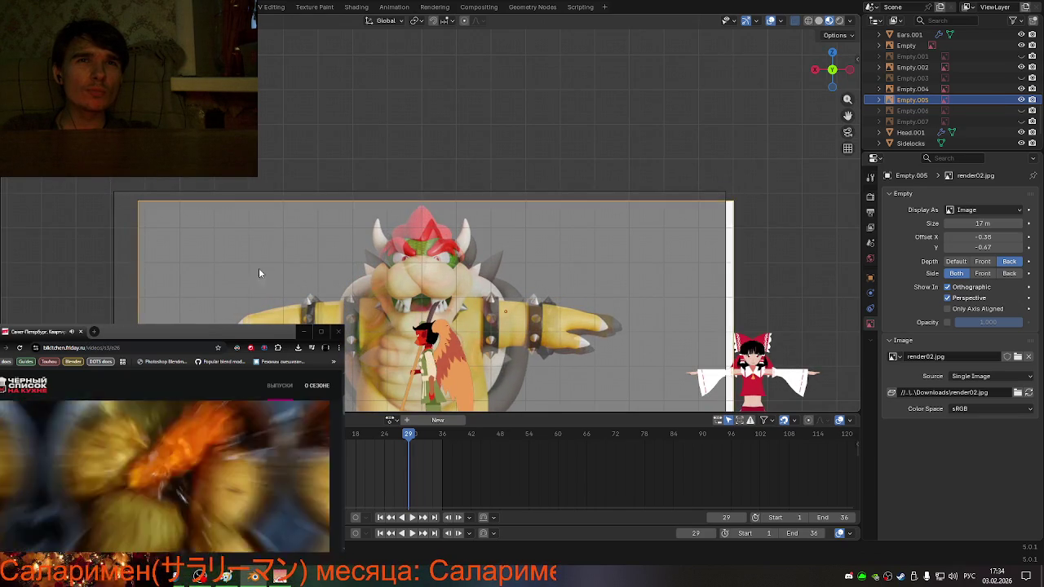
{"action": "scroll", "coordinate": [546, 349], "scroll_direction": "down", "scroll_amount": 3}
{"action": "left_click_drag", "start_coordinate": [604, 399], "coordinate": [583, 391]}
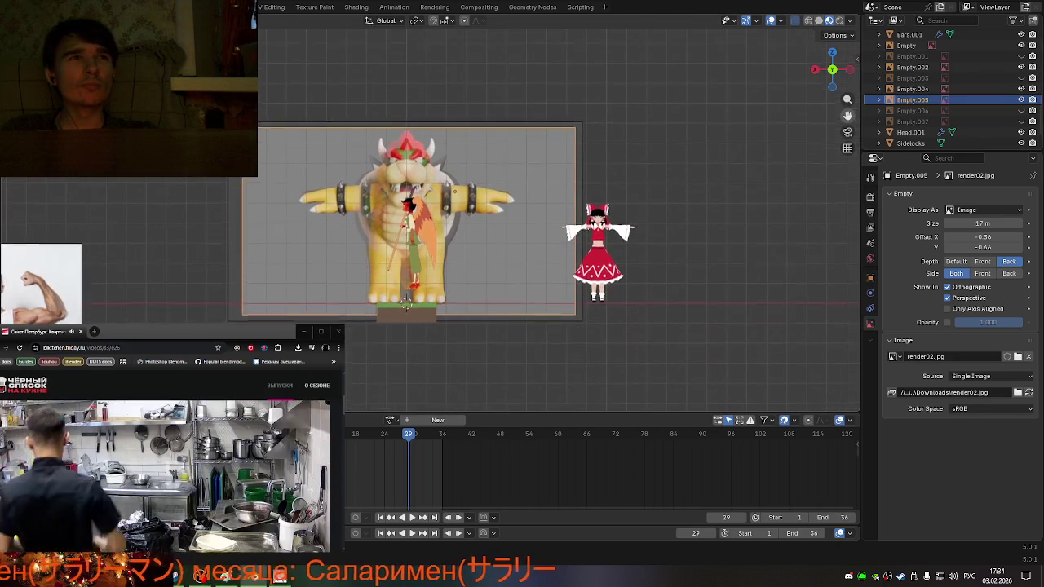
{"action": "scroll", "coordinate": [413, 116], "scroll_direction": "up", "scroll_amount": 4}
{"action": "scroll", "coordinate": [412, 124], "scroll_direction": "up", "scroll_amount": 3}
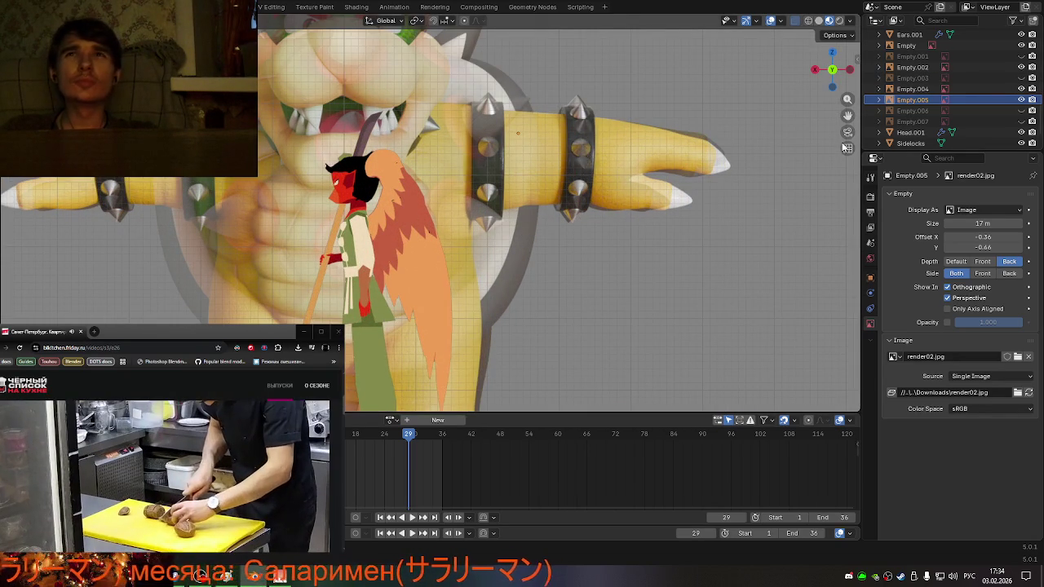
- Resize the front reference to 16 m (offsets −0.35, −0.66), aligned with the feet
{"action": "left_click_drag", "start_coordinate": [847, 117], "coordinate": [1014, 12]}
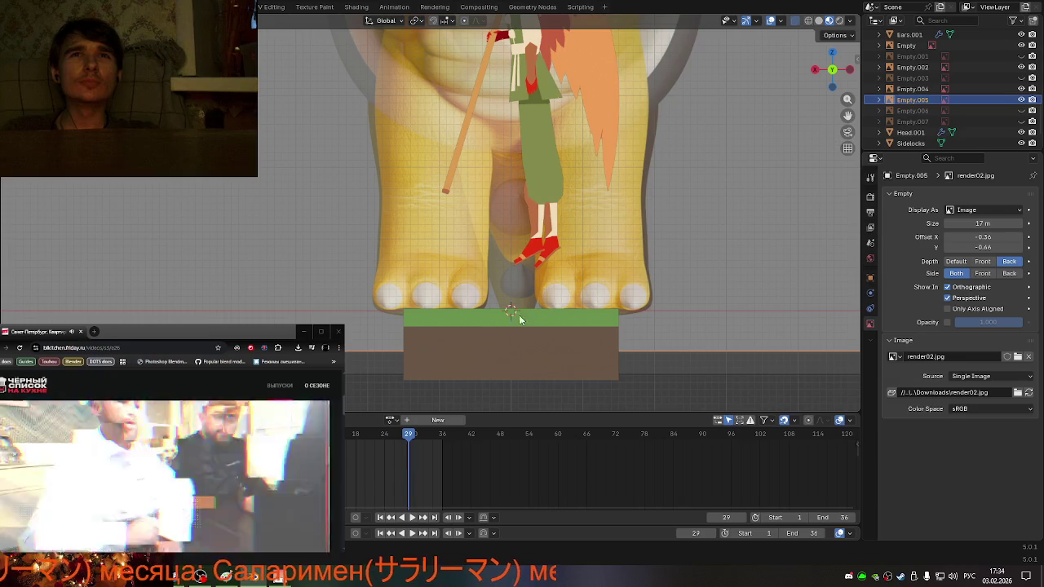
{"action": "scroll", "coordinate": [451, 340], "scroll_direction": "down", "scroll_amount": 2}
{"action": "scroll", "coordinate": [451, 341], "scroll_direction": "down", "scroll_amount": 1}
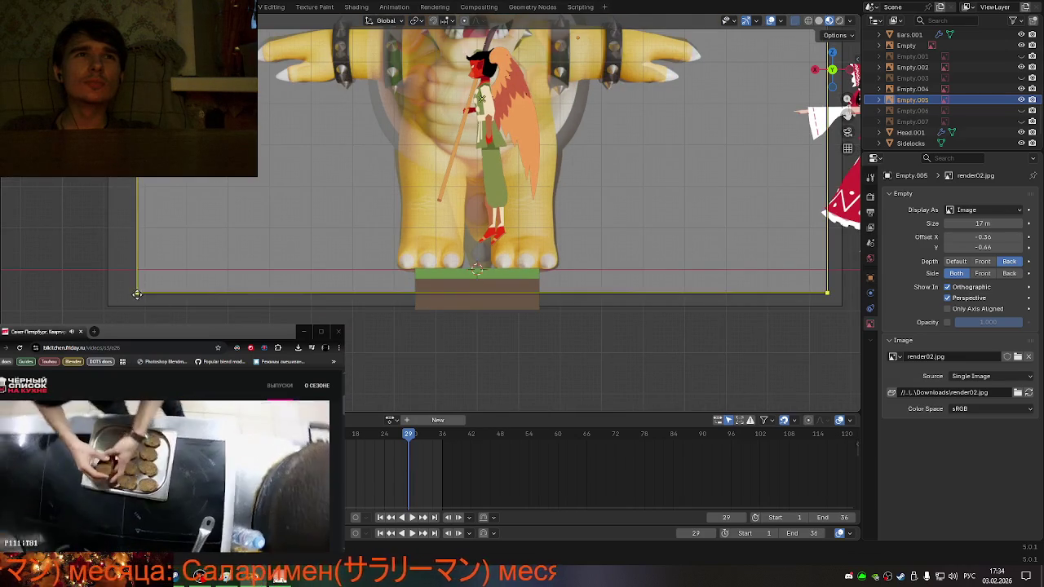
{"action": "mouse_move", "coordinate": [133, 294]}
{"action": "left_mouse_down"}
{"action": "mouse_move", "coordinate": [147, 282]}
{"action": "mouse_move", "coordinate": [122, 286]}
{"action": "left_mouse_up"}
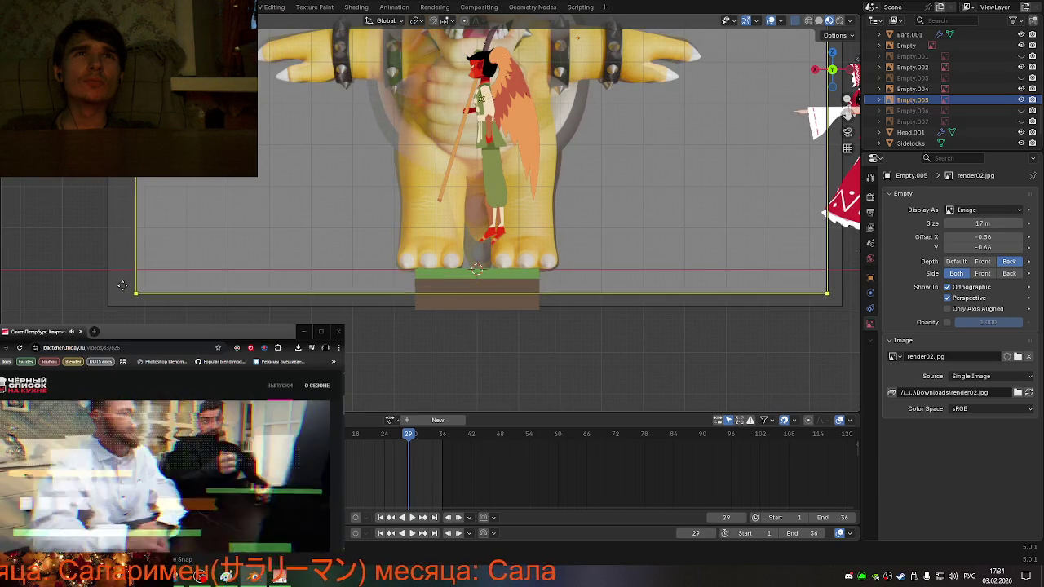
{"action": "scroll", "coordinate": [544, 287], "scroll_direction": "down", "scroll_amount": 2}
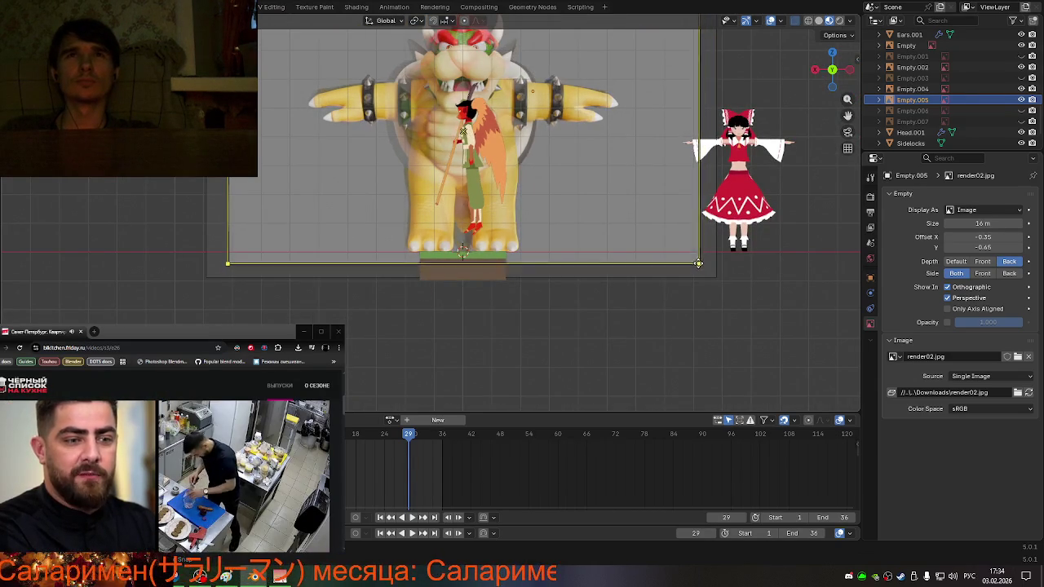
{"action": "mouse_move", "coordinate": [707, 269]}
{"action": "left_mouse_down"}
{"action": "mouse_move", "coordinate": [715, 331]}
{"action": "mouse_move", "coordinate": [573, 362]}
{"action": "mouse_move", "coordinate": [561, 34]}
{"action": "mouse_move", "coordinate": [511, 19]}
{"action": "mouse_move", "coordinate": [502, 403]}
{"action": "mouse_move", "coordinate": [479, 395]}
{"action": "left_mouse_up"}
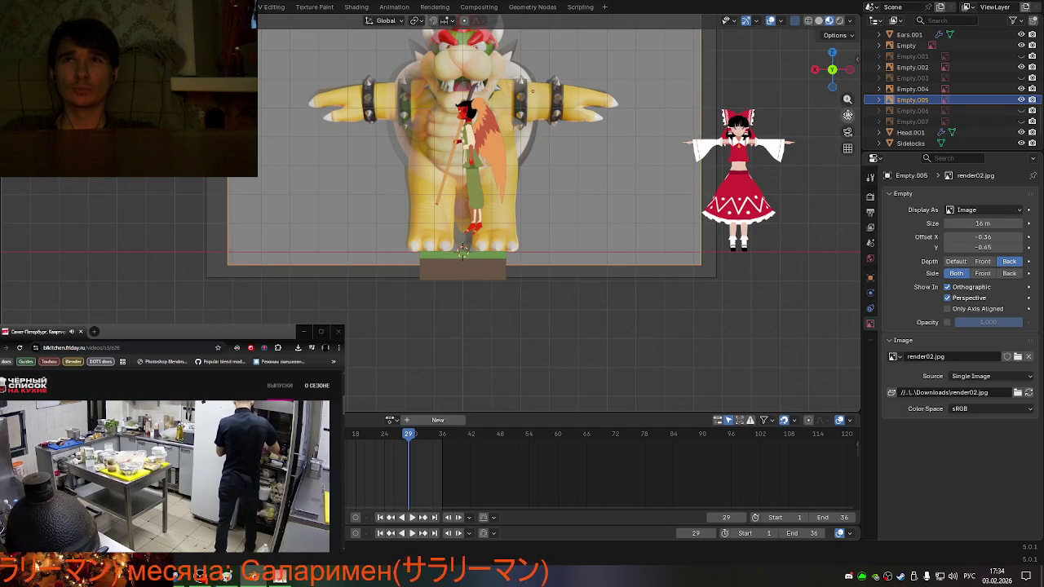
{"action": "scroll", "coordinate": [489, 221], "scroll_direction": "up", "scroll_amount": 1}
{"action": "scroll", "coordinate": [489, 220], "scroll_direction": "up", "scroll_amount": 2}
{"action": "scroll", "coordinate": [489, 220], "scroll_direction": "down", "scroll_amount": 1}
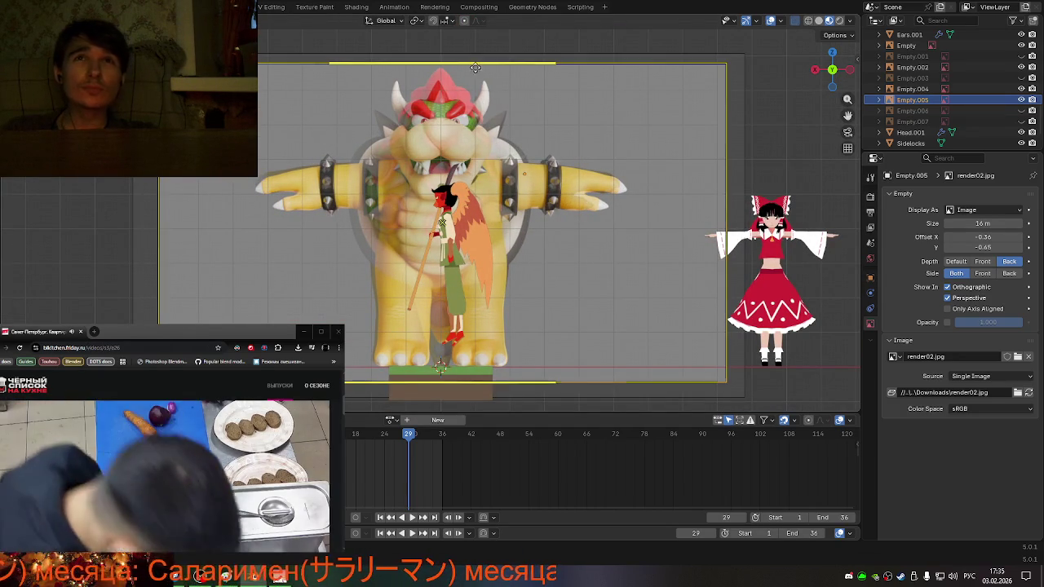
{"action": "left_click_drag", "start_coordinate": [472, 63], "coordinate": [466, 65]}
- Switch to an orthographic side view and add render04.jpg as a side reference image
{"action": "scroll", "coordinate": [530, 163], "scroll_direction": "down", "scroll_amount": 4}
{"action": "mouse_move", "coordinate": [530, 163]}
{"action": "middle_mouse_down"}
{"action": "mouse_move", "coordinate": [606, 250]}
{"action": "mouse_move", "coordinate": [647, 233]}
{"action": "mouse_move", "coordinate": [655, 258]}
{"action": "mouse_move", "coordinate": [648, 202]}
{"action": "mouse_move", "coordinate": [508, 246]}
{"action": "mouse_move", "coordinate": [630, 251]}
{"action": "mouse_move", "coordinate": [443, 252]}
{"action": "mouse_move", "coordinate": [563, 233]}
{"action": "middle_mouse_up"}
{"action": "left_click", "coordinate": [835, 69]}
{"action": "scroll", "coordinate": [492, 181], "scroll_direction": "up", "scroll_amount": 3}
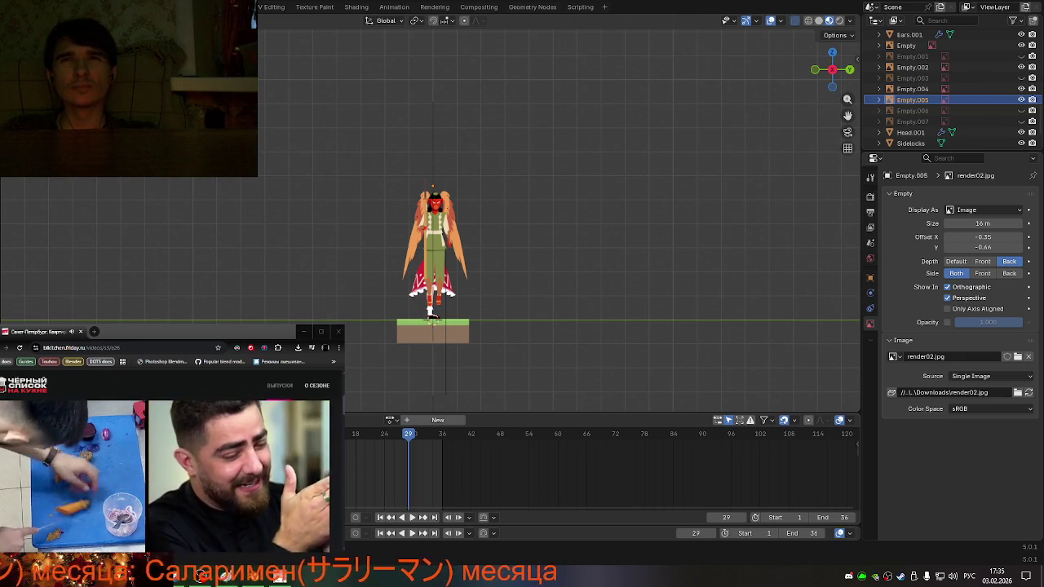
{"action": "left_click_drag", "start_coordinate": [4, 277], "coordinate": [234, 283]}
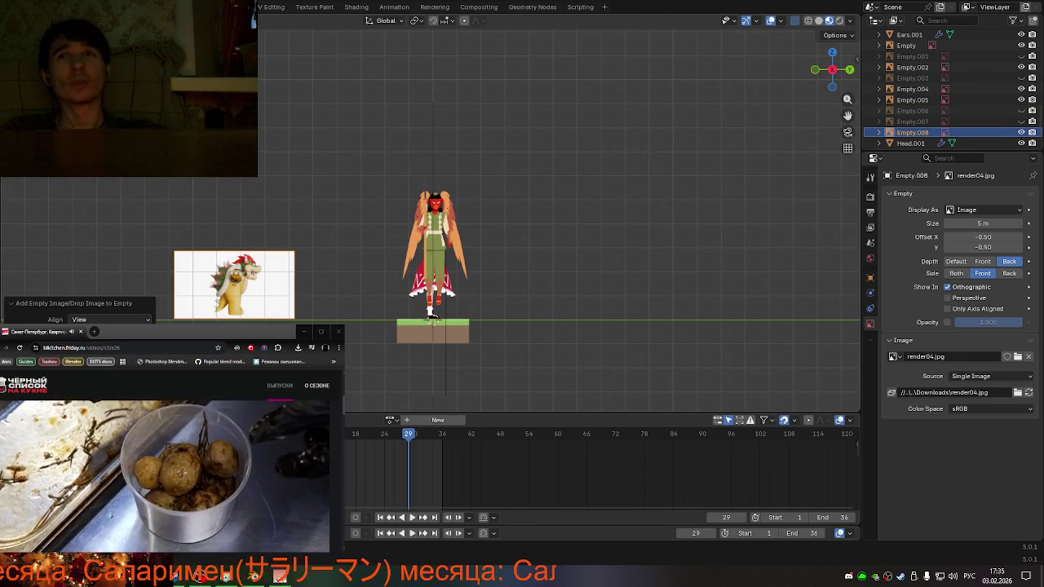
- Enlarge the side Bowser reference render04.jpg to 16 m, checking it from a 3D angle
{"action": "left_click_drag", "start_coordinate": [293, 249], "coordinate": [464, 166]}
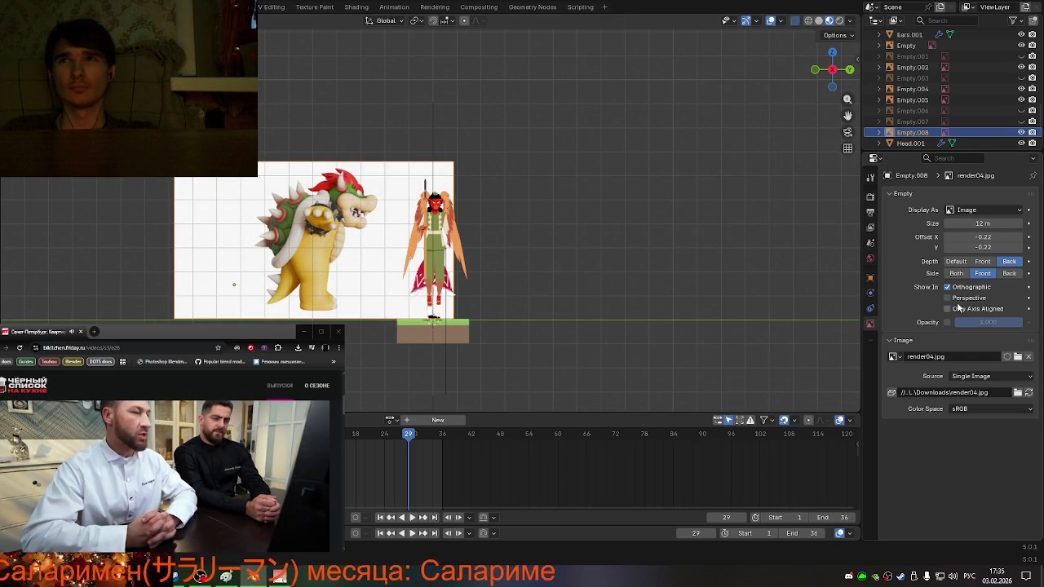
{"action": "mouse_move", "coordinate": [562, 309]}
{"action": "middle_mouse_down"}
{"action": "mouse_move", "coordinate": [543, 306]}
{"action": "mouse_move", "coordinate": [483, 330]}
{"action": "mouse_move", "coordinate": [566, 320]}
{"action": "mouse_move", "coordinate": [462, 174]}
{"action": "middle_mouse_up"}
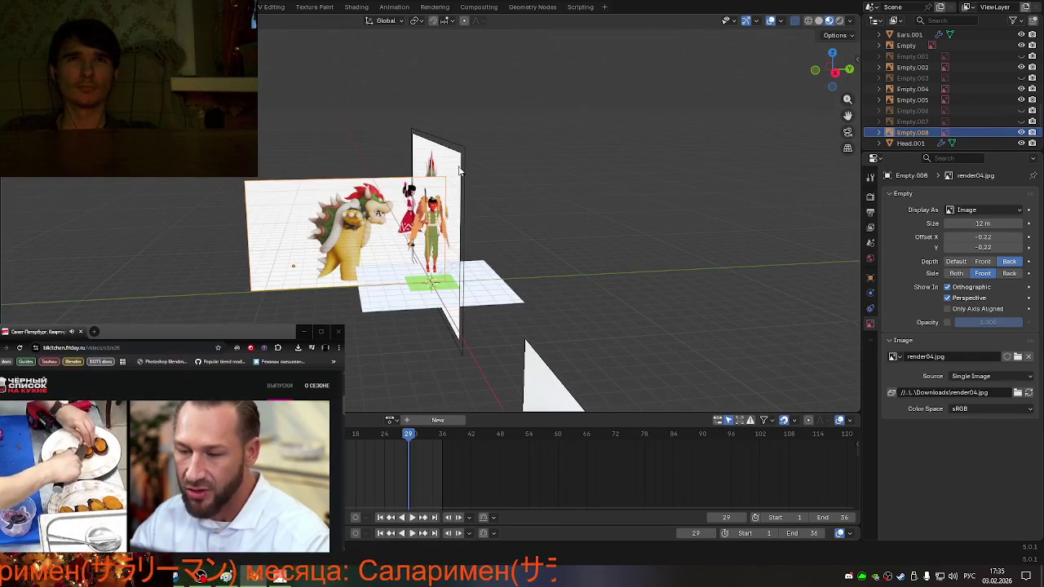
{"action": "left_click_drag", "start_coordinate": [445, 172], "coordinate": [517, 137]}
{"action": "mouse_move", "coordinate": [517, 137]}
{"action": "middle_mouse_down"}
{"action": "mouse_move", "coordinate": [509, 217]}
{"action": "mouse_move", "coordinate": [502, 211]}
{"action": "middle_mouse_up"}
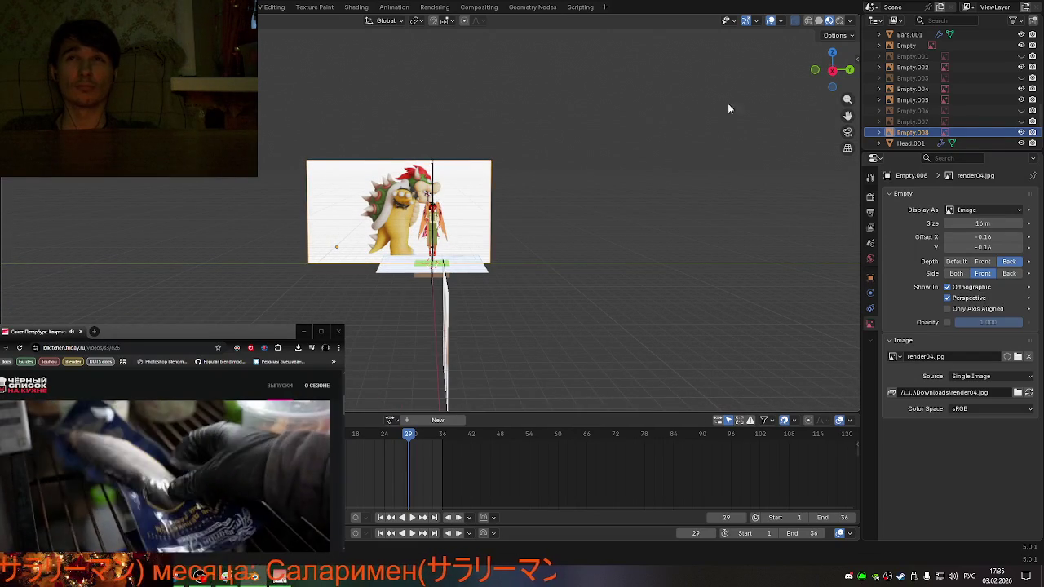
- In orthographic side view, slide render04.jpg along Y until Bowser's body matches the character's profile
{"action": "left_click", "coordinate": [832, 72]}
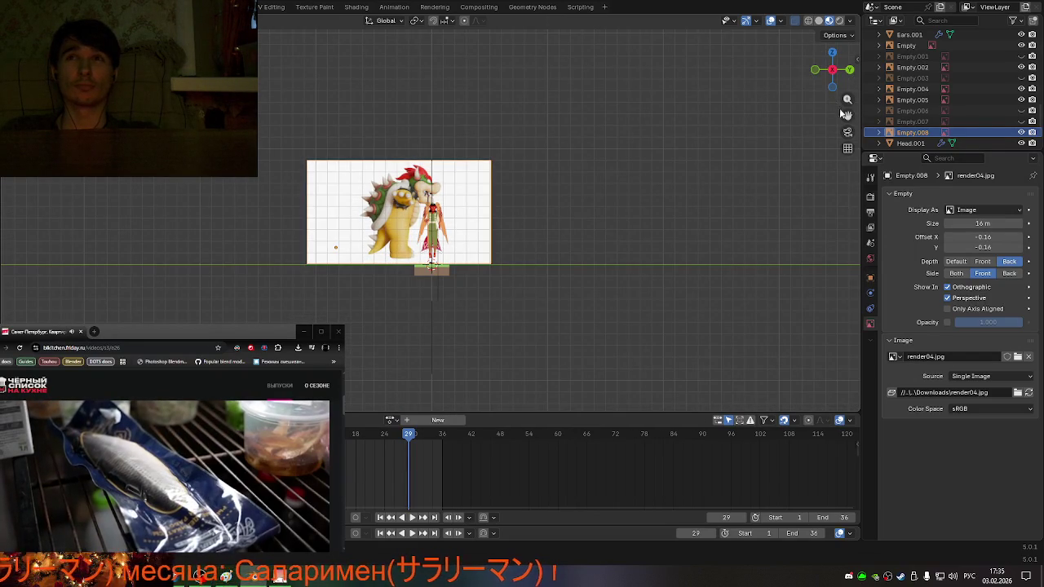
{"action": "scroll", "coordinate": [503, 212], "scroll_direction": "up", "scroll_amount": 3}
{"action": "scroll", "coordinate": [503, 212], "scroll_direction": "up", "scroll_amount": 3}
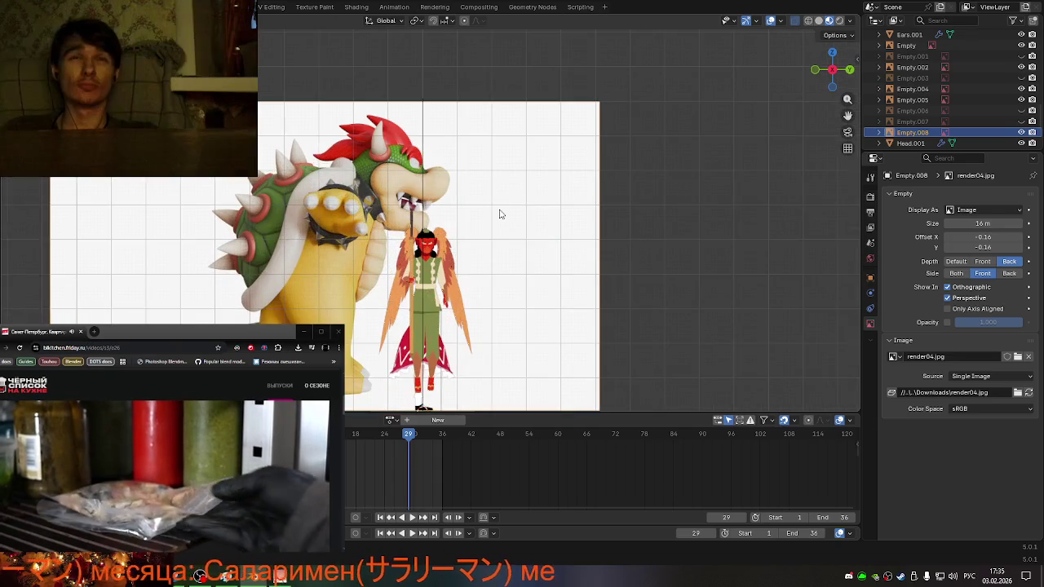
{"action": "key", "text": "g"}
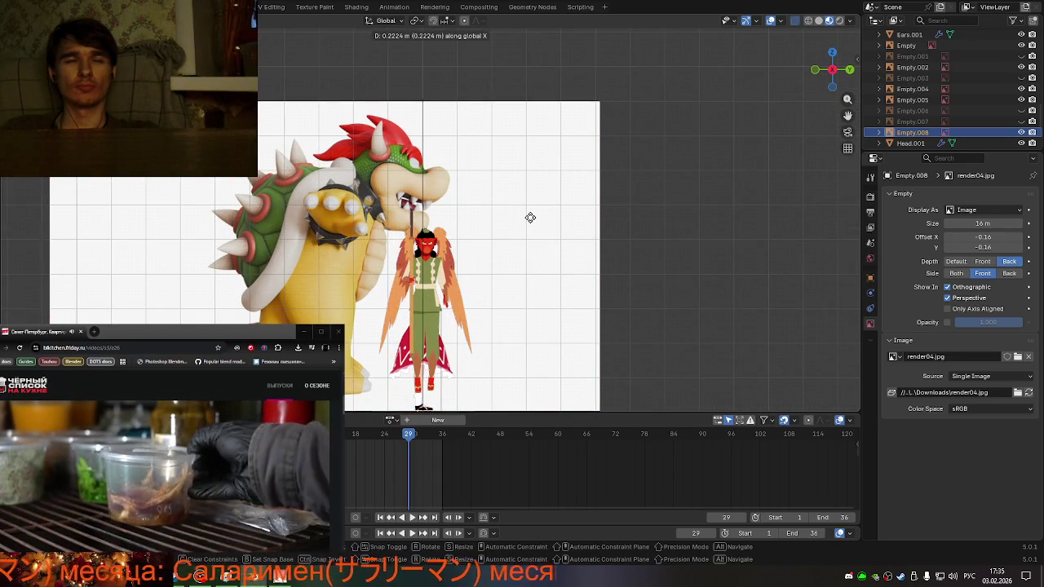
{"action": "key", "text": "y"}
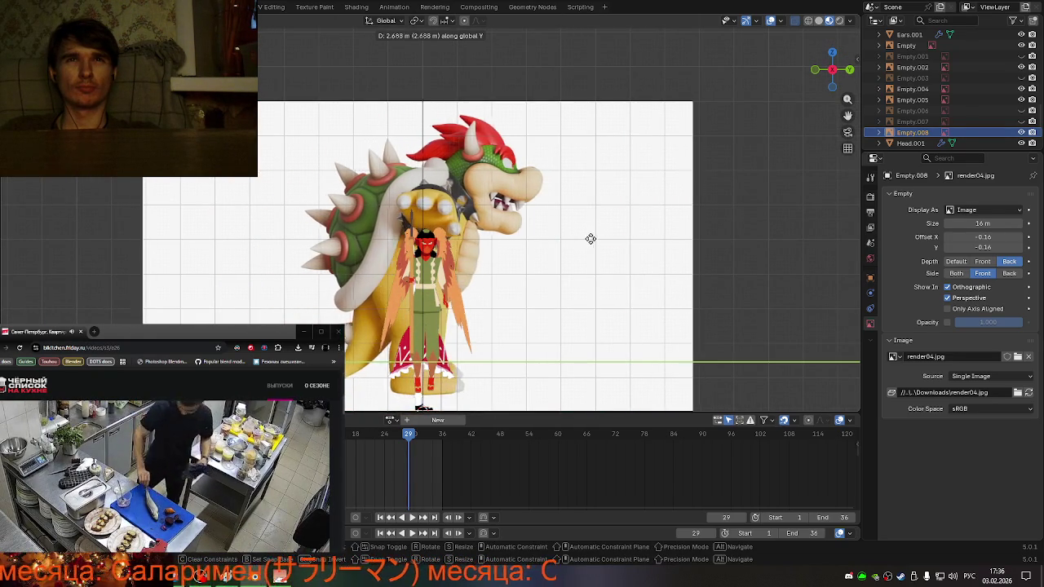
{"action": "left_click", "coordinate": [584, 240]}
{"action": "mouse_move", "coordinate": [585, 240]}
{"action": "middle_mouse_down"}
{"action": "mouse_move", "coordinate": [351, 233]}
{"action": "mouse_move", "coordinate": [610, 234]}
{"action": "mouse_move", "coordinate": [419, 234]}
{"action": "middle_mouse_up"}
{"action": "scroll", "coordinate": [492, 239], "scroll_direction": "down", "scroll_amount": 3}
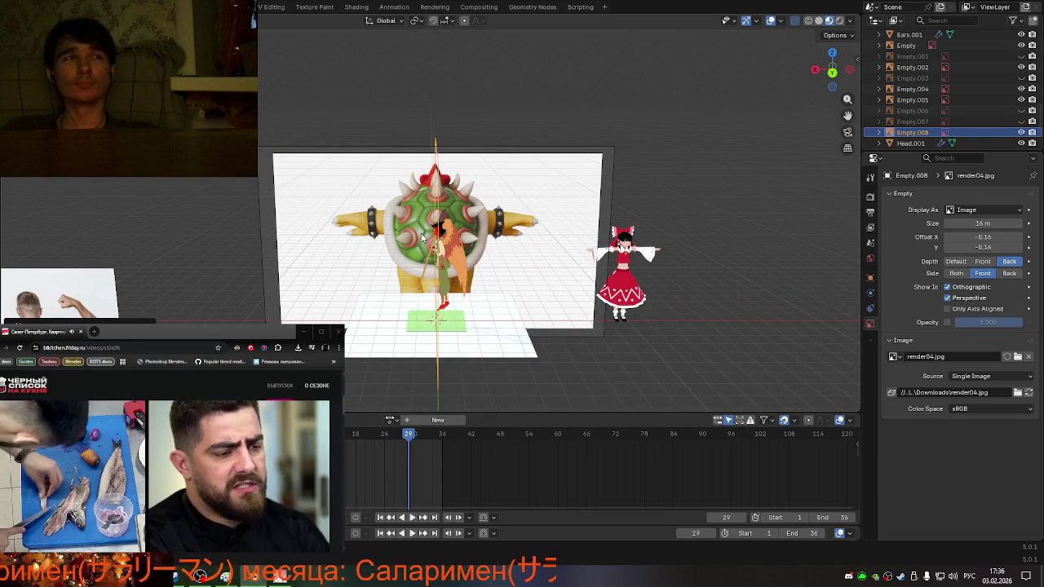
{"action": "mouse_move", "coordinate": [535, 224]}
{"action": "middle_mouse_down"}
{"action": "mouse_move", "coordinate": [536, 198]}
{"action": "mouse_move", "coordinate": [698, 203]}
{"action": "mouse_move", "coordinate": [546, 190]}
{"action": "mouse_move", "coordinate": [544, 201]}
{"action": "mouse_move", "coordinate": [569, 211]}
{"action": "middle_mouse_up"}
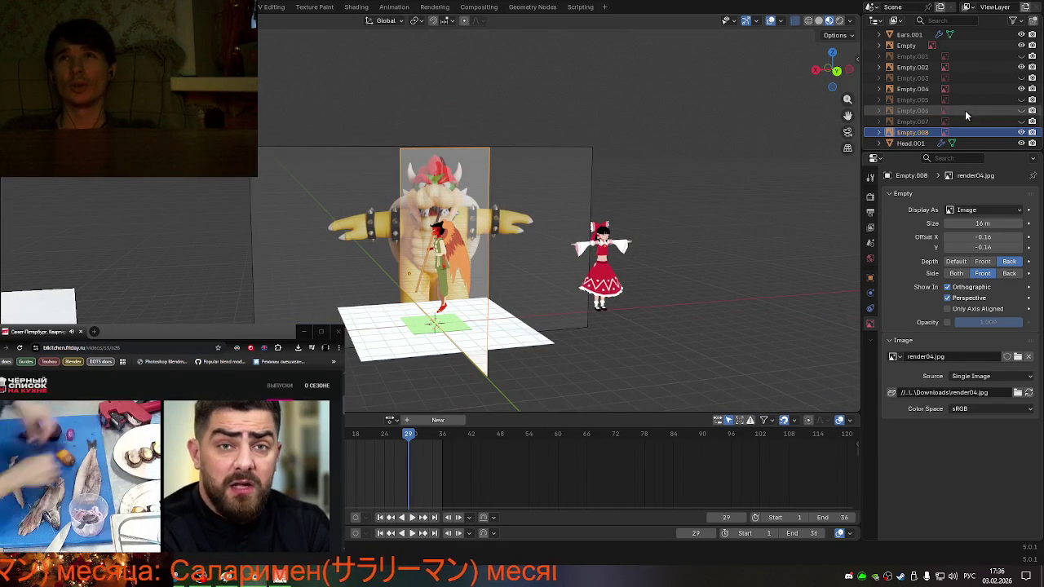
- Turn off opacity on the front Bowser reference Empty.004 and set its Side to Front
{"action": "left_click", "coordinate": [966, 90]}
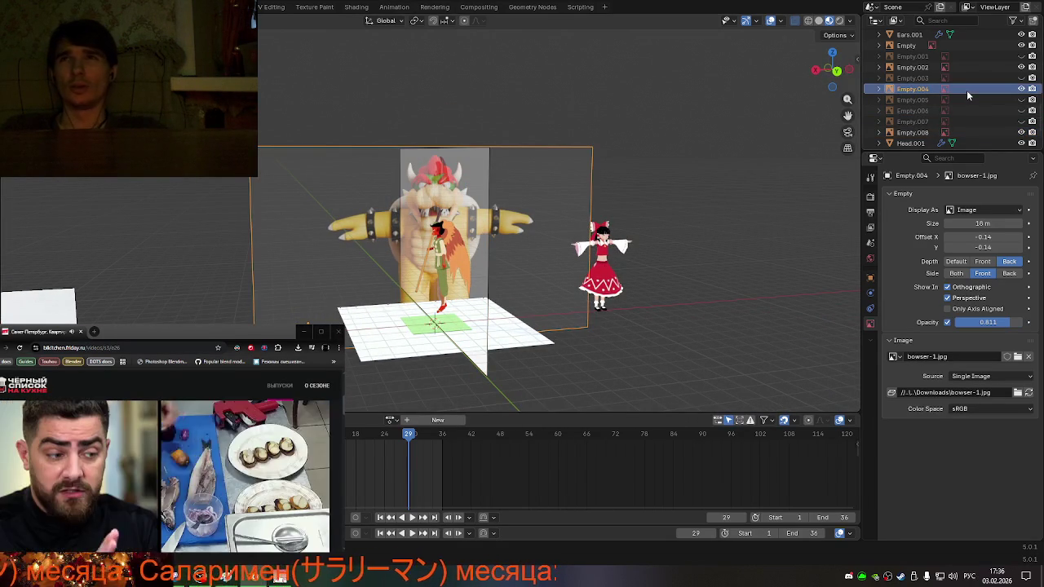
{"action": "left_click", "coordinate": [947, 322]}
{"action": "mouse_move", "coordinate": [604, 261]}
{"action": "middle_mouse_down"}
{"action": "mouse_move", "coordinate": [710, 271]}
{"action": "mouse_move", "coordinate": [647, 275]}
{"action": "mouse_move", "coordinate": [570, 259]}
{"action": "mouse_move", "coordinate": [521, 275]}
{"action": "mouse_move", "coordinate": [717, 265]}
{"action": "middle_mouse_up"}
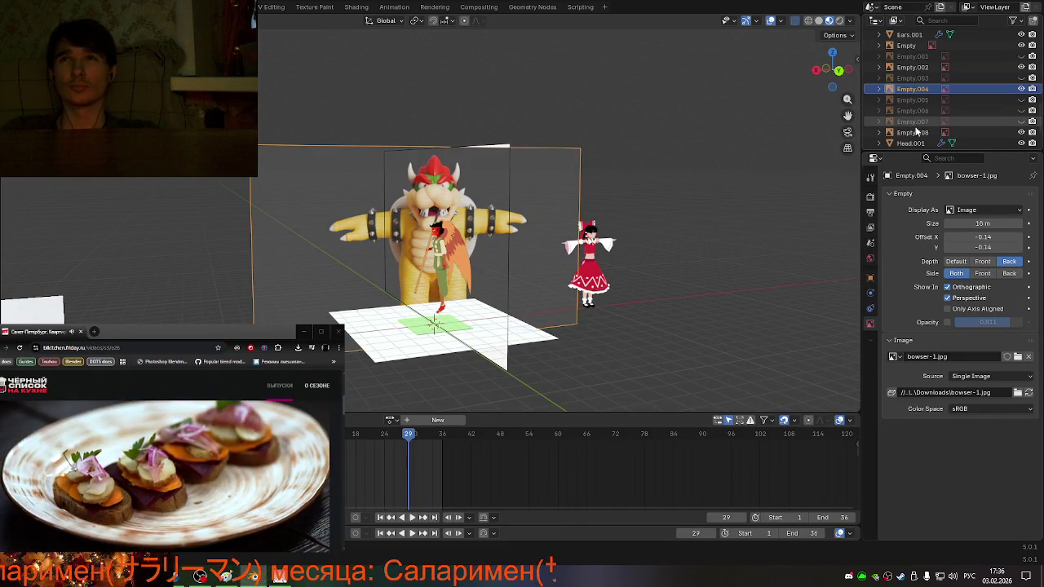
{"action": "left_click", "coordinate": [981, 273]}
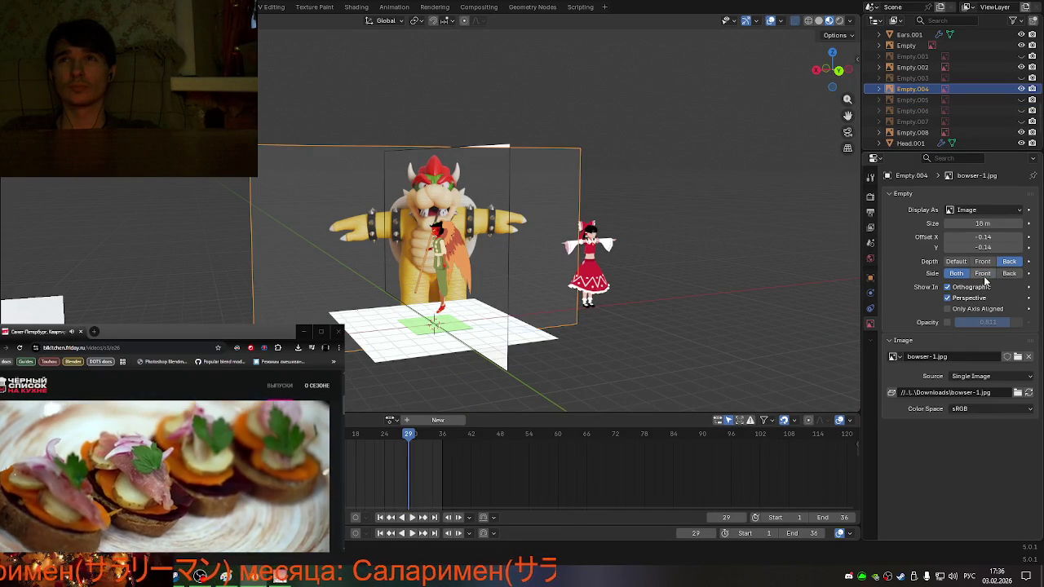
- Set the side reference Empty.008's Depth to Default
{"action": "left_click", "coordinate": [915, 133]}
{"action": "mouse_move", "coordinate": [627, 279]}
{"action": "middle_mouse_down"}
{"action": "mouse_move", "coordinate": [676, 275]}
{"action": "mouse_move", "coordinate": [524, 271]}
{"action": "mouse_move", "coordinate": [561, 278]}
{"action": "middle_mouse_up"}
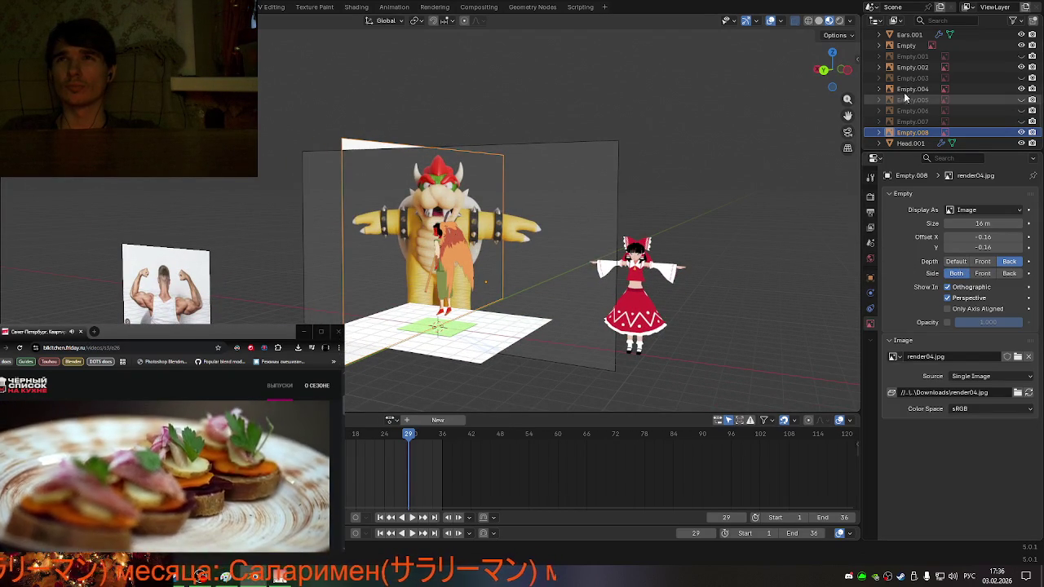
{"action": "left_click", "coordinate": [955, 261]}
- Set the front Bowser reference Empty.004's Depth to Default
{"action": "middle_click_drag", "start_coordinate": [706, 254], "coordinate": [644, 249]}
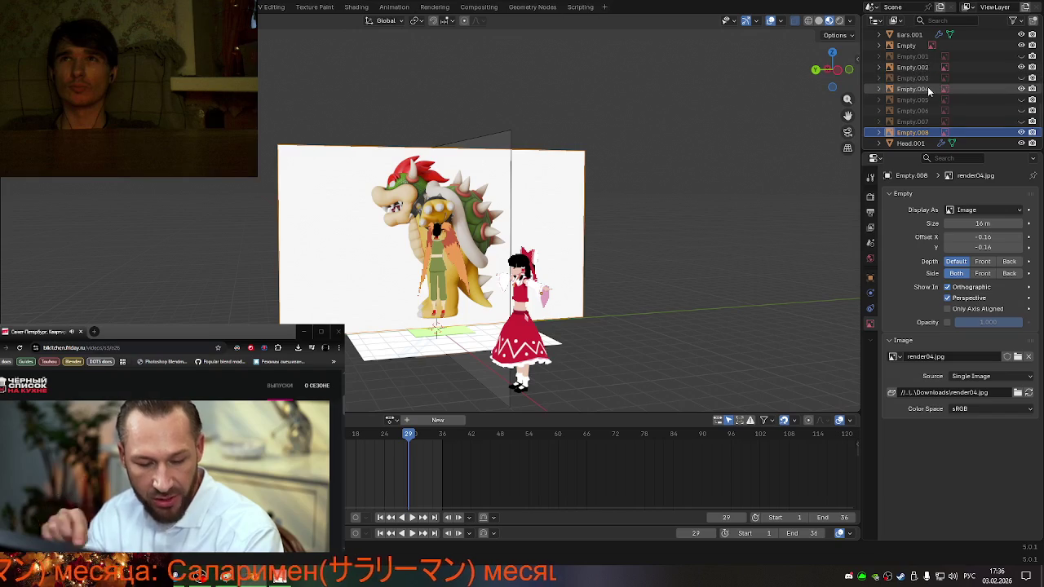
{"action": "left_click", "coordinate": [881, 88]}
{"action": "left_click", "coordinate": [955, 260]}
- Resize the side reference Empty.008 to 17 m by its corner handle
{"action": "mouse_move", "coordinate": [666, 271]}
{"action": "middle_mouse_down"}
{"action": "mouse_move", "coordinate": [649, 274]}
{"action": "mouse_move", "coordinate": [686, 273]}
{"action": "middle_mouse_up"}
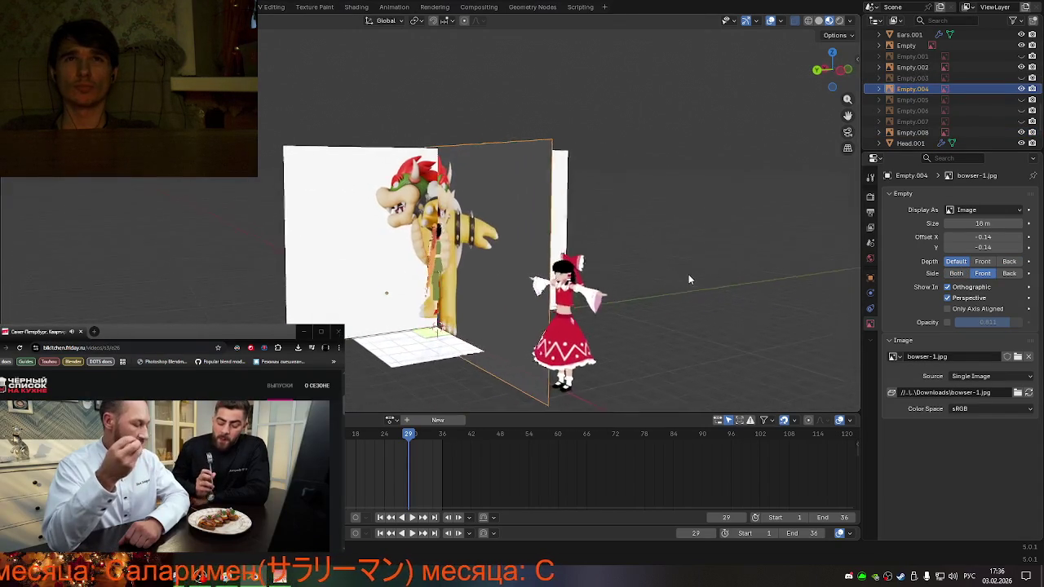
{"action": "middle_click_drag", "start_coordinate": [620, 274], "coordinate": [781, 267]}
{"action": "mouse_move", "coordinate": [620, 295]}
{"action": "middle_mouse_down"}
{"action": "mouse_move", "coordinate": [691, 302]}
{"action": "mouse_move", "coordinate": [782, 285]}
{"action": "mouse_move", "coordinate": [690, 297]}
{"action": "mouse_move", "coordinate": [468, 287]}
{"action": "mouse_move", "coordinate": [358, 318]}
{"action": "mouse_move", "coordinate": [582, 315]}
{"action": "middle_mouse_up"}
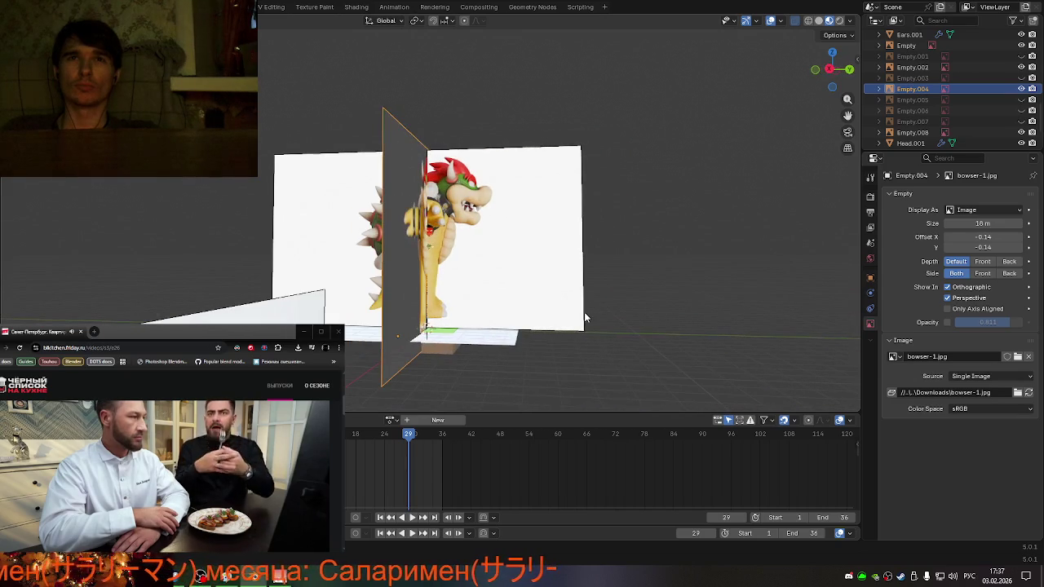
{"action": "left_click", "coordinate": [582, 330]}
{"action": "mouse_move", "coordinate": [581, 330]}
{"action": "left_mouse_down"}
{"action": "mouse_move", "coordinate": [592, 362]}
{"action": "mouse_move", "coordinate": [631, 368]}
{"action": "mouse_move", "coordinate": [554, 361]}
{"action": "left_mouse_up"}
{"action": "mouse_move", "coordinate": [437, 360]}
{"action": "middle_mouse_down"}
{"action": "mouse_move", "coordinate": [462, 360]}
{"action": "mouse_move", "coordinate": [445, 363]}
{"action": "mouse_move", "coordinate": [454, 365]}
{"action": "middle_mouse_up"}
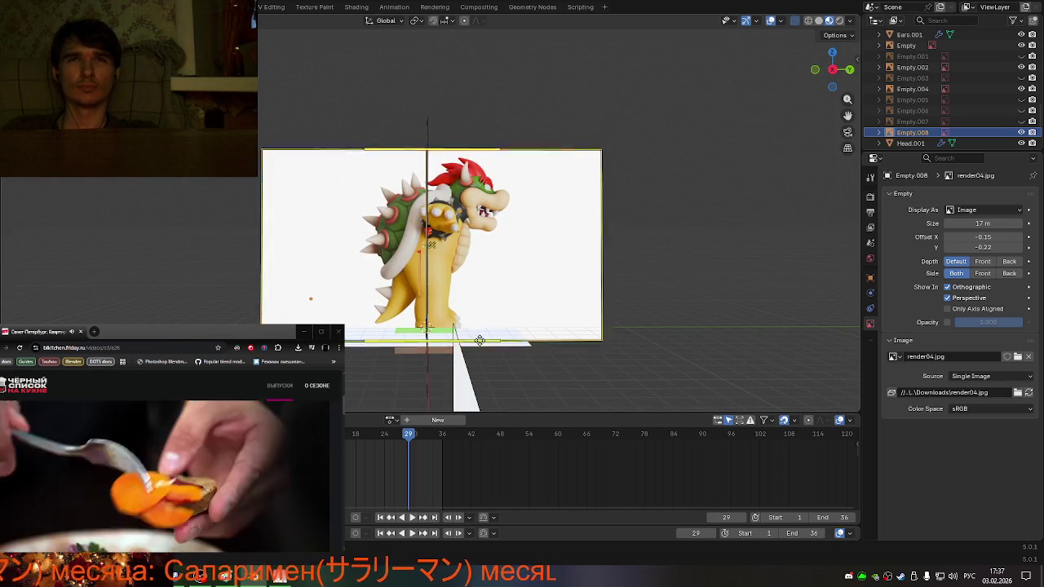
- In orthographic side view, fine-tune the side reference's size from its corner, keeping 17 m
{"action": "key", "text": "KP_1"}
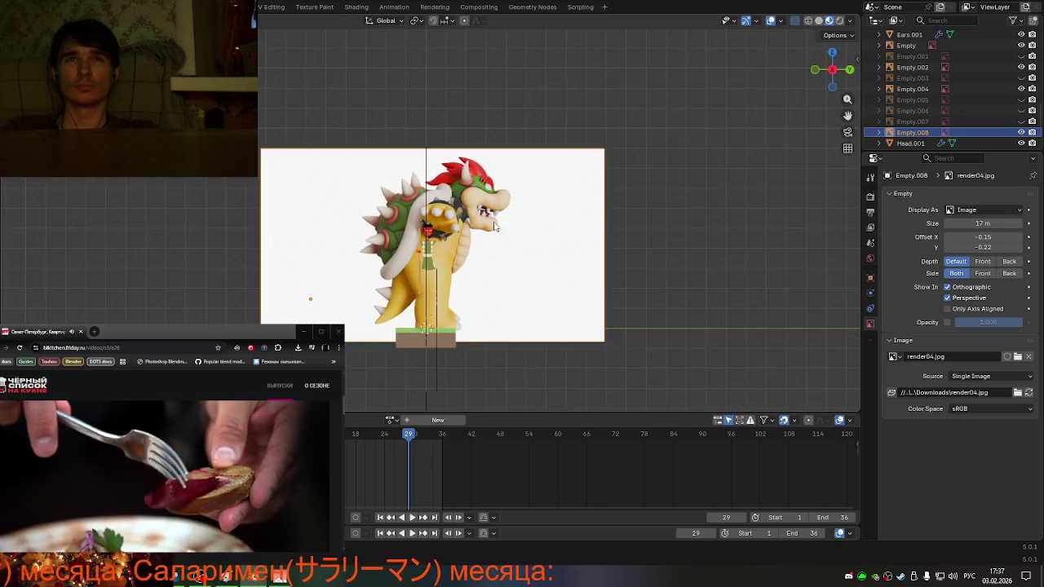
{"action": "scroll", "coordinate": [503, 220], "scroll_direction": "up", "scroll_amount": 3}
{"action": "scroll", "coordinate": [489, 232], "scroll_direction": "down", "scroll_amount": 1}
{"action": "left_click_drag", "start_coordinate": [187, 399], "coordinate": [197, 393]}
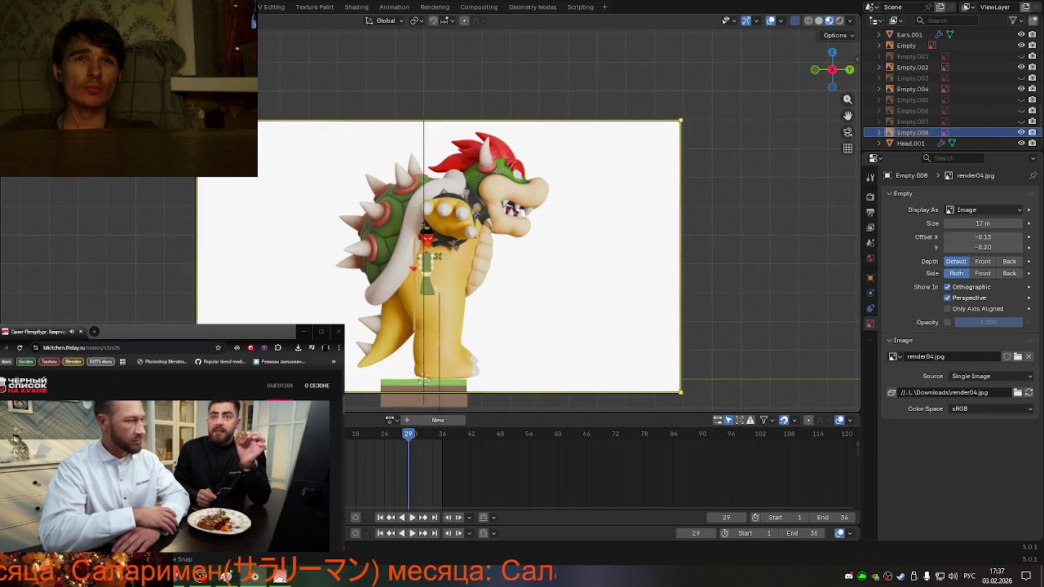
{"action": "left_click_drag", "start_coordinate": [197, 392], "coordinate": [196, 393]}
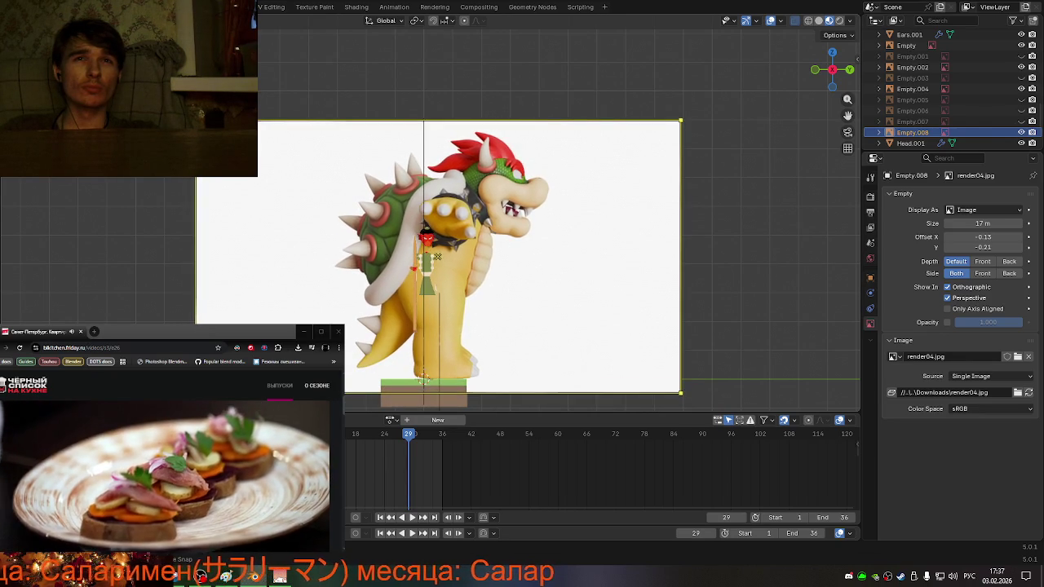
{"action": "scroll", "coordinate": [552, 268], "scroll_direction": "down", "scroll_amount": 2}
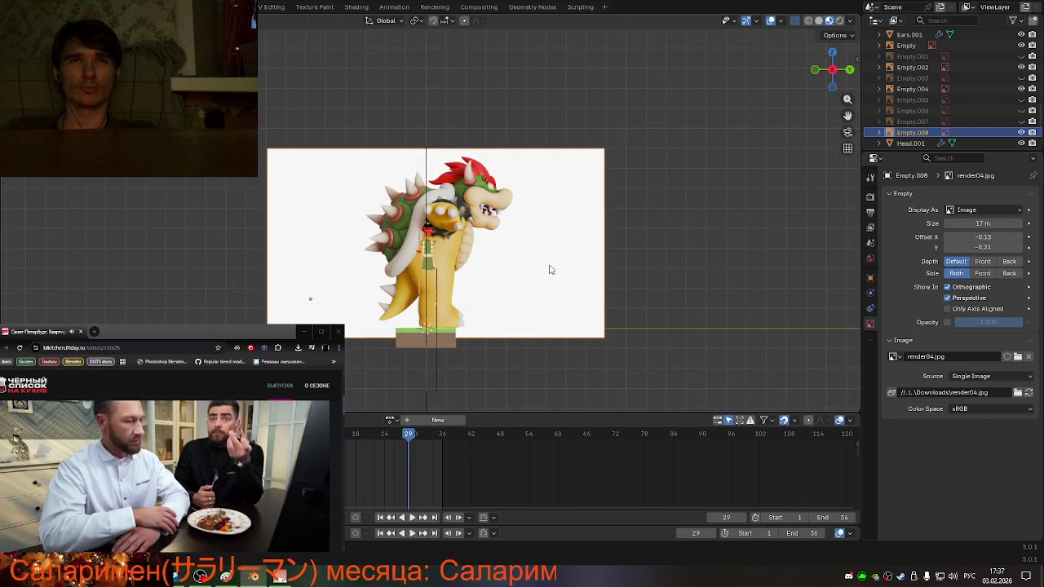
- Move the side reference along Y so it lines up with the character
{"action": "key", "text": "g"}
{"action": "key", "text": "x"}
{"action": "key", "text": "y"}
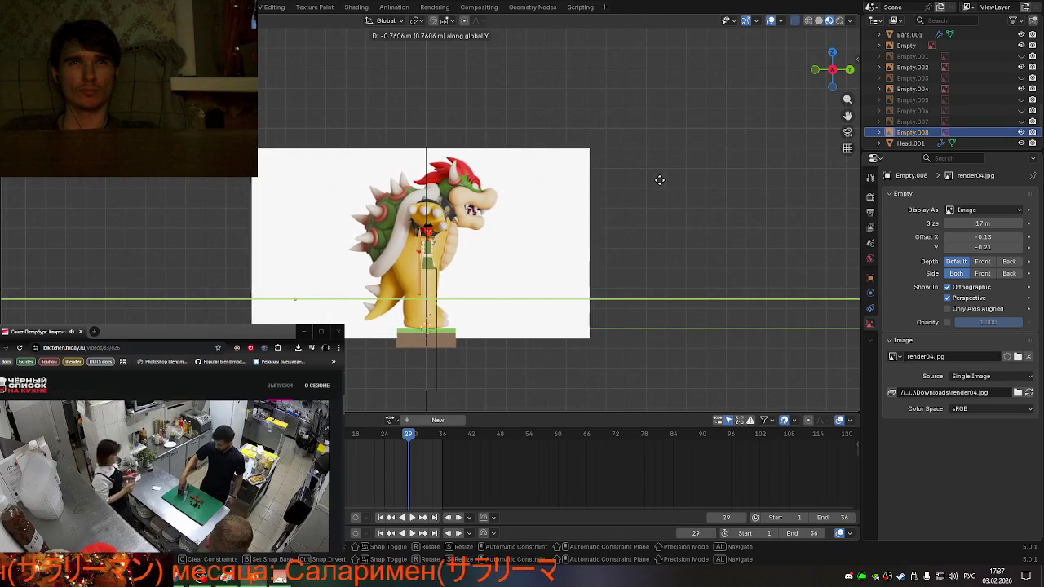
{"action": "left_click", "coordinate": [660, 180]}
{"action": "mouse_move", "coordinate": [660, 179]}
{"action": "middle_mouse_down"}
{"action": "mouse_move", "coordinate": [431, 278]}
{"action": "mouse_move", "coordinate": [318, 269]}
{"action": "mouse_move", "coordinate": [466, 274]}
{"action": "mouse_move", "coordinate": [498, 261]}
{"action": "mouse_move", "coordinate": [310, 269]}
{"action": "mouse_move", "coordinate": [575, 258]}
{"action": "mouse_move", "coordinate": [667, 267]}
{"action": "mouse_move", "coordinate": [730, 204]}
{"action": "middle_mouse_up"}
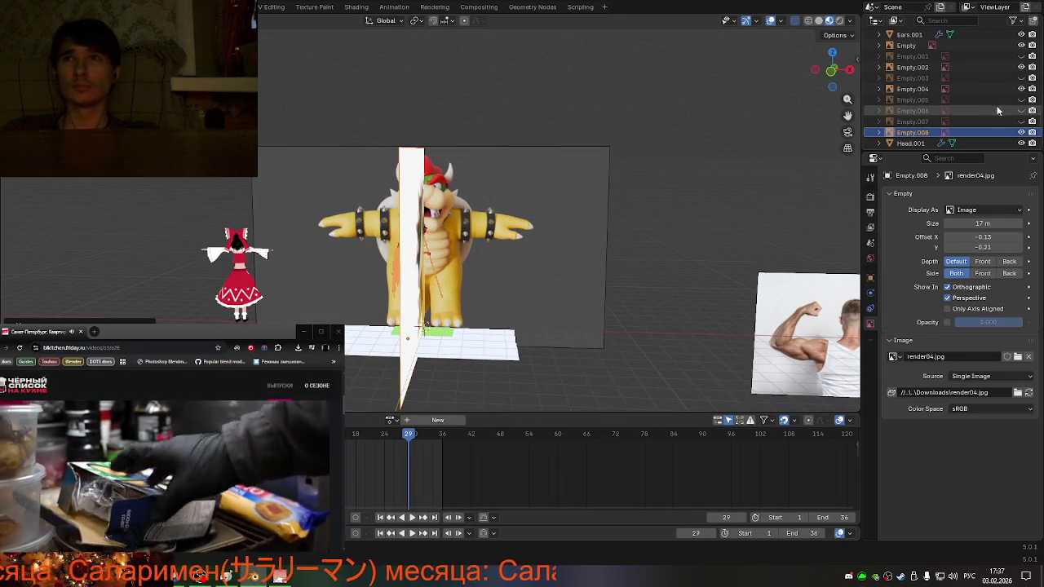
{"action": "mouse_move", "coordinate": [718, 245]}
{"action": "middle_mouse_down"}
{"action": "mouse_move", "coordinate": [521, 263]}
{"action": "mouse_move", "coordinate": [660, 251]}
{"action": "middle_mouse_up"}
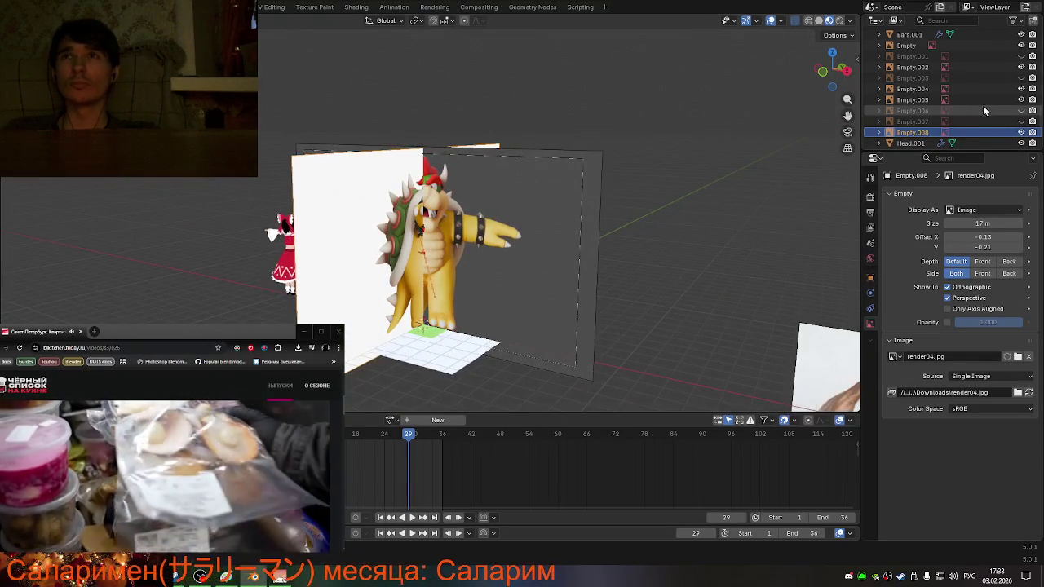
{"action": "mouse_move", "coordinate": [626, 250]}
{"action": "middle_mouse_down"}
{"action": "mouse_move", "coordinate": [609, 196]}
{"action": "mouse_move", "coordinate": [636, 222]}
{"action": "mouse_move", "coordinate": [574, 288]}
{"action": "middle_mouse_up"}
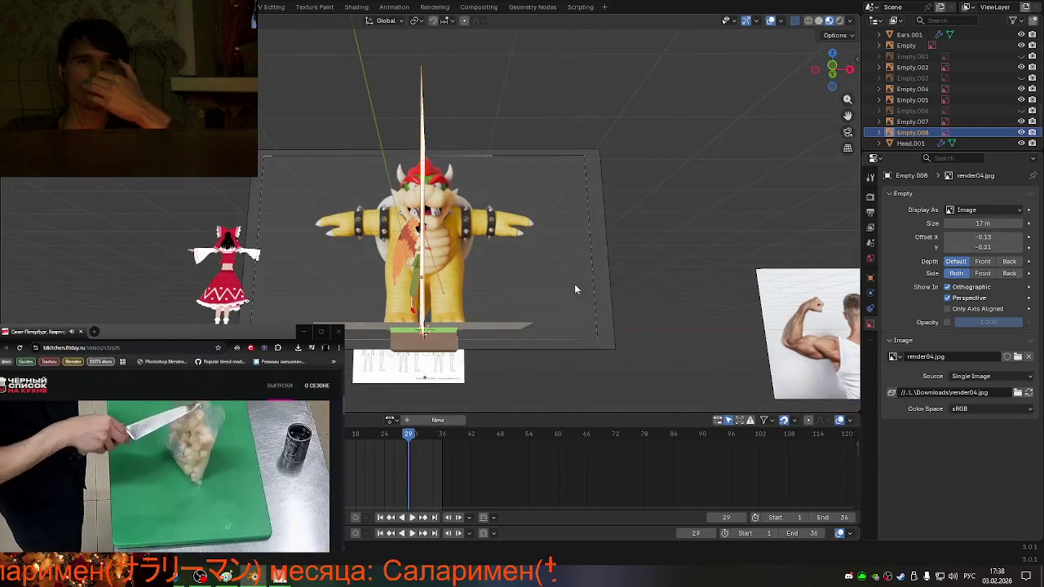
{"action": "left_click", "coordinate": [457, 377]}
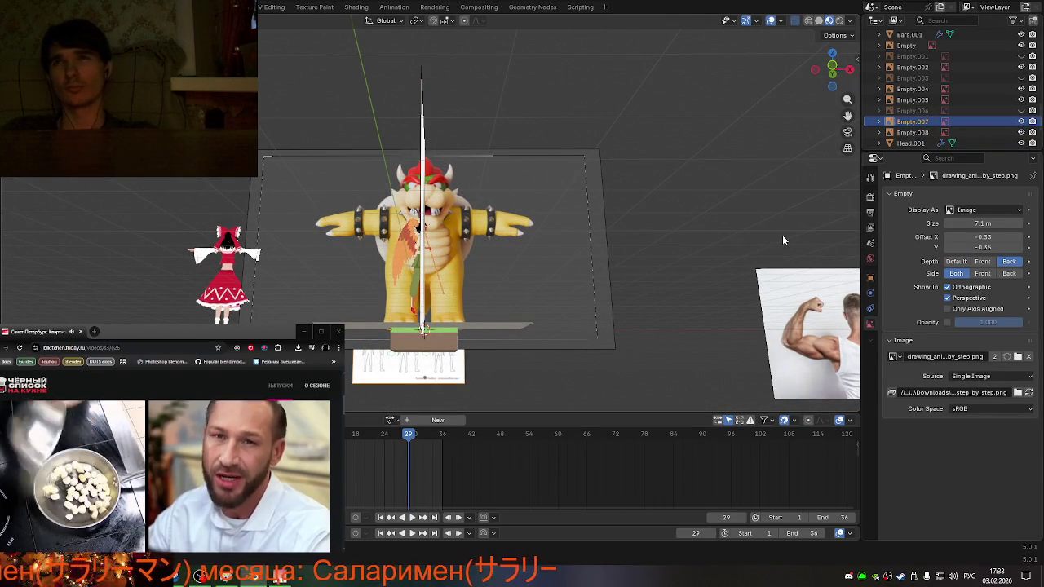
- Delete the drawing reference plane and the small image plane below Bowser
{"action": "middle_click_drag", "start_coordinate": [643, 329], "coordinate": [609, 337]}
{"action": "key", "text": "Delete"}
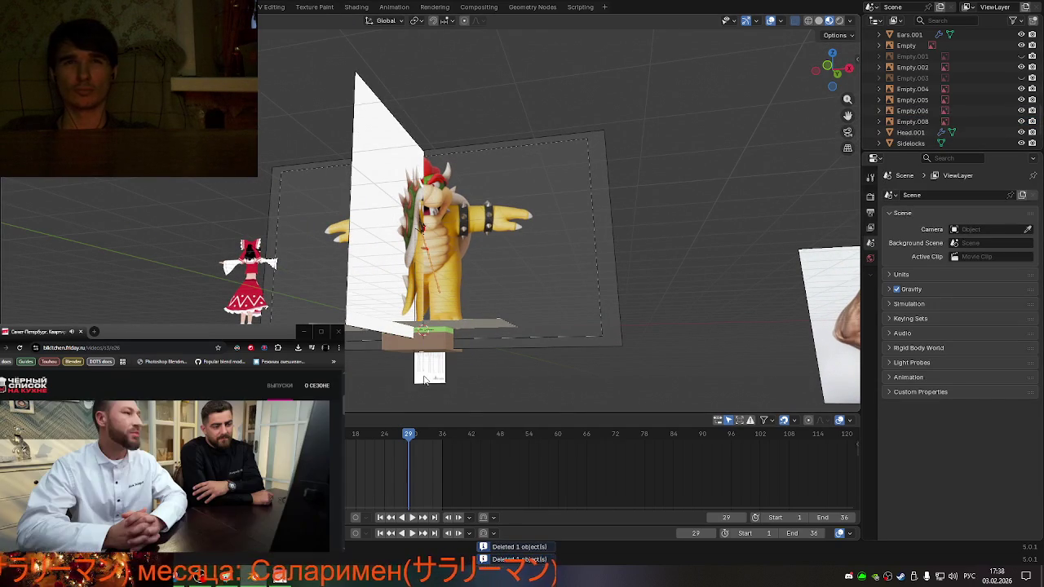
{"action": "left_click", "coordinate": [424, 379]}
{"action": "mouse_move", "coordinate": [636, 331]}
{"action": "middle_mouse_down"}
{"action": "mouse_move", "coordinate": [525, 349]}
{"action": "mouse_move", "coordinate": [656, 308]}
{"action": "middle_mouse_up"}
{"action": "key", "text": "Delete"}
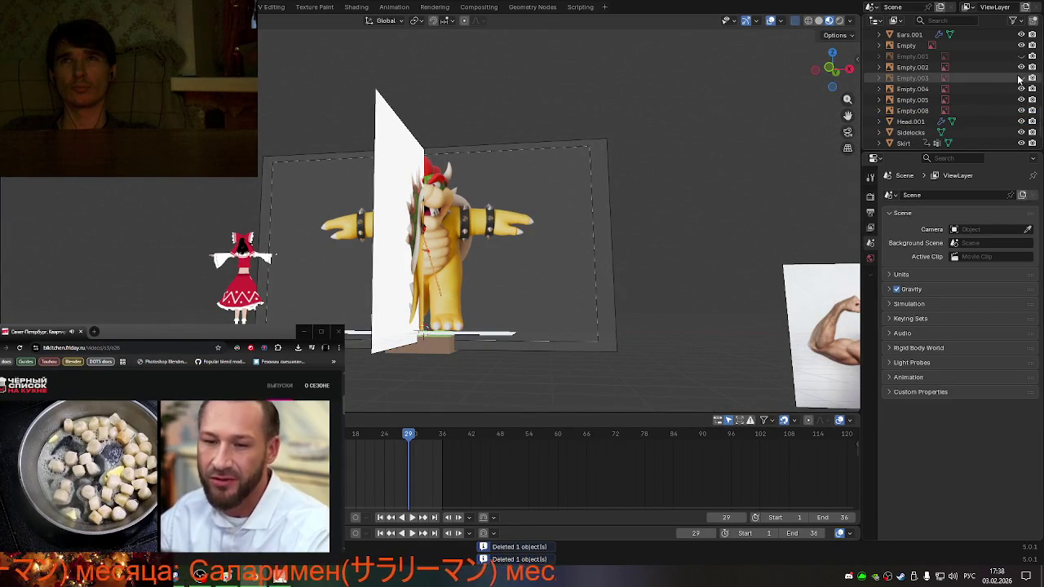
- Unhide the two hidden image planes, including Empty.003, and delete them
{"action": "mouse_move", "coordinate": [667, 212]}
{"action": "middle_mouse_down"}
{"action": "mouse_move", "coordinate": [532, 300]}
{"action": "mouse_move", "coordinate": [505, 163]}
{"action": "middle_mouse_up"}
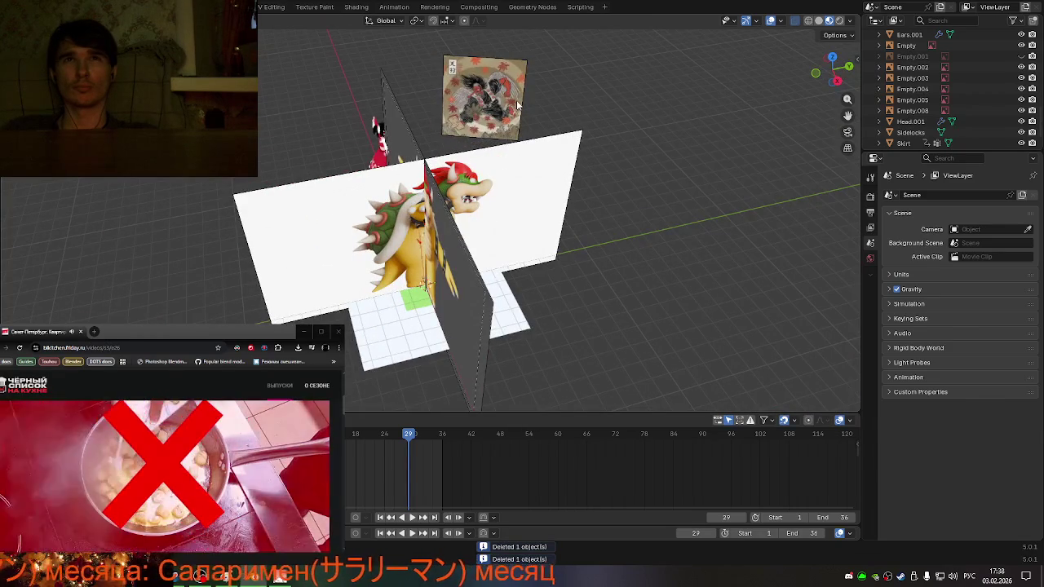
{"action": "left_click", "coordinate": [485, 98]}
{"action": "key", "text": "Delete"}
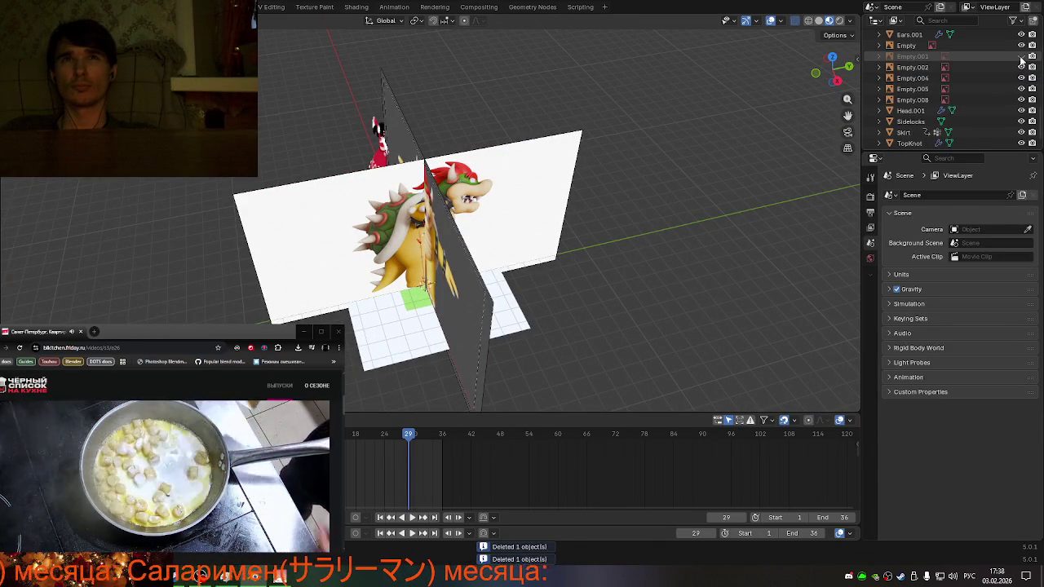
{"action": "left_click", "coordinate": [1021, 57]}
{"action": "left_click", "coordinate": [429, 127]}
{"action": "key", "text": "Delete"}
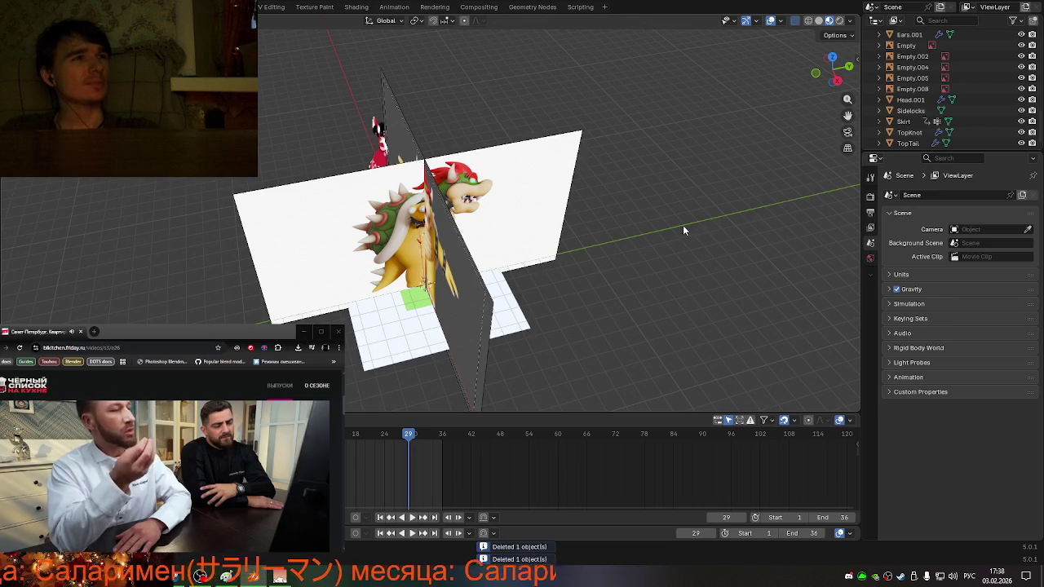
{"action": "middle_click_drag", "start_coordinate": [526, 258], "coordinate": [582, 211]}
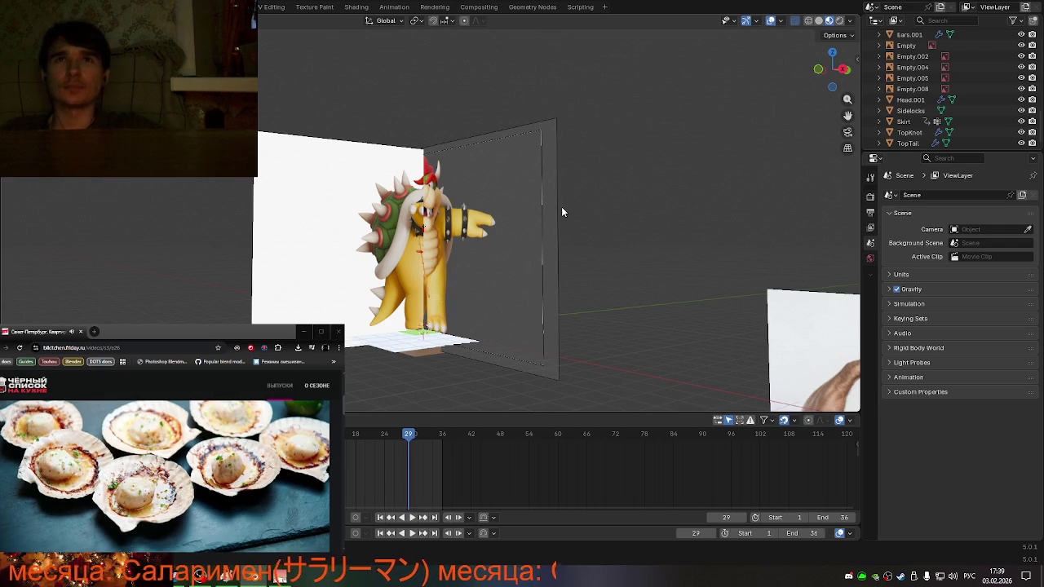
- Turn off perspective display for Empty.005 and make it show from both sides
{"action": "middle_click_drag", "start_coordinate": [636, 256], "coordinate": [723, 290]}
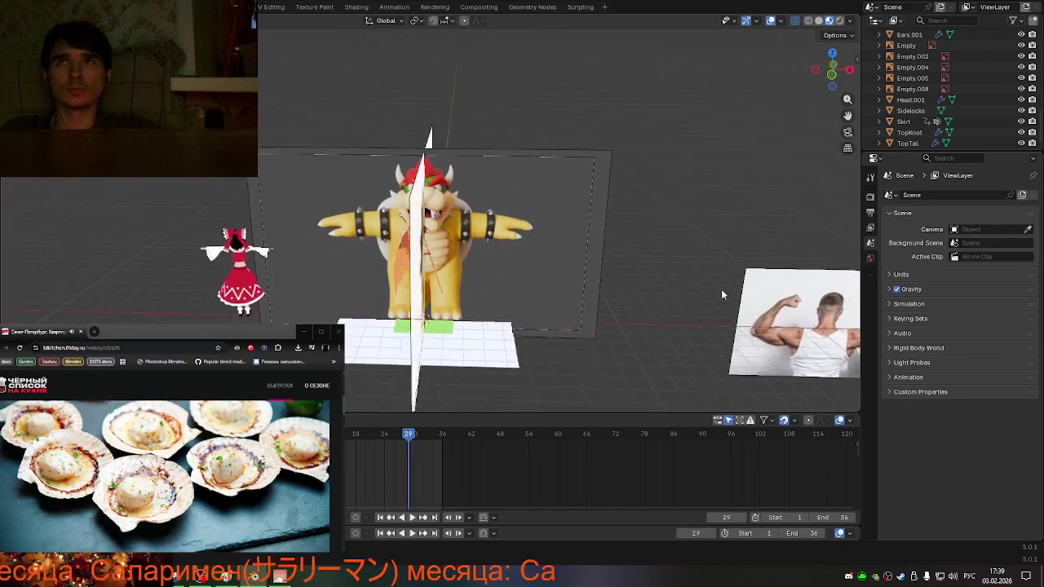
{"action": "scroll", "coordinate": [950, 108], "scroll_direction": "up", "scroll_amount": 1}
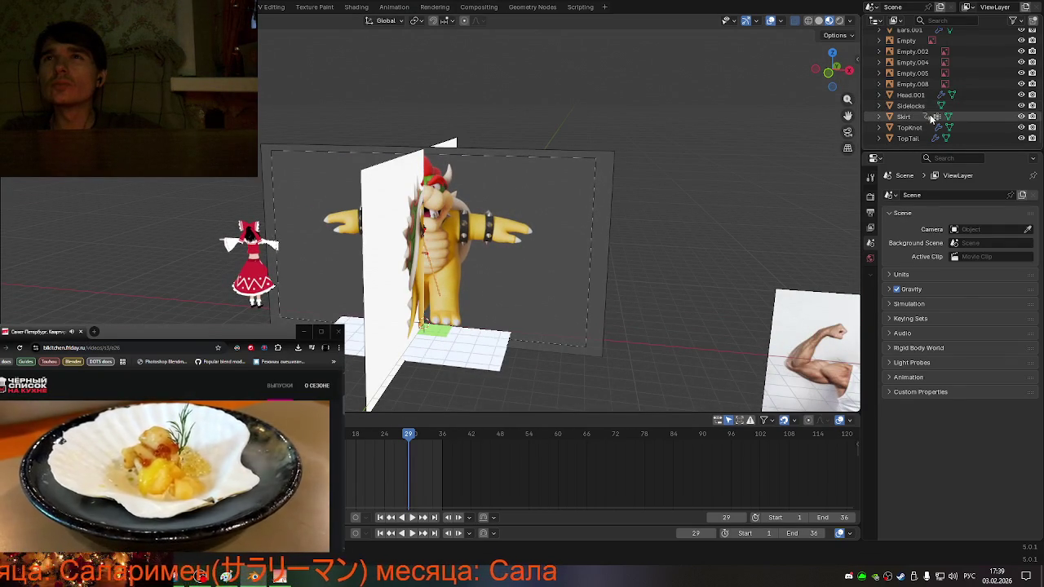
{"action": "left_click", "coordinate": [957, 106]}
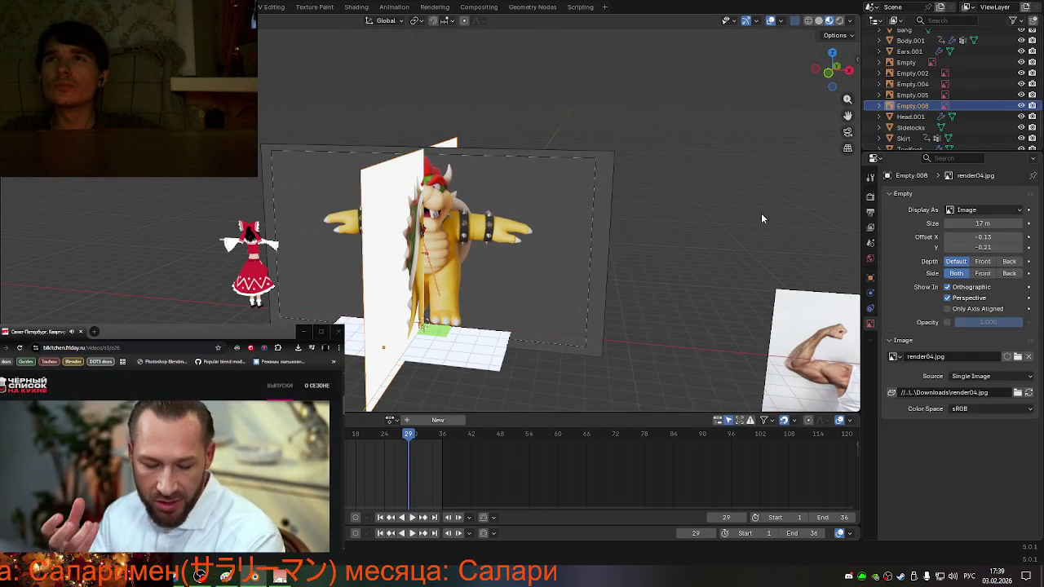
{"action": "left_click", "coordinate": [948, 299]}
{"action": "left_click", "coordinate": [948, 299]}
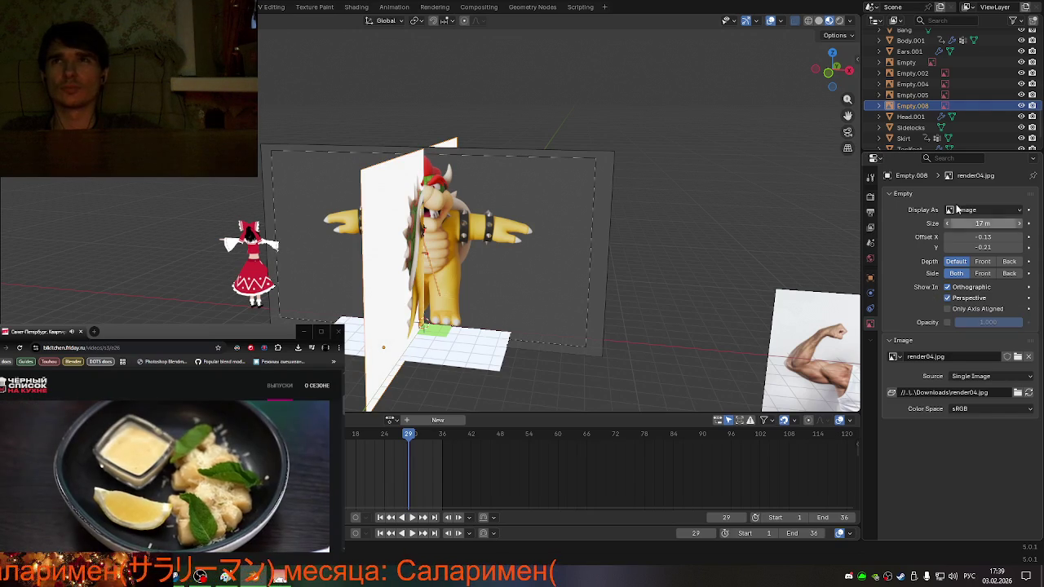
{"action": "left_click", "coordinate": [968, 95]}
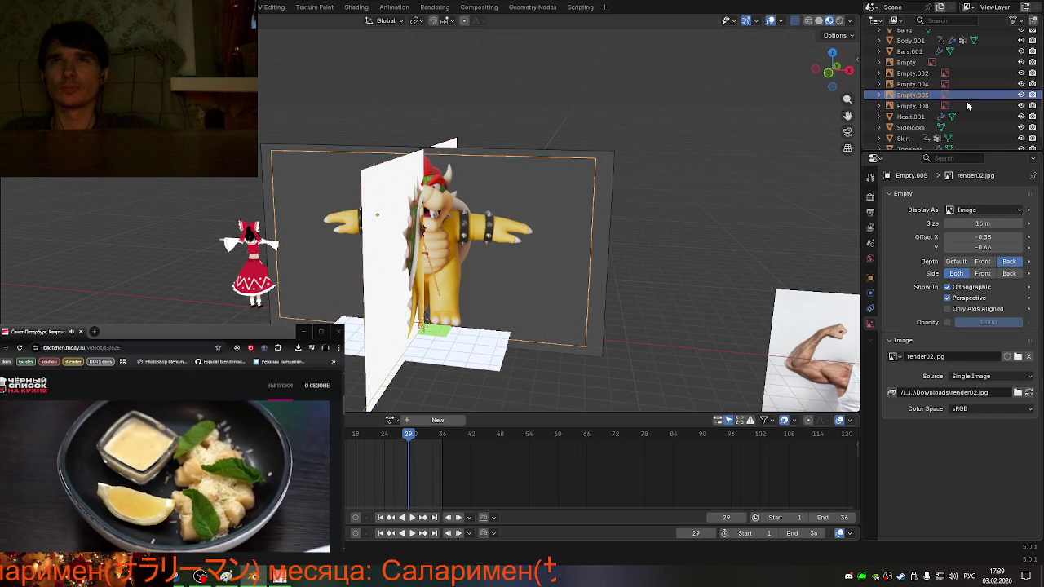
{"action": "left_click", "coordinate": [946, 299]}
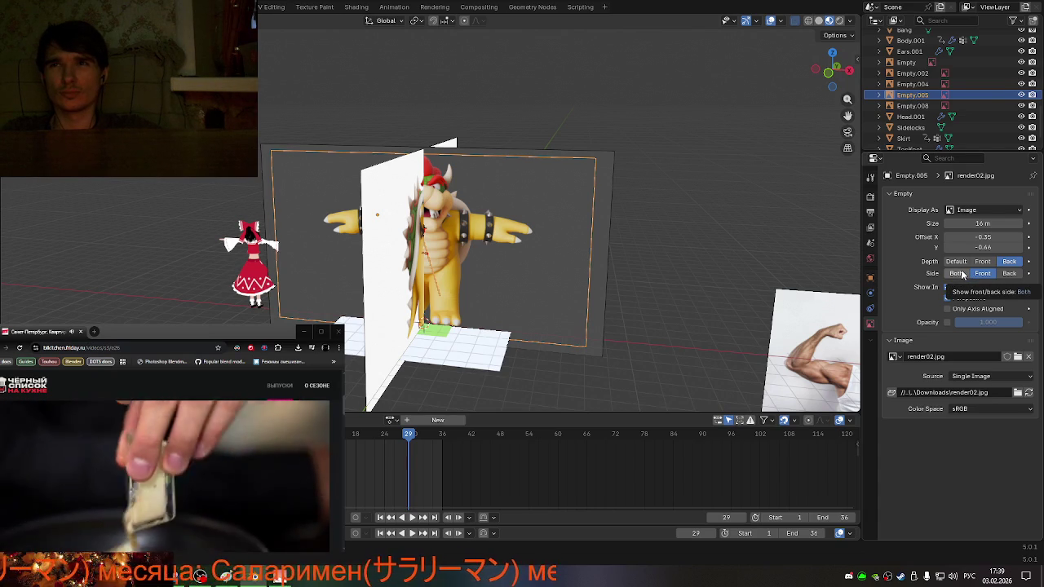
{"action": "left_click", "coordinate": [962, 274]}
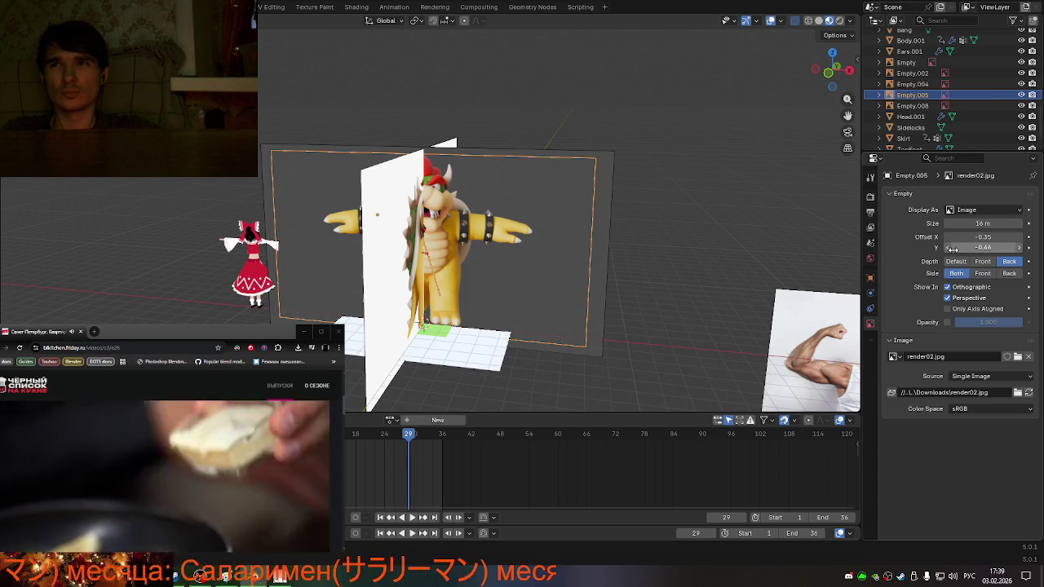
- Hide the bowser-1 front reference Empty.004
{"action": "left_click", "coordinate": [928, 82]}
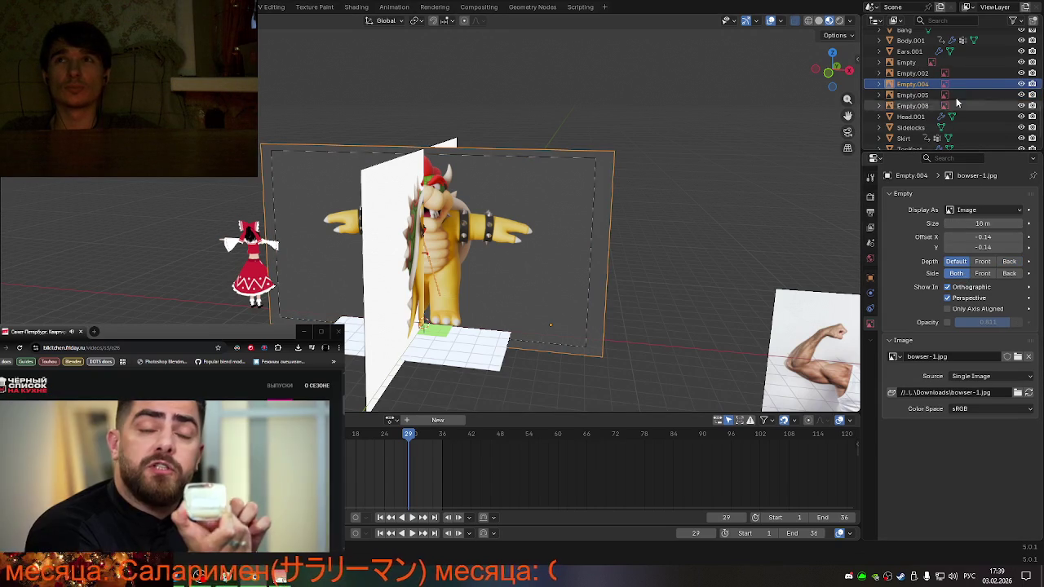
{"action": "left_click", "coordinate": [1020, 84]}
{"action": "middle_click_drag", "start_coordinate": [627, 181], "coordinate": [618, 169]}
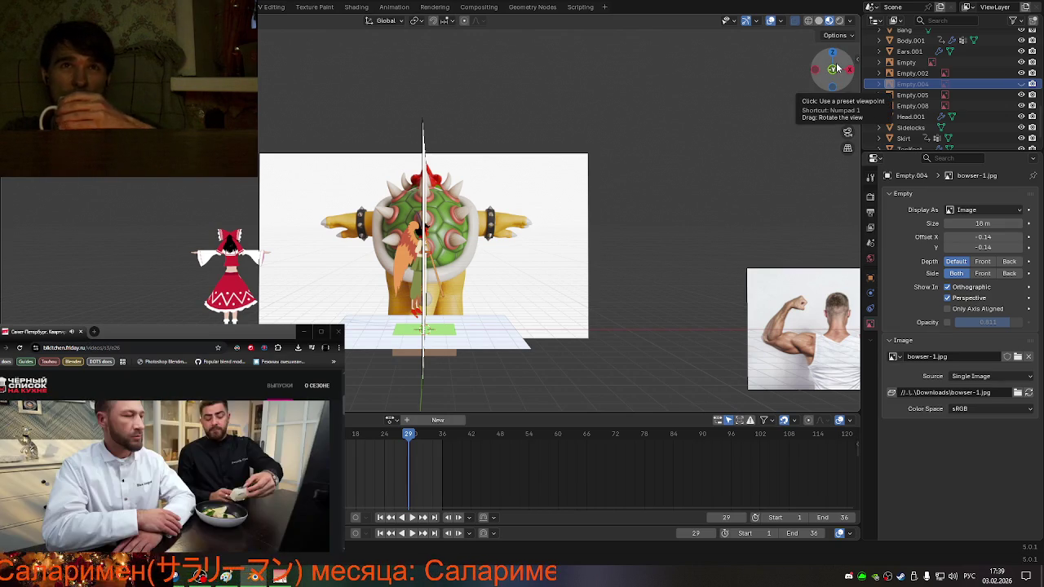
- Keep render02's depth at Default and make it show only from its front side
{"action": "left_click_drag", "start_coordinate": [835, 68], "coordinate": [819, 70]}
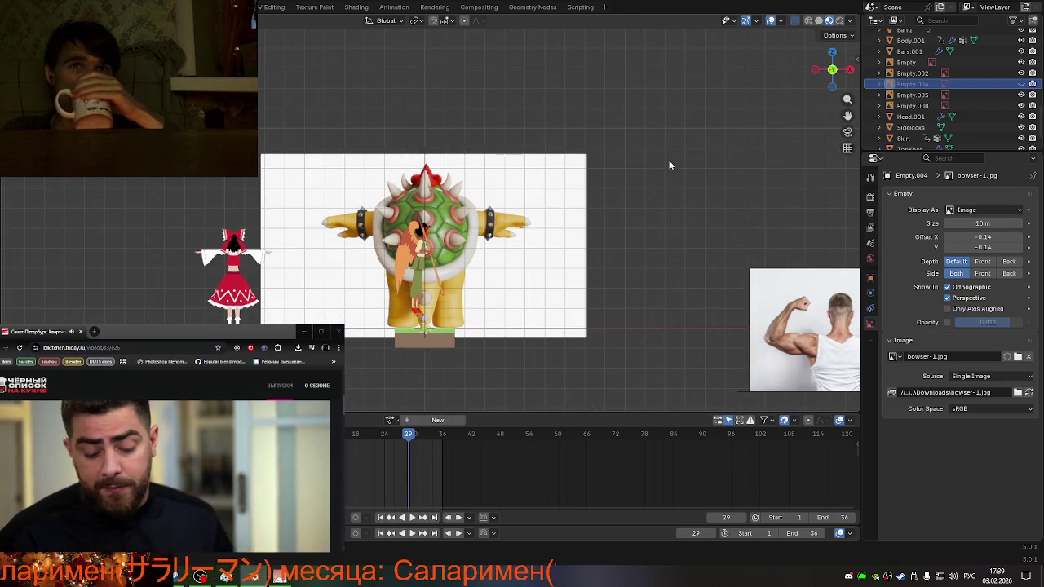
{"action": "mouse_move", "coordinate": [650, 176]}
{"action": "middle_mouse_down"}
{"action": "mouse_move", "coordinate": [543, 175]}
{"action": "mouse_move", "coordinate": [589, 174]}
{"action": "mouse_move", "coordinate": [318, 243]}
{"action": "middle_mouse_up"}
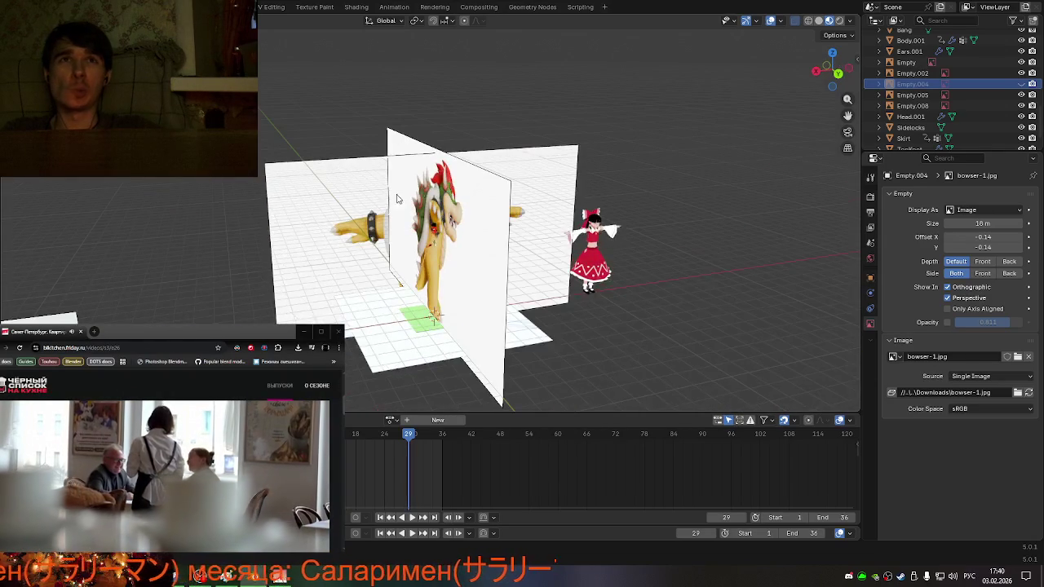
{"action": "left_click", "coordinate": [319, 243]}
{"action": "key", "text": "ctrl+KP_1"}
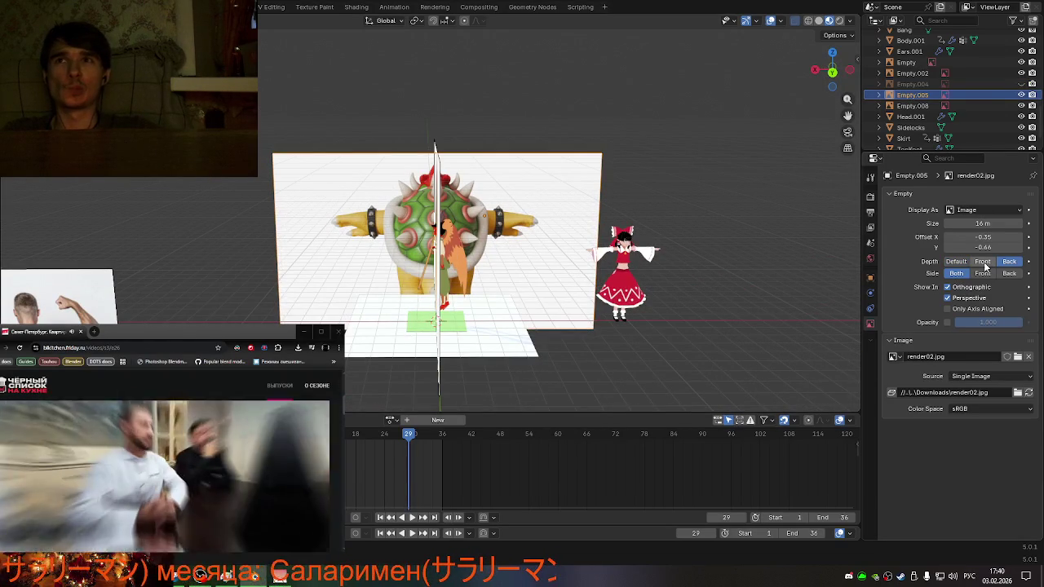
{"action": "left_click", "coordinate": [983, 262]}
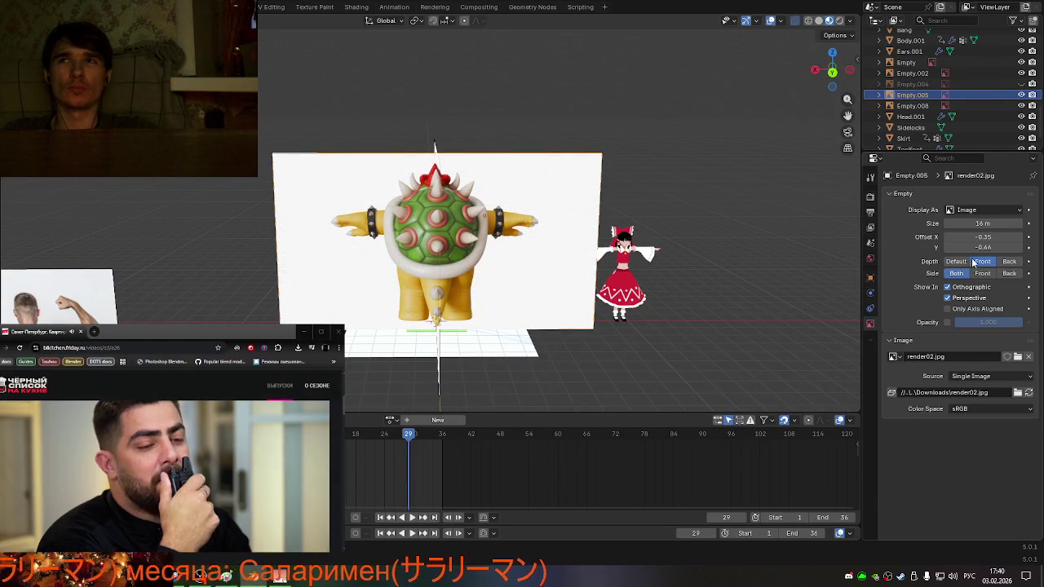
{"action": "left_click", "coordinate": [956, 261]}
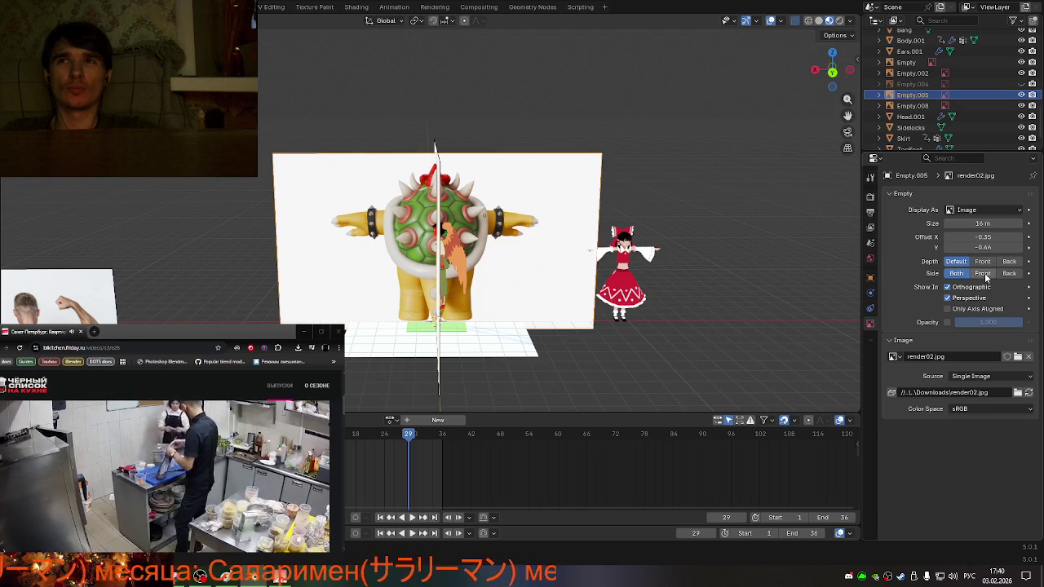
{"action": "left_click", "coordinate": [983, 273]}
- Make the bowser-1 reference show only from its front side
{"action": "mouse_move", "coordinate": [620, 261]}
{"action": "middle_mouse_down"}
{"action": "mouse_move", "coordinate": [540, 252]}
{"action": "mouse_move", "coordinate": [770, 231]}
{"action": "mouse_move", "coordinate": [569, 238]}
{"action": "middle_mouse_up"}
{"action": "left_click", "coordinate": [956, 85]}
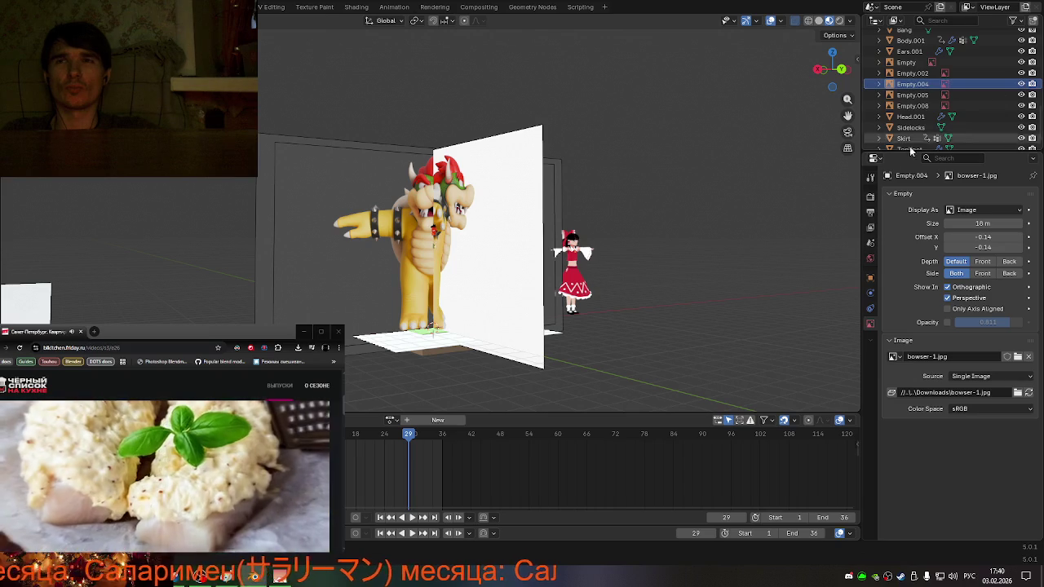
{"action": "left_click", "coordinate": [981, 274]}
{"action": "mouse_move", "coordinate": [674, 291]}
{"action": "middle_mouse_down"}
{"action": "mouse_move", "coordinate": [18, 291]}
{"action": "mouse_move", "coordinate": [780, 298]}
{"action": "mouse_move", "coordinate": [643, 277]}
{"action": "mouse_move", "coordinate": [652, 277]}
{"action": "mouse_move", "coordinate": [821, 303]}
{"action": "mouse_move", "coordinate": [29, 285]}
{"action": "mouse_move", "coordinate": [703, 297]}
{"action": "mouse_move", "coordinate": [612, 332]}
{"action": "mouse_move", "coordinate": [461, 319]}
{"action": "middle_mouse_up"}
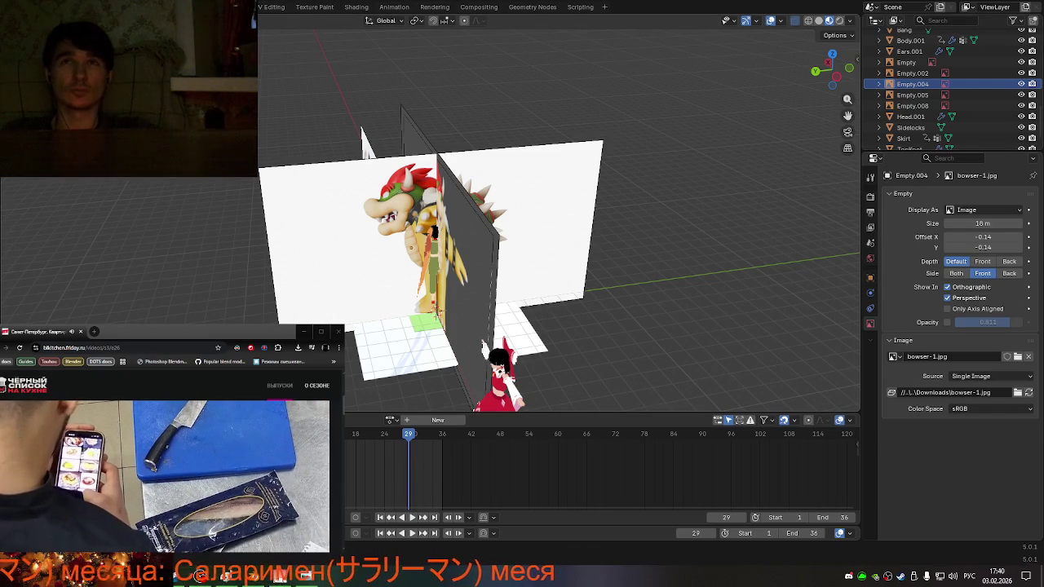
{"action": "left_click_drag", "start_coordinate": [830, 68], "coordinate": [833, 73]}
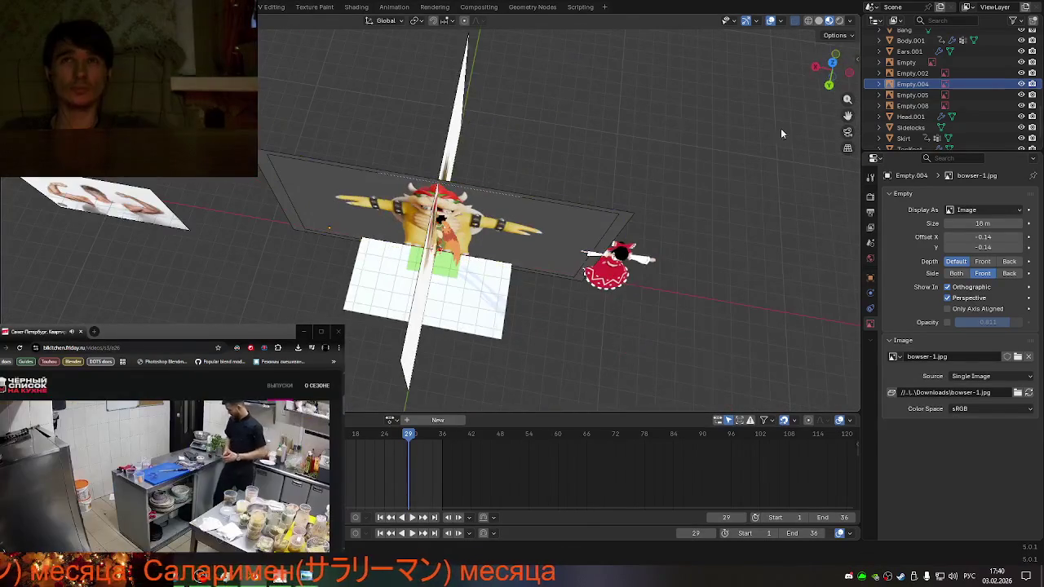
{"action": "left_click", "coordinate": [831, 65]}
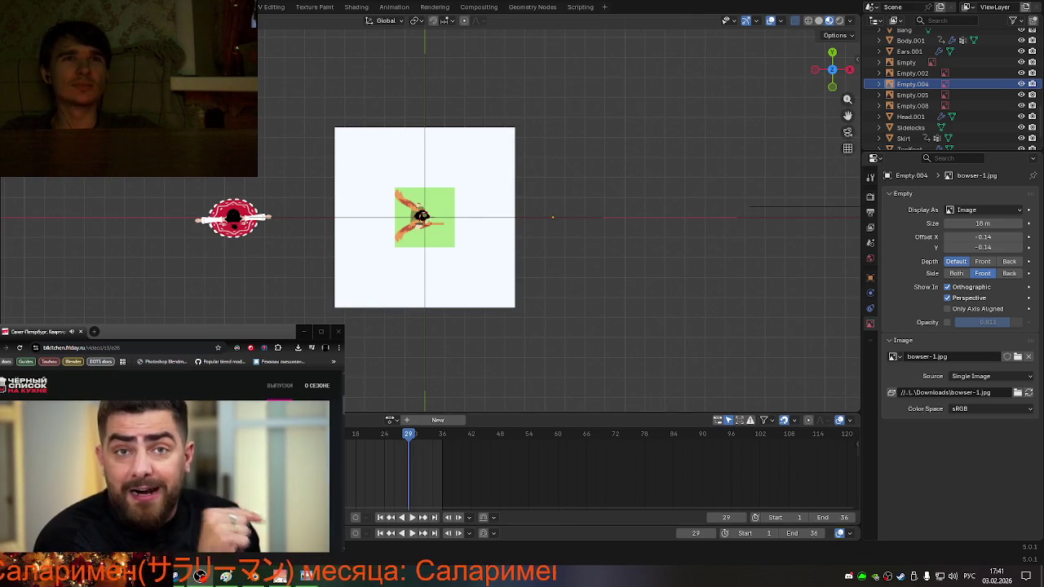
- Tilt to inspect the reference planes in 3D, then return to top view
{"action": "mouse_move", "coordinate": [522, 245]}
{"action": "middle_mouse_down"}
{"action": "mouse_move", "coordinate": [524, 263]}
{"action": "mouse_move", "coordinate": [571, 212]}
{"action": "middle_mouse_up"}
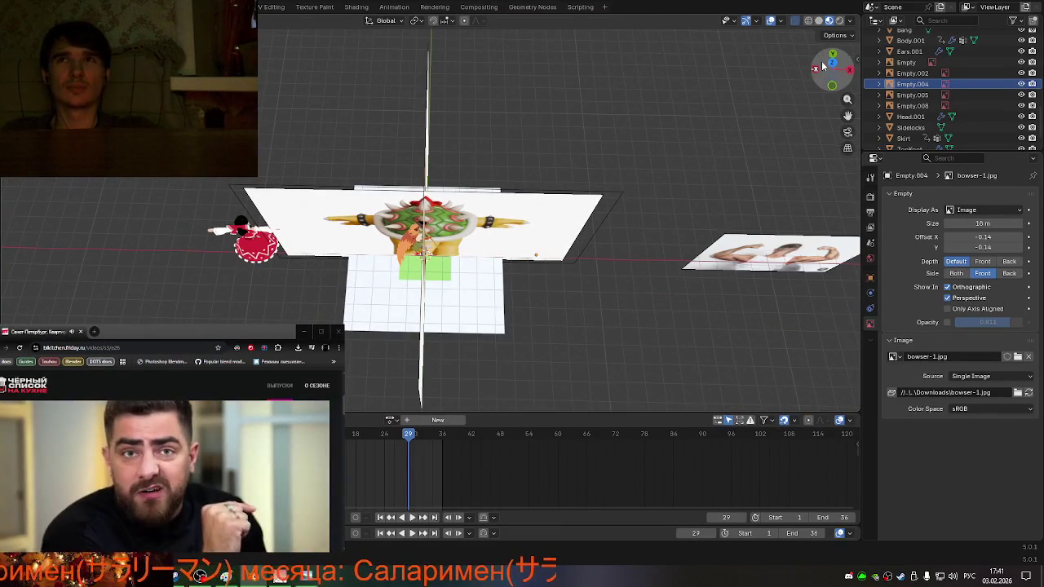
{"action": "left_click", "coordinate": [830, 62]}
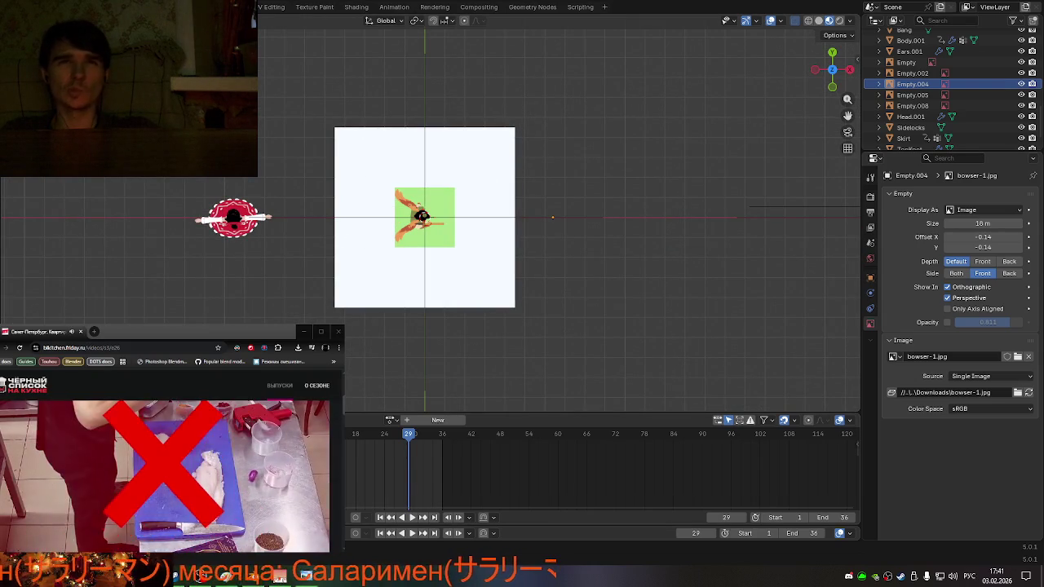
- Paste the render05.jpg reference, enlarge it to 11 m, and rotate it about 180 degrees
{"action": "key", "text": "ctrl+v"}
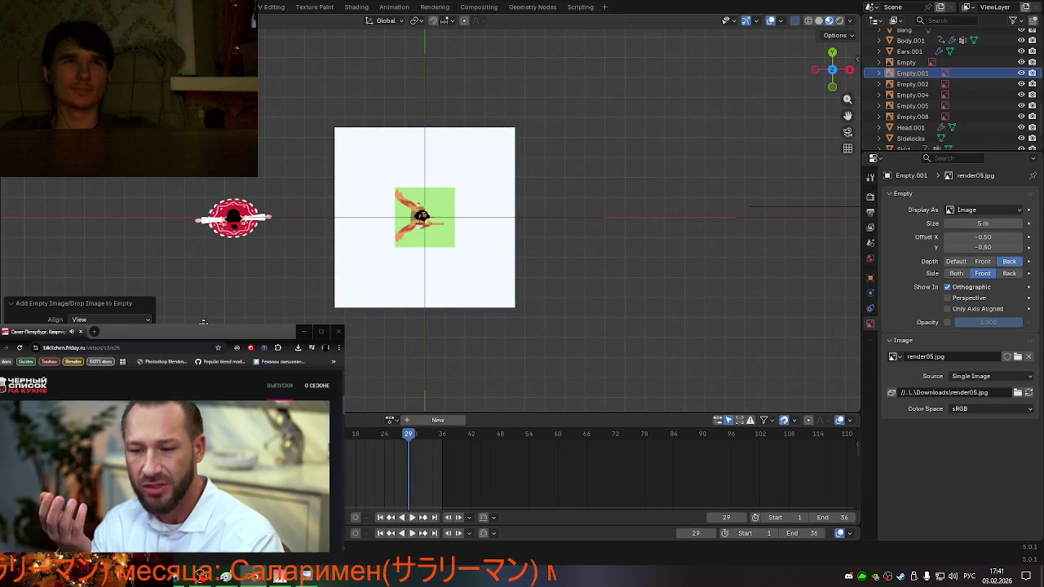
{"action": "left_click_drag", "start_coordinate": [307, 245], "coordinate": [344, 251]}
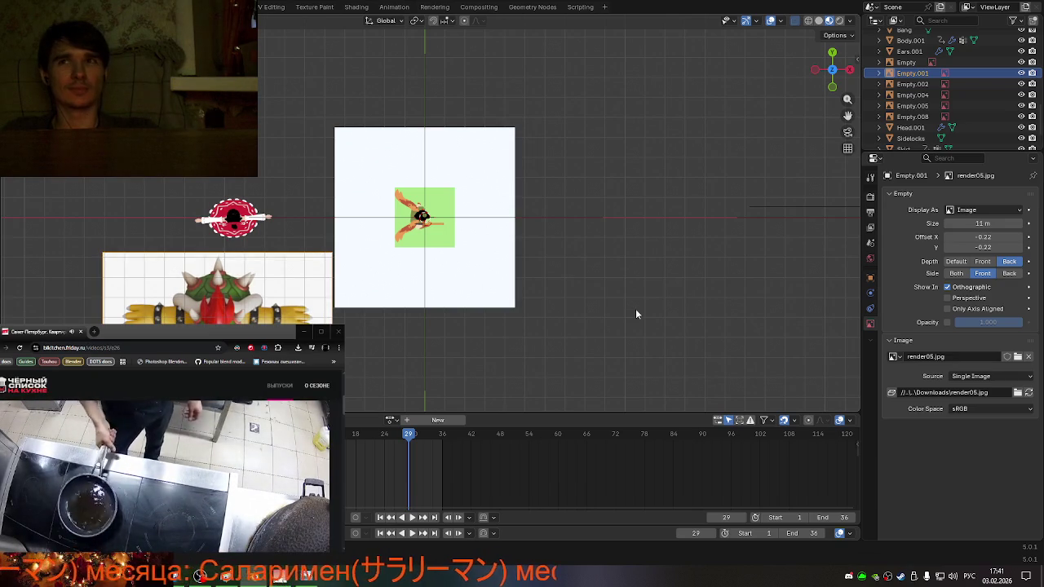
{"action": "key", "text": "r"}
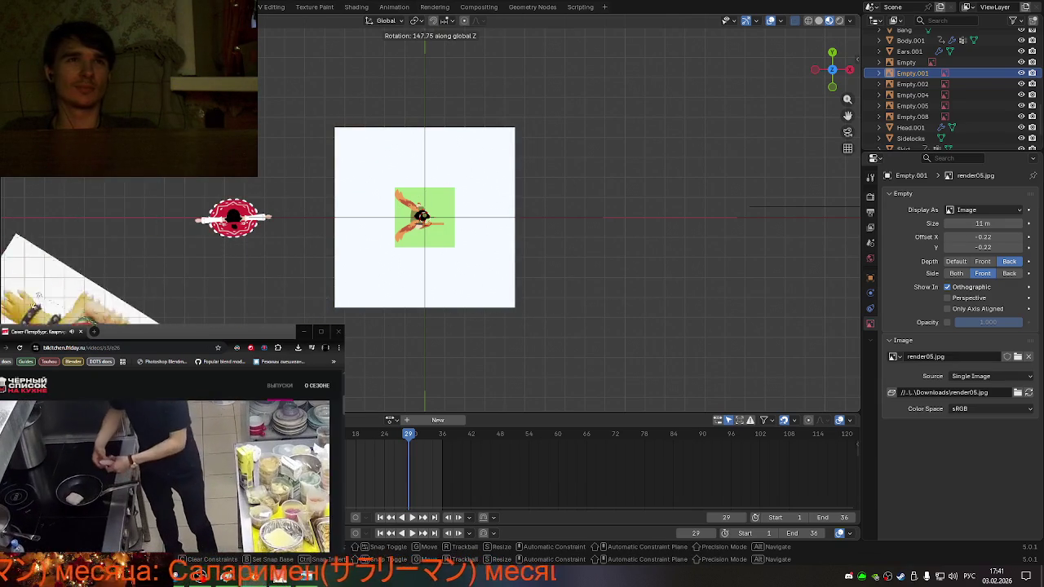
{"action": "key", "text": "Return"}
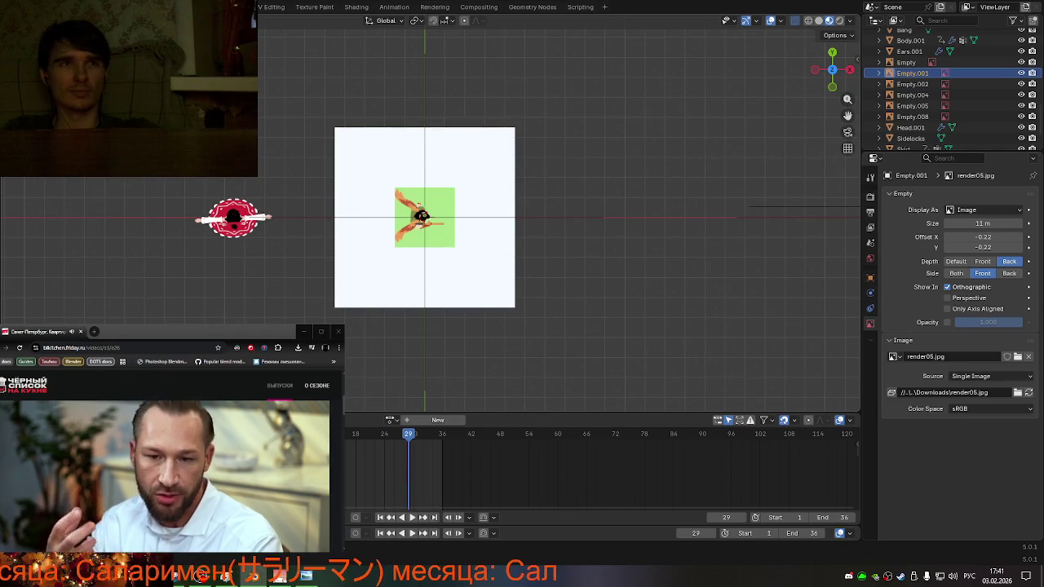
- Enlarge render05.jpg to 15 m and shift it along Z and X beneath the model
{"action": "mouse_move", "coordinate": [202, 323]}
{"action": "left_mouse_down"}
{"action": "mouse_move", "coordinate": [395, 212]}
{"action": "mouse_move", "coordinate": [269, 276]}
{"action": "left_mouse_up"}
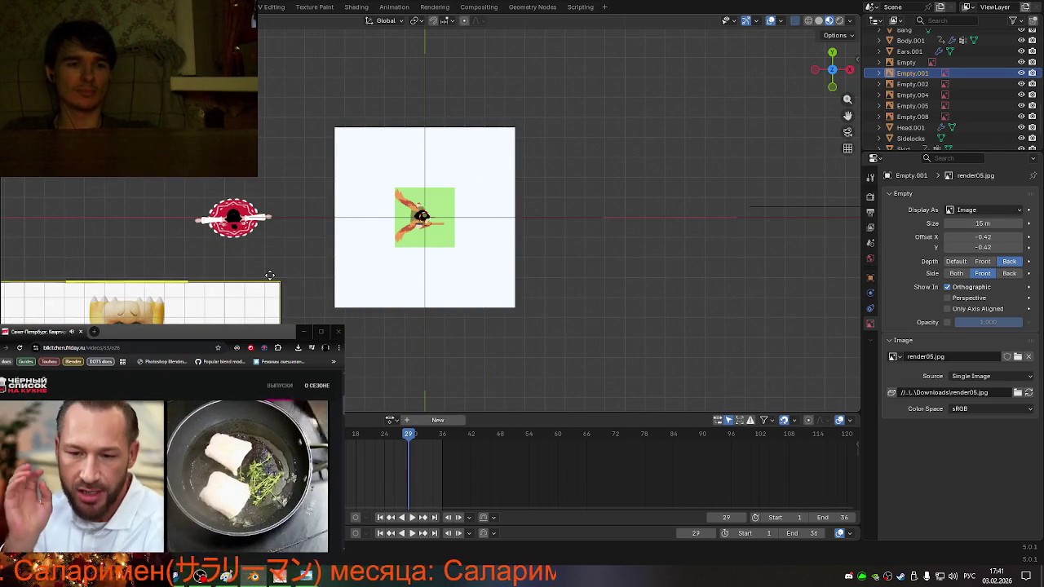
{"action": "key", "text": "g"}
{"action": "key", "text": "z"}
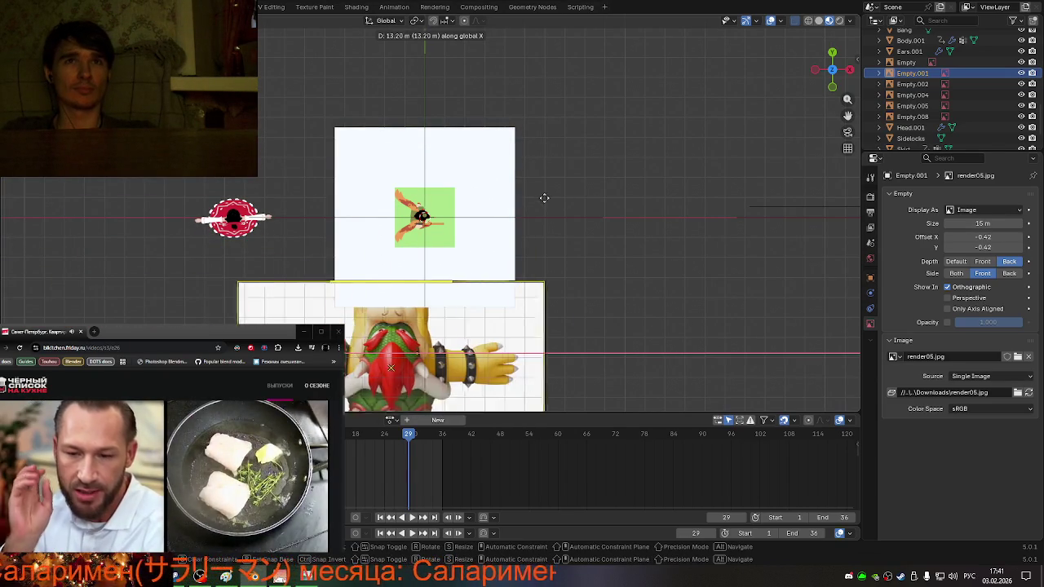
{"action": "left_click", "coordinate": [562, 219]}
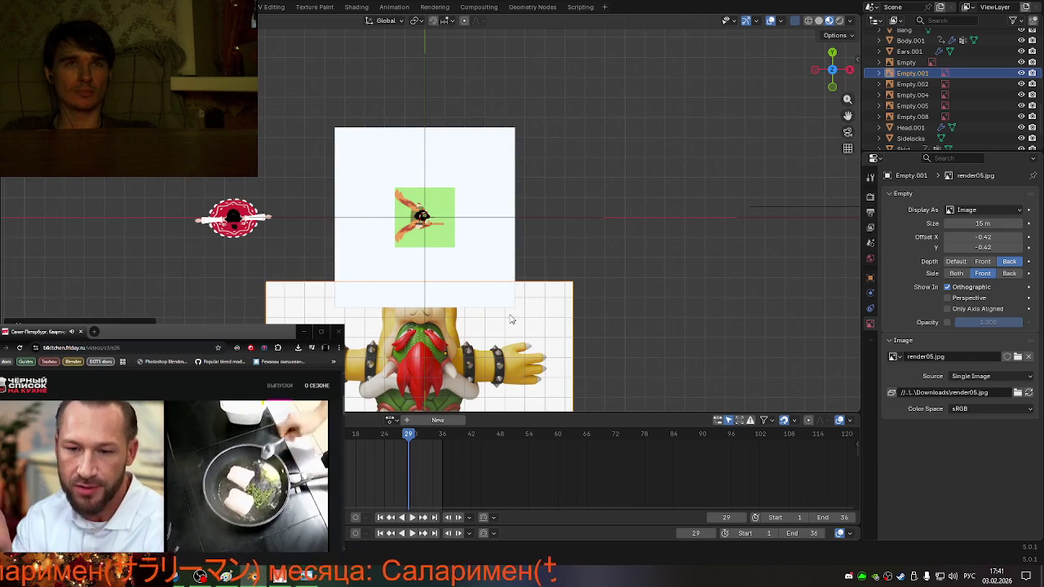
{"action": "key", "text": "g"}
{"action": "key", "text": "x"}
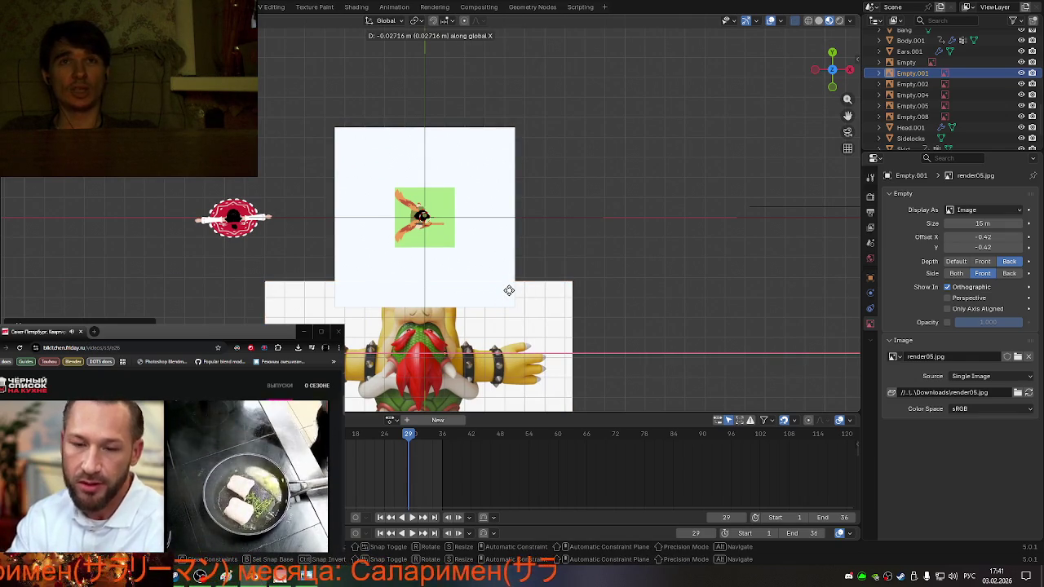
{"action": "left_click", "coordinate": [549, 258]}
{"action": "mouse_move", "coordinate": [550, 257]}
{"action": "middle_mouse_down"}
{"action": "mouse_move", "coordinate": [592, 168]}
{"action": "mouse_move", "coordinate": [506, 246]}
{"action": "mouse_move", "coordinate": [475, 329]}
{"action": "middle_mouse_up"}
- Raise the Bowser reference image along Z, then look down on the scene from the top view
{"action": "key", "text": "g"}
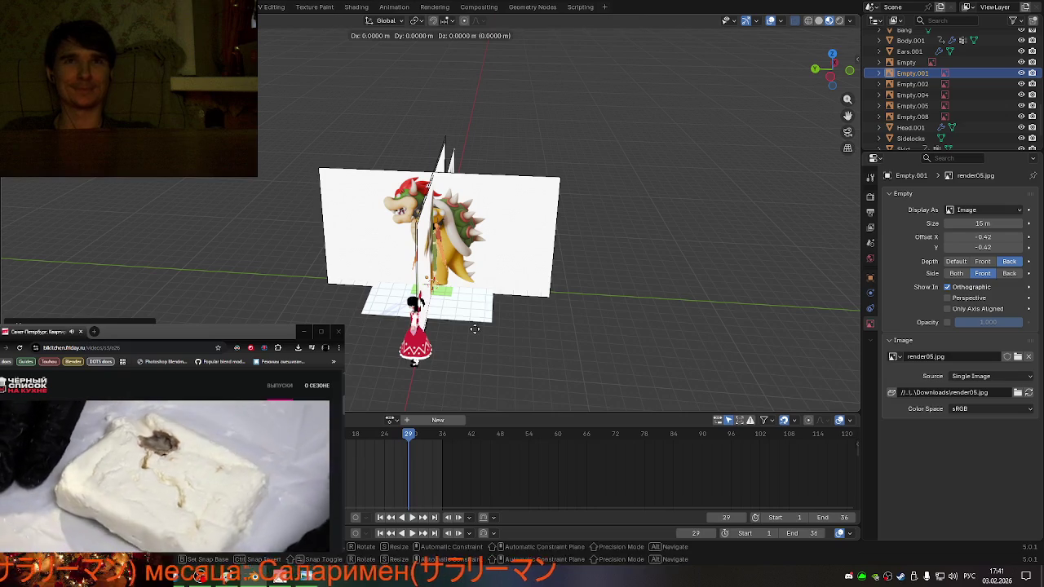
{"action": "key", "text": "z"}
{"action": "left_click", "coordinate": [499, 179]}
{"action": "scroll", "coordinate": [497, 229], "scroll_direction": "down", "scroll_amount": 3}
{"action": "scroll", "coordinate": [497, 229], "scroll_direction": "down", "scroll_amount": 3}
{"action": "mouse_move", "coordinate": [497, 229]}
{"action": "middle_mouse_down"}
{"action": "mouse_move", "coordinate": [426, 292]}
{"action": "mouse_move", "coordinate": [368, 324]}
{"action": "middle_mouse_up"}
{"action": "key", "text": "KP_7"}
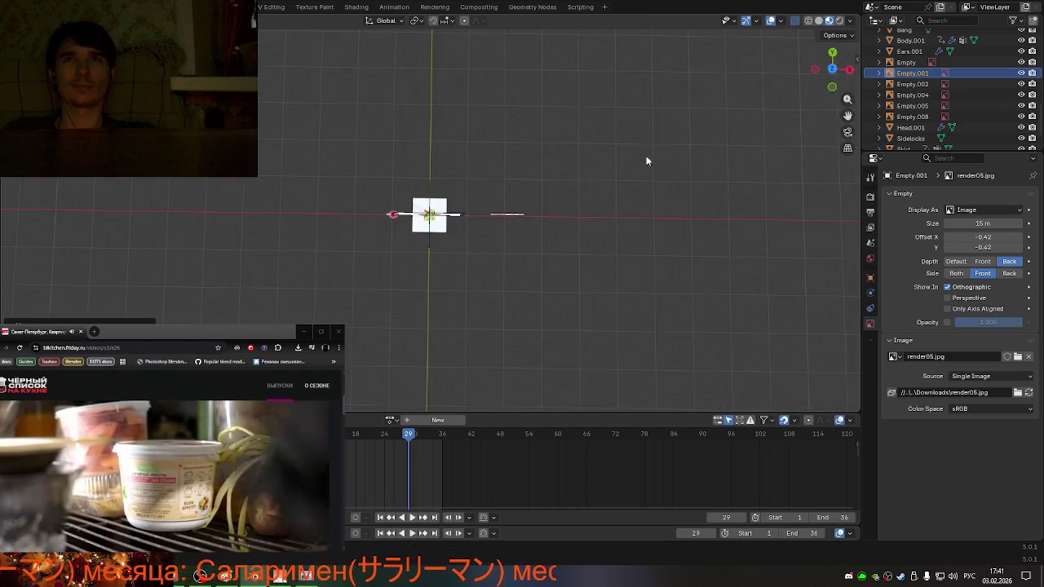
{"action": "scroll", "coordinate": [617, 170], "scroll_direction": "up", "scroll_amount": 3}
{"action": "scroll", "coordinate": [506, 190], "scroll_direction": "up", "scroll_amount": 3}
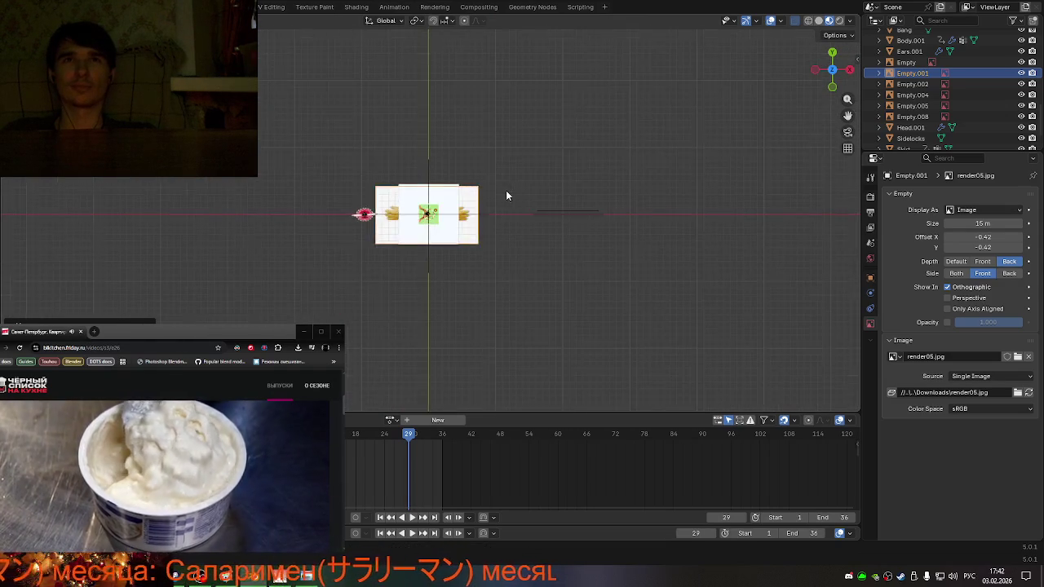
{"action": "scroll", "coordinate": [473, 208], "scroll_direction": "up", "scroll_amount": 5}
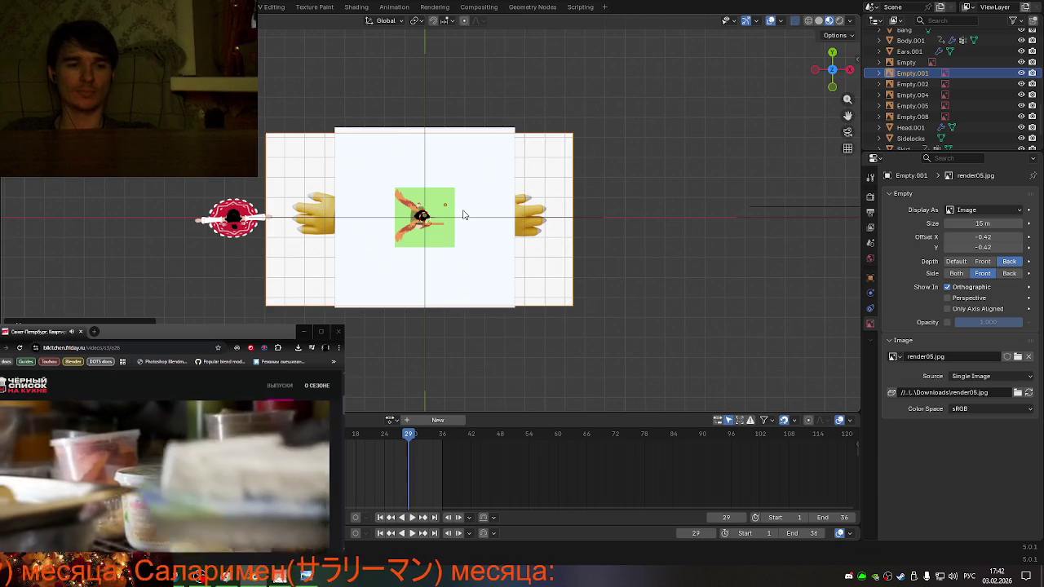
- Move the reference image to a new height along Z and enable Perspective display for it
{"action": "key", "text": "g"}
{"action": "key", "text": "z"}
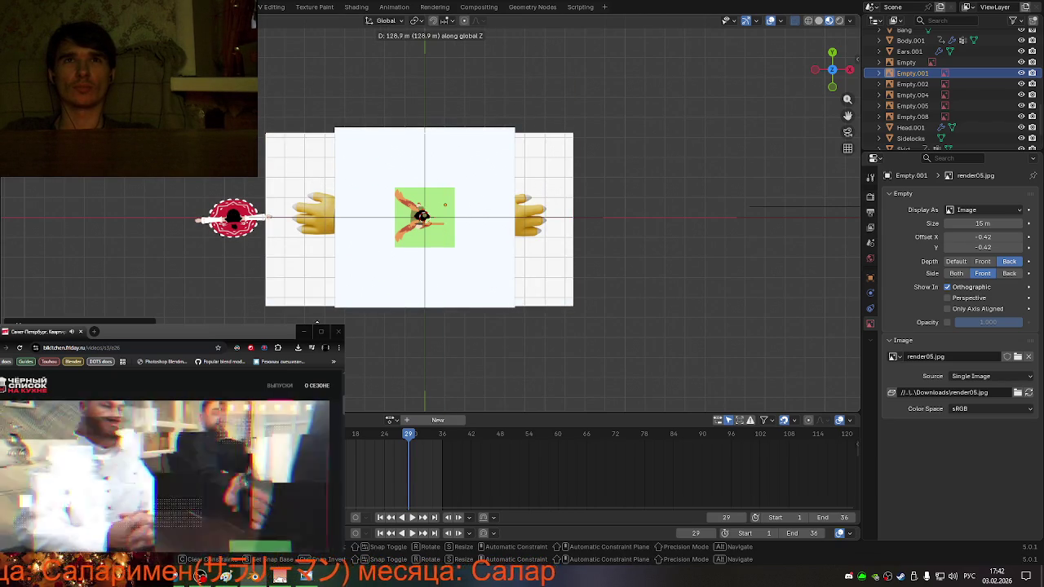
{"action": "left_click", "coordinate": [652, 274]}
{"action": "middle_click_drag", "start_coordinate": [652, 325], "coordinate": [597, 302]}
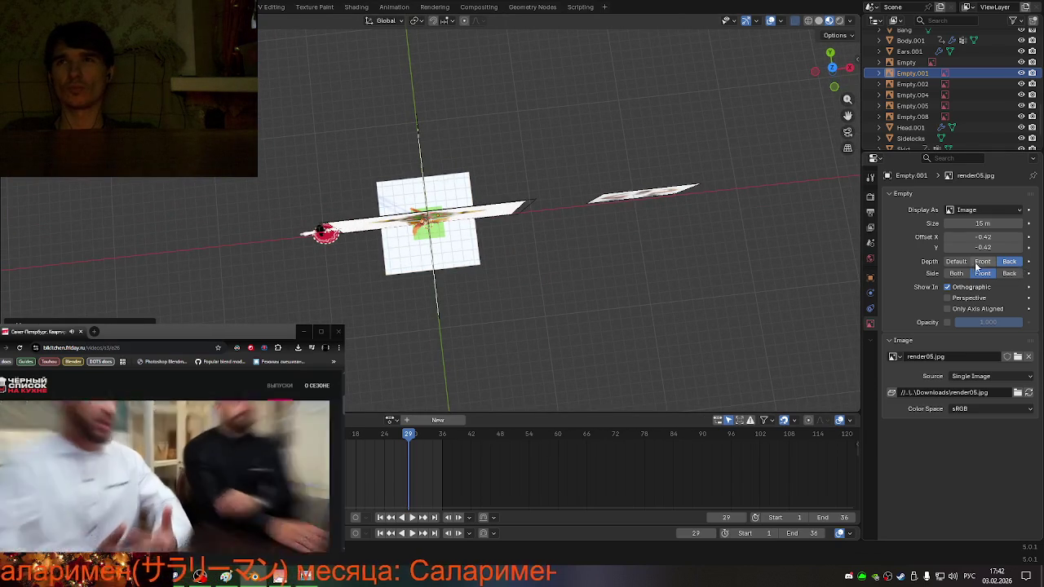
{"action": "left_click", "coordinate": [950, 298]}
- Rotate the reference image about Z and set its Depth back to Default
{"action": "mouse_move", "coordinate": [783, 291]}
{"action": "middle_mouse_down"}
{"action": "mouse_move", "coordinate": [686, 279]}
{"action": "mouse_move", "coordinate": [694, 233]}
{"action": "middle_mouse_up"}
{"action": "key", "text": "r"}
{"action": "key", "text": "z"}
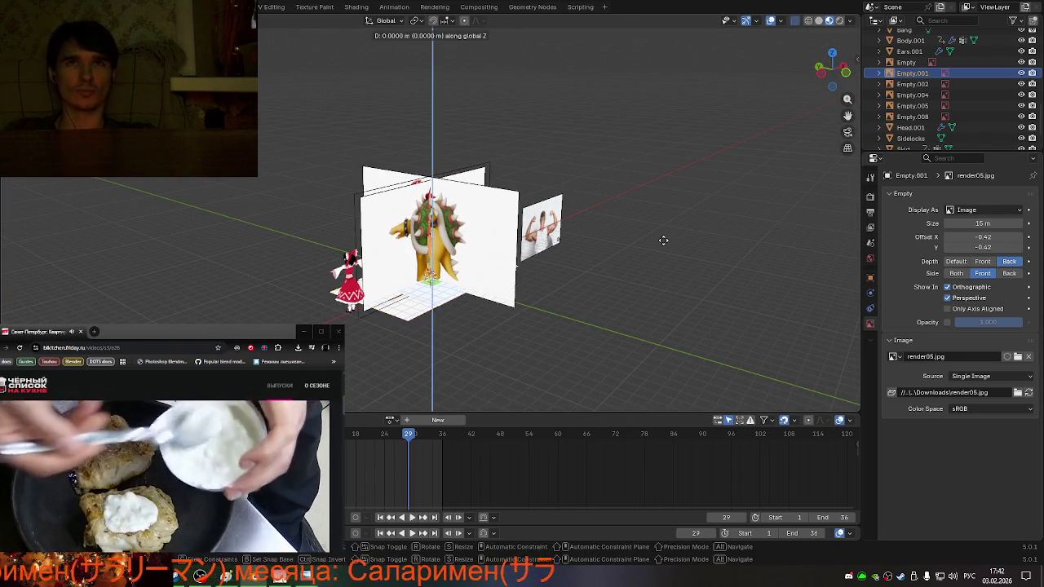
{"action": "left_click", "coordinate": [643, 114]}
{"action": "mouse_move", "coordinate": [643, 114]}
{"action": "middle_mouse_down"}
{"action": "mouse_move", "coordinate": [603, 232]}
{"action": "mouse_move", "coordinate": [540, 288]}
{"action": "middle_mouse_up"}
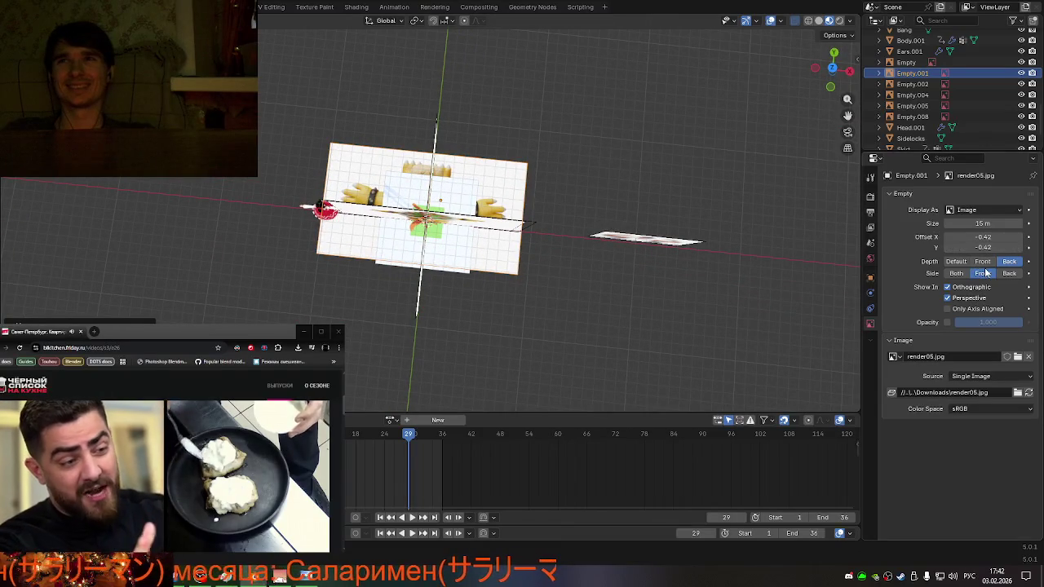
{"action": "left_click", "coordinate": [967, 262]}
- Snap the view onto the image, toggle X-ray, and hide the Empty.001 reference image
{"action": "mouse_move", "coordinate": [636, 269]}
{"action": "middle_mouse_down"}
{"action": "mouse_move", "coordinate": [608, 274]}
{"action": "mouse_move", "coordinate": [634, 184]}
{"action": "mouse_move", "coordinate": [631, 263]}
{"action": "mouse_move", "coordinate": [599, 294]}
{"action": "mouse_move", "coordinate": [424, 326]}
{"action": "mouse_move", "coordinate": [588, 308]}
{"action": "mouse_move", "coordinate": [609, 294]}
{"action": "middle_mouse_up"}
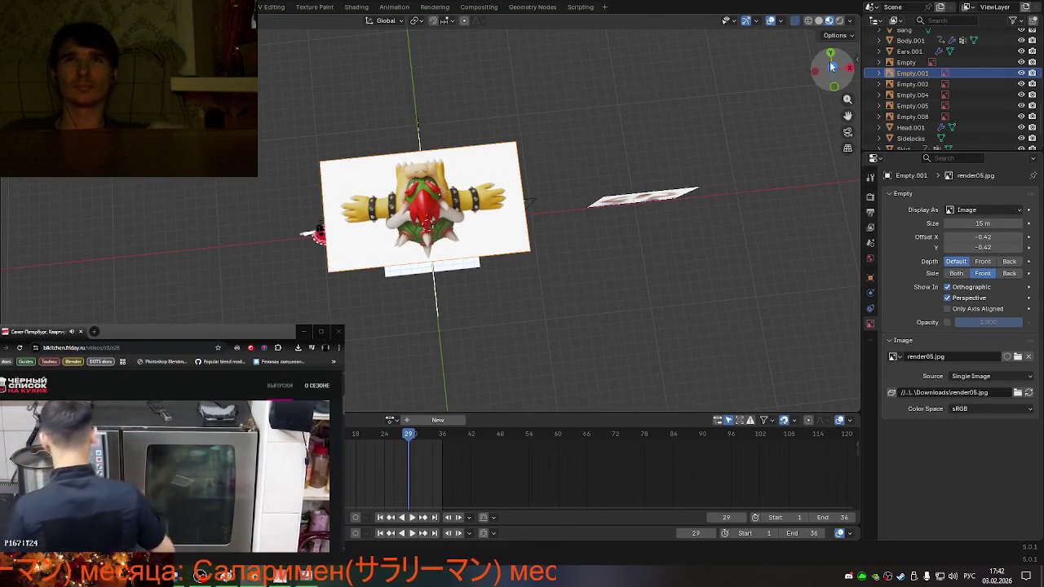
{"action": "left_click", "coordinate": [832, 66]}
{"action": "key", "text": "alt+z"}
{"action": "key", "text": "alt+z"}
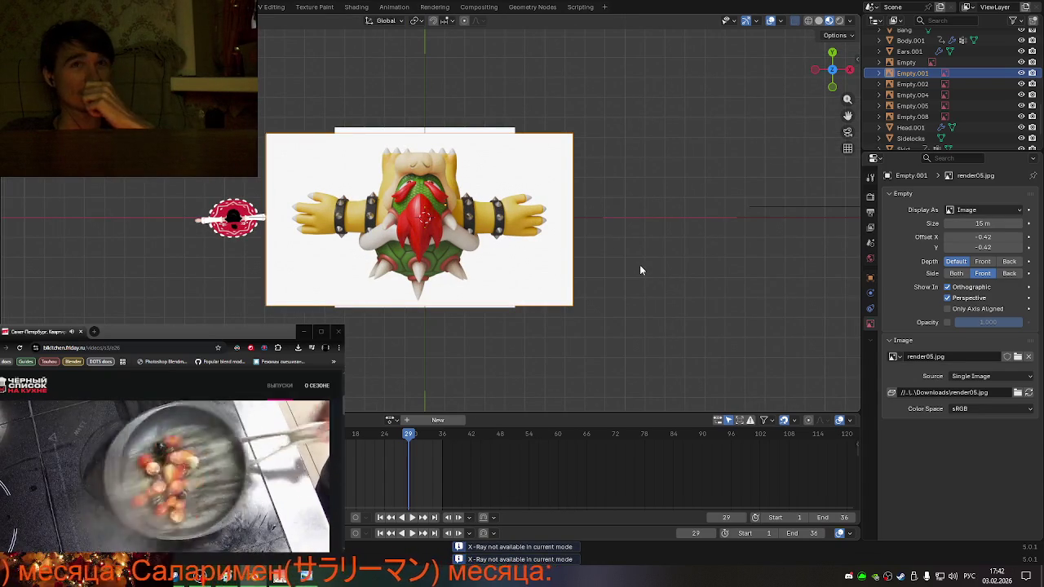
{"action": "left_click", "coordinate": [1019, 73]}
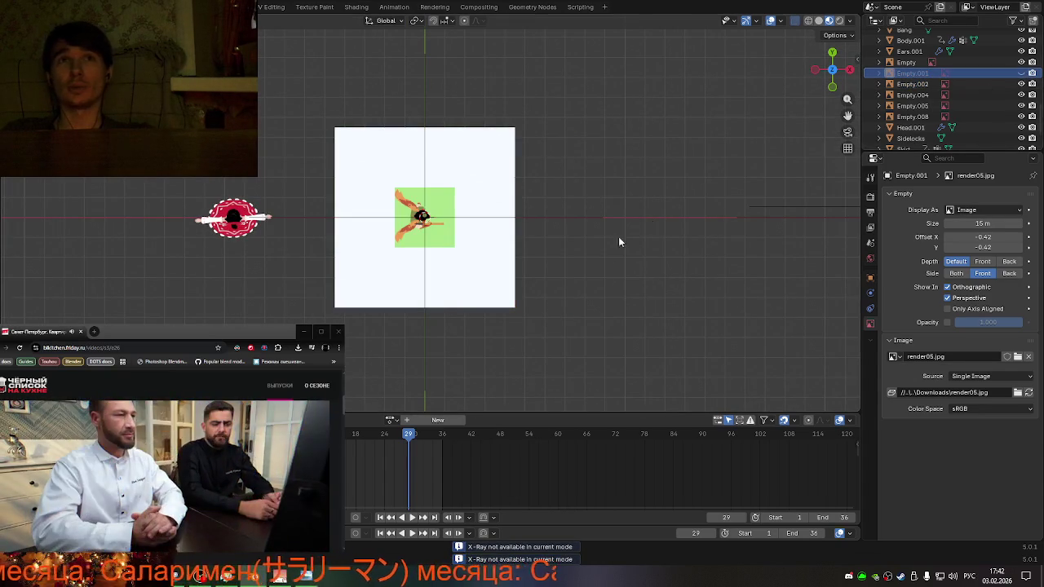
{"action": "middle_click_drag", "start_coordinate": [650, 222], "coordinate": [619, 244]}
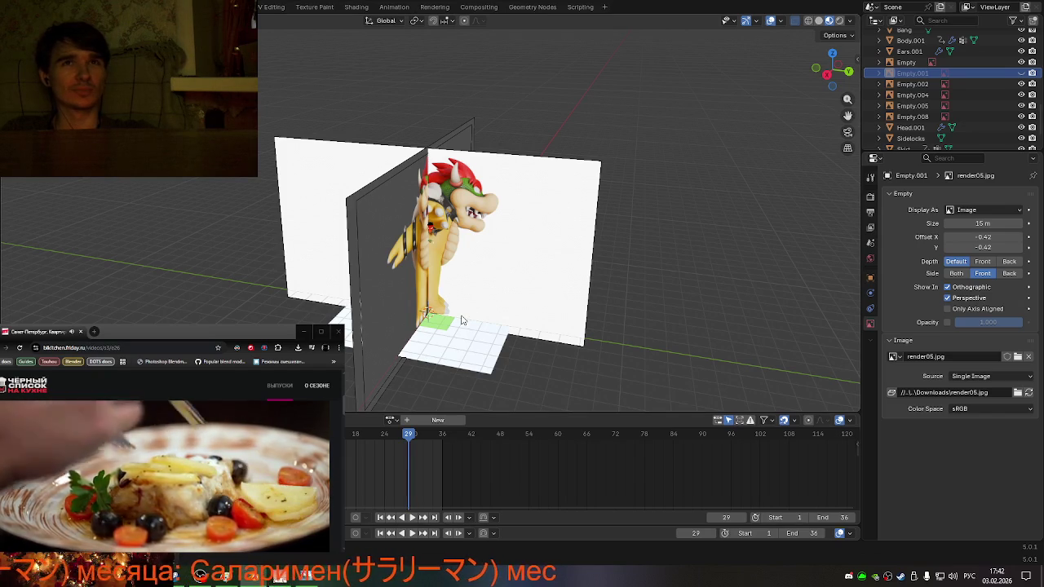
- Switch to a front view of Bowser and select the feather wings object
{"action": "middle_click_drag", "start_coordinate": [424, 313], "coordinate": [416, 308]}
{"action": "key", "text": "KP_1"}
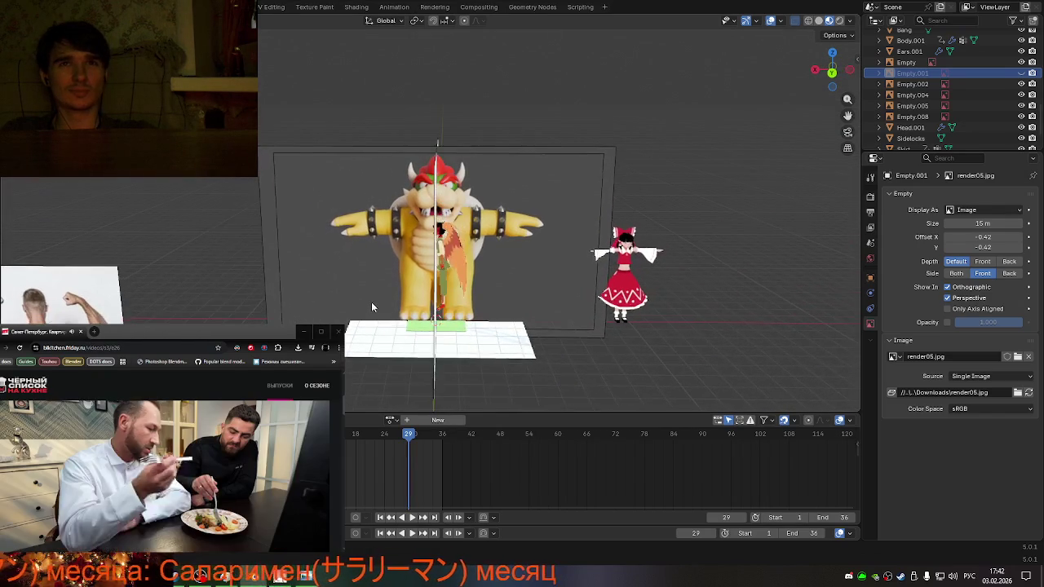
{"action": "key", "text": "KP_5"}
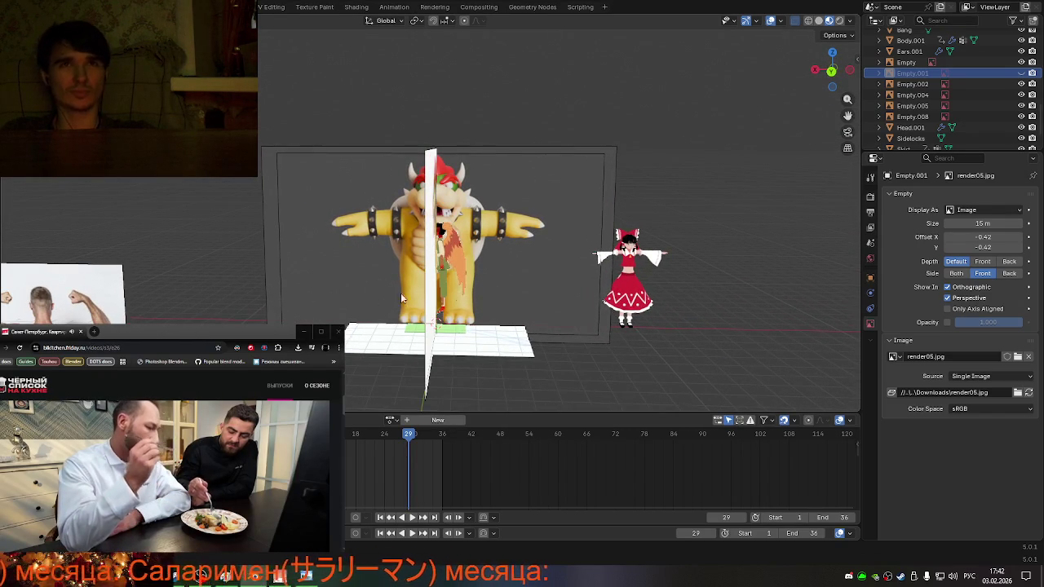
{"action": "scroll", "coordinate": [370, 296], "scroll_direction": "up", "scroll_amount": 2}
{"action": "scroll", "coordinate": [521, 295], "scroll_direction": "up", "scroll_amount": 2}
{"action": "left_click", "coordinate": [503, 300]}
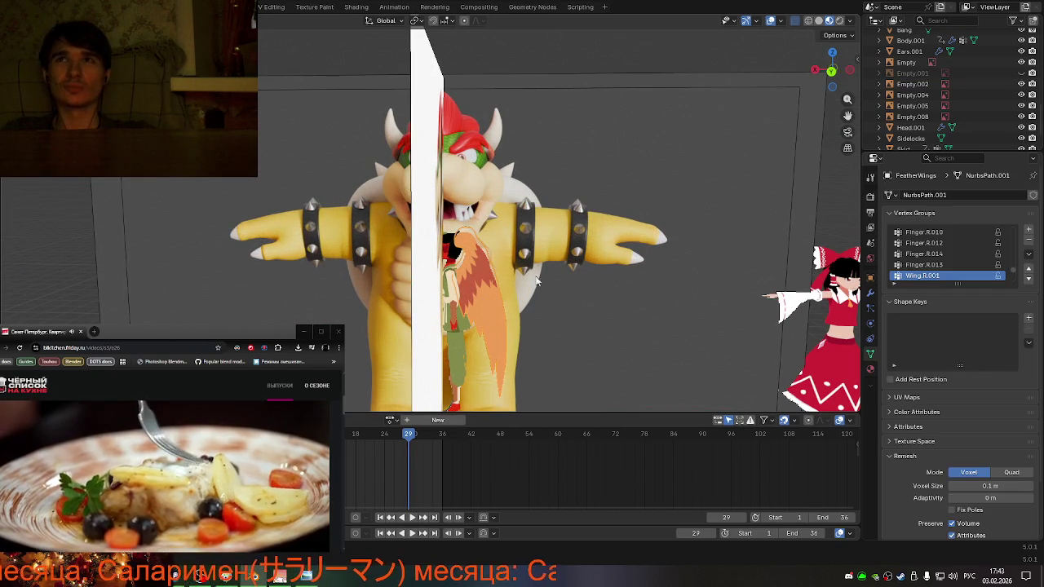
- Collapse the Feather and Examples collections in the Outliner
{"action": "scroll", "coordinate": [946, 106], "scroll_direction": "up", "scroll_amount": 4}
{"action": "scroll", "coordinate": [937, 98], "scroll_direction": "up", "scroll_amount": 5}
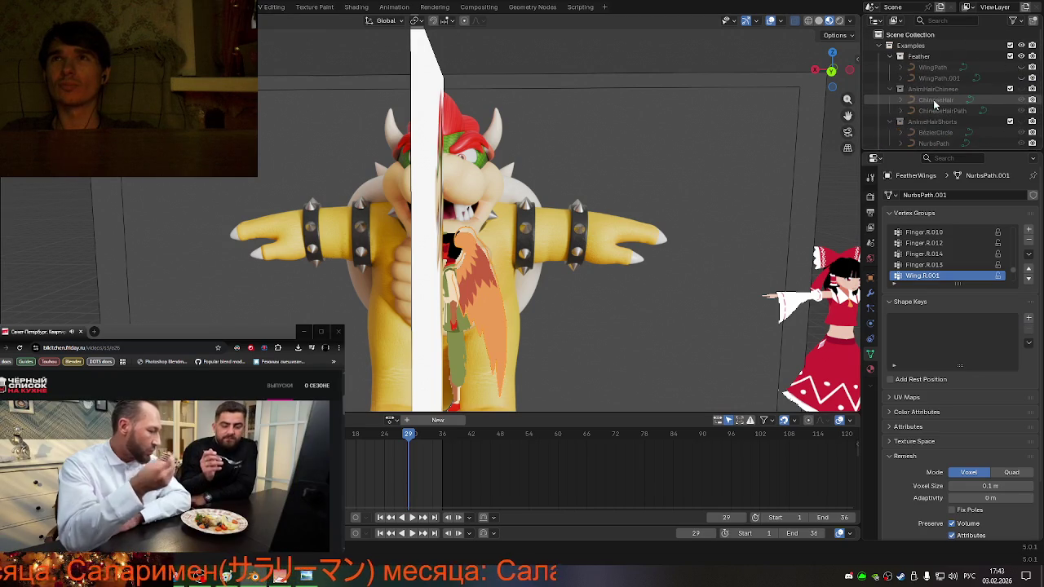
{"action": "left_click", "coordinate": [889, 59]}
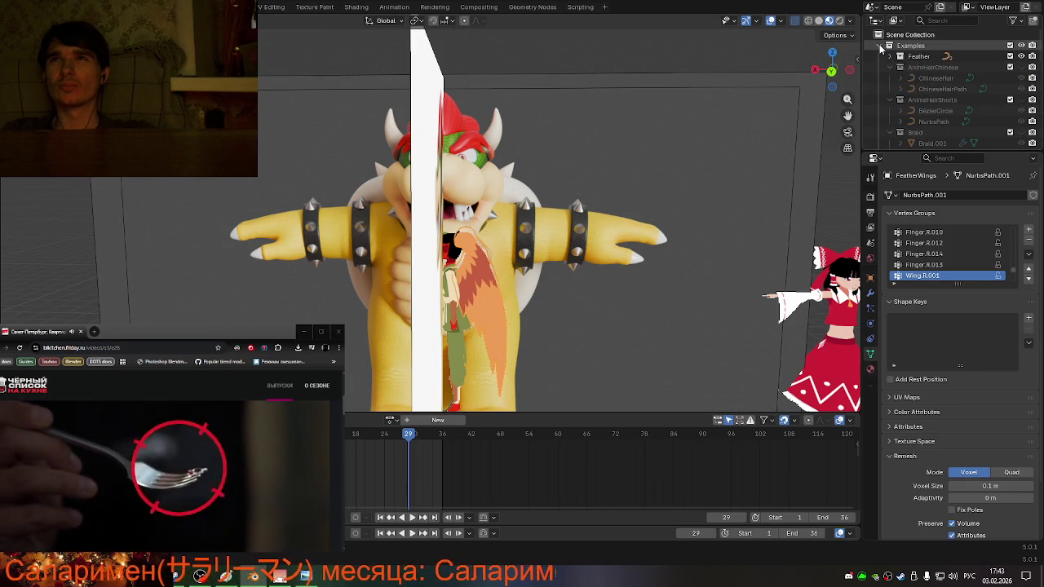
{"action": "left_click", "coordinate": [879, 46]}
{"action": "scroll", "coordinate": [937, 97], "scroll_direction": "down", "scroll_amount": 5}
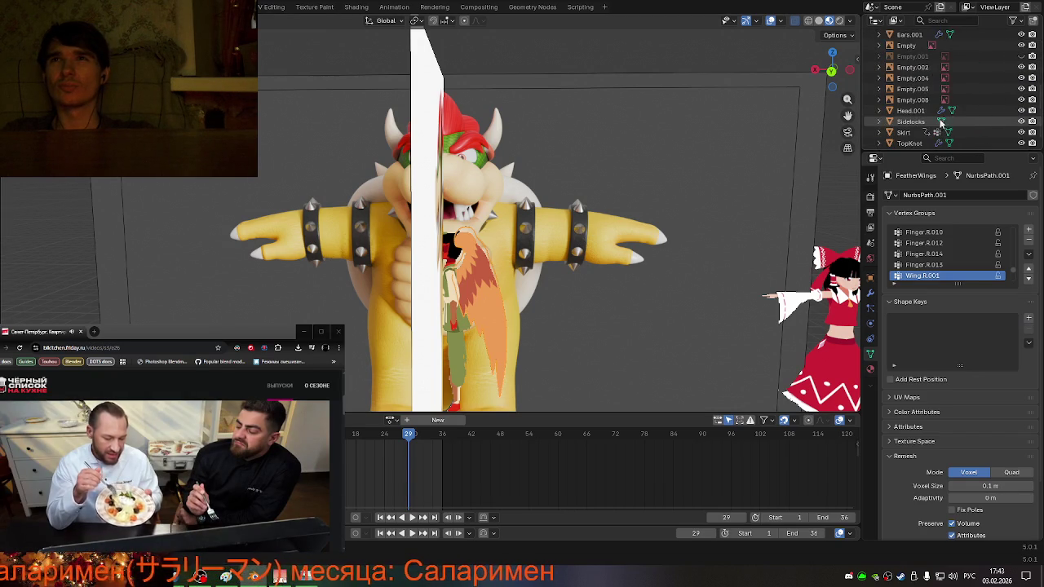
{"action": "scroll", "coordinate": [942, 123], "scroll_direction": "down", "scroll_amount": 1}
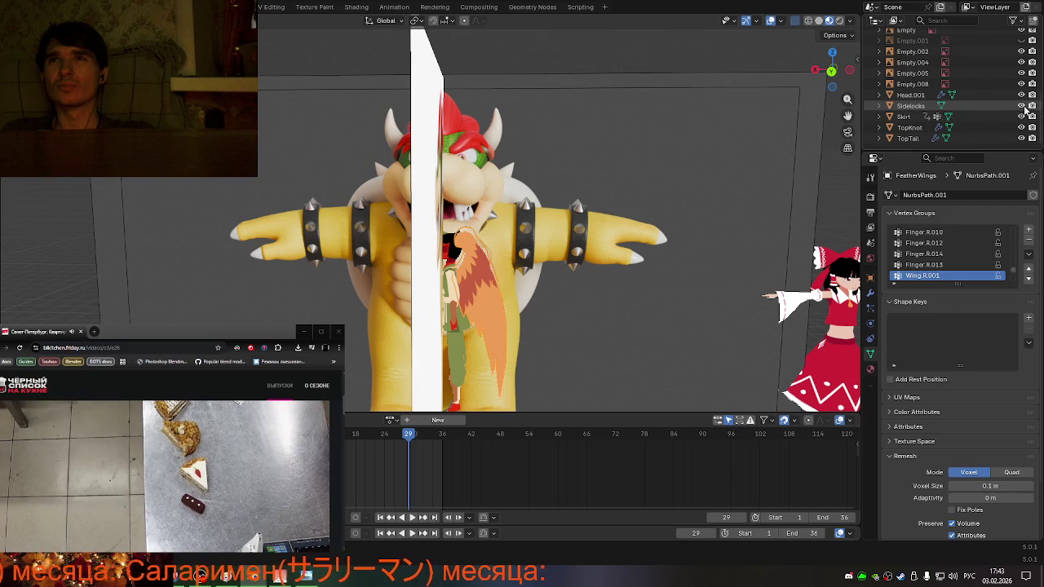
- Select Skirt, clear the selection, and right-click empty Outliner space for collection options
{"action": "scroll", "coordinate": [979, 112], "scroll_direction": "up", "scroll_amount": 4}
{"action": "scroll", "coordinate": [975, 111], "scroll_direction": "up", "scroll_amount": 3}
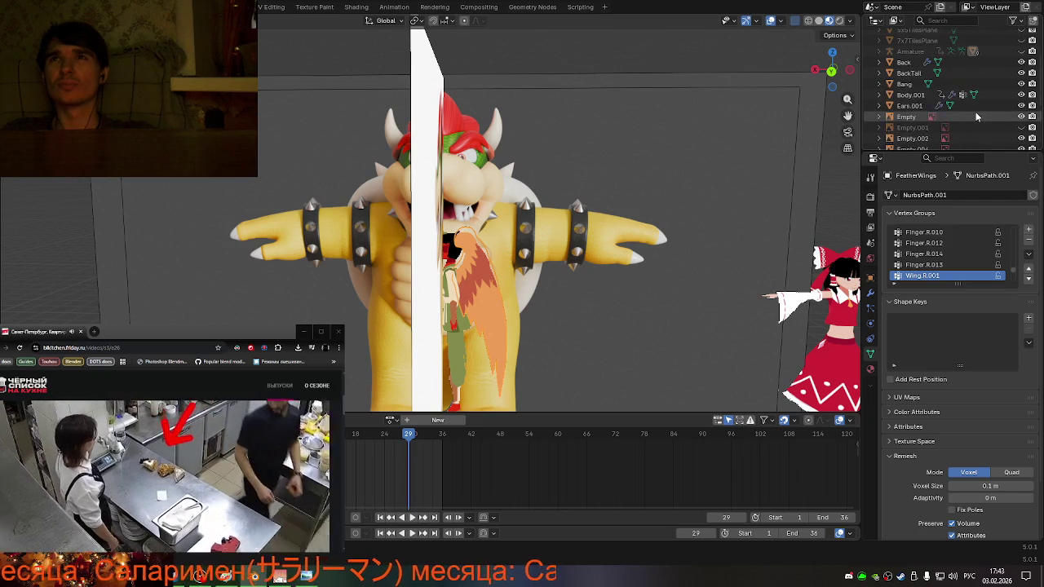
{"action": "scroll", "coordinate": [975, 112], "scroll_direction": "down", "scroll_amount": 4}
{"action": "scroll", "coordinate": [975, 115], "scroll_direction": "down", "scroll_amount": 4}
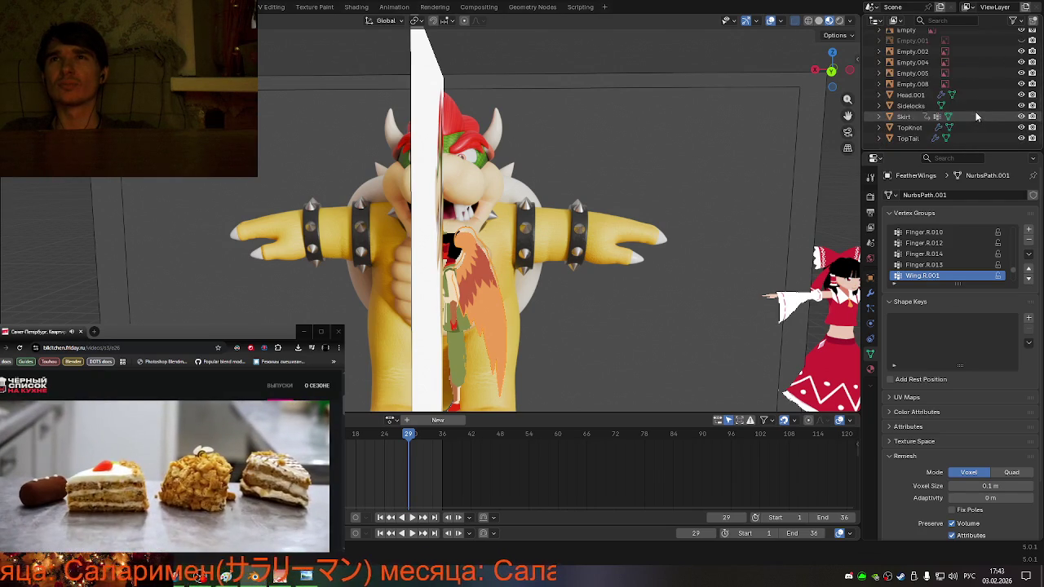
{"action": "left_click", "coordinate": [909, 118]}
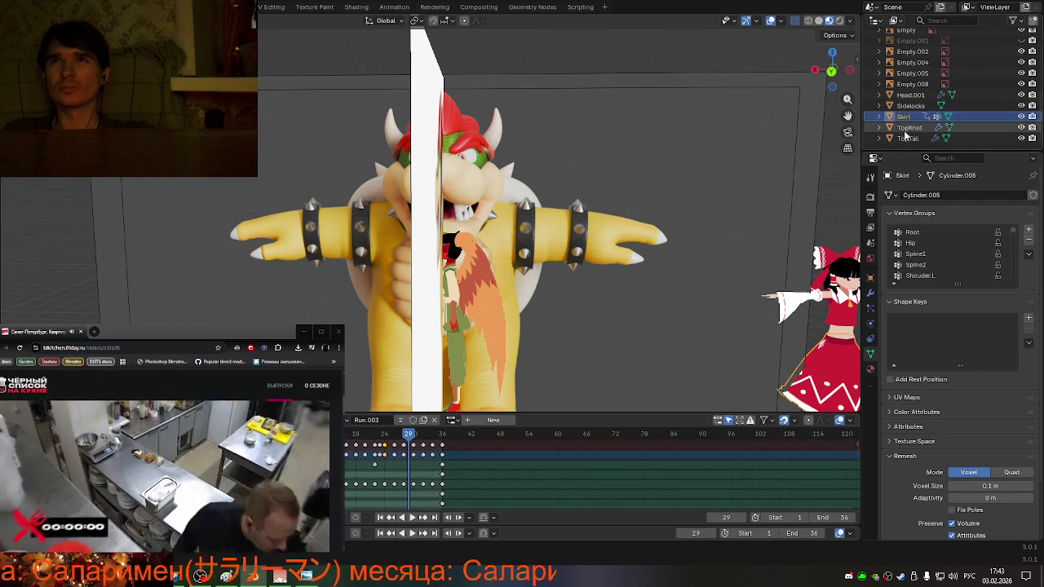
{"action": "left_click", "coordinate": [898, 146]}
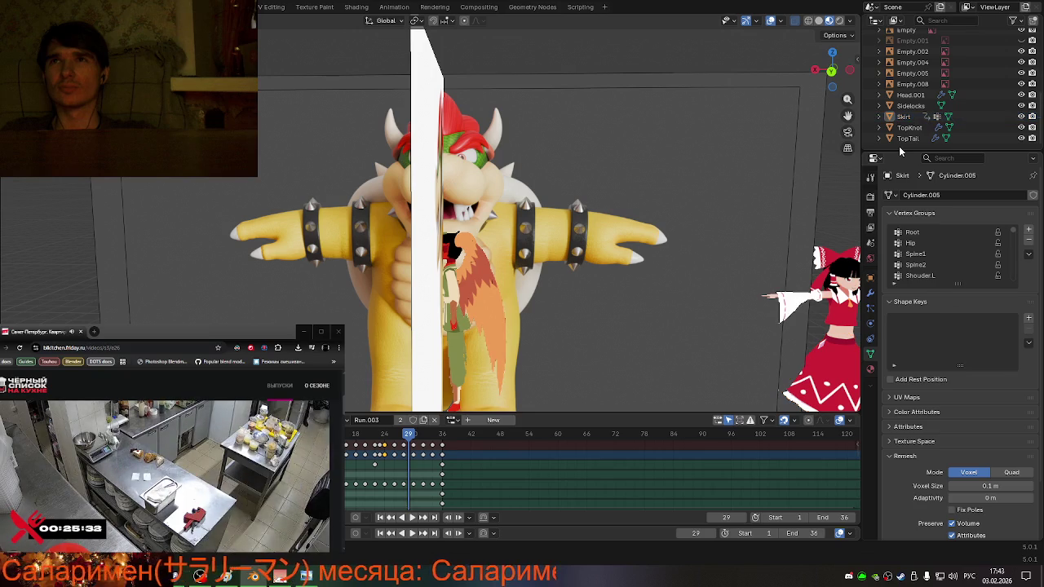
{"action": "right_click", "coordinate": [892, 143]}
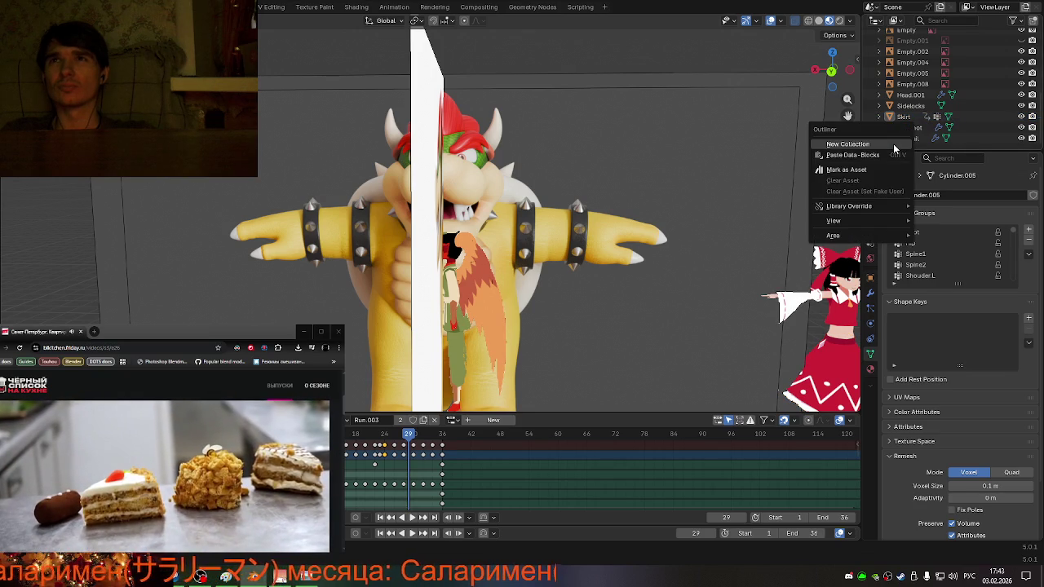
- Rename Collection 3 to PlayerSize
{"action": "scroll", "coordinate": [913, 122], "scroll_direction": "up", "scroll_amount": 5}
{"action": "scroll", "coordinate": [914, 121], "scroll_direction": "up", "scroll_amount": 3}
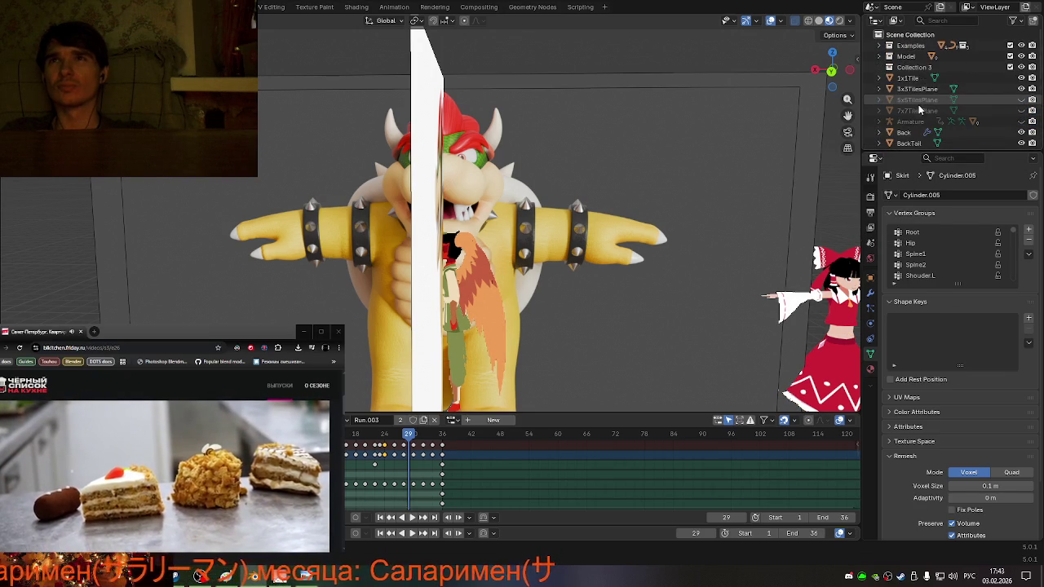
{"action": "left_click", "coordinate": [880, 57]}
{"action": "left_click", "coordinate": [880, 57]}
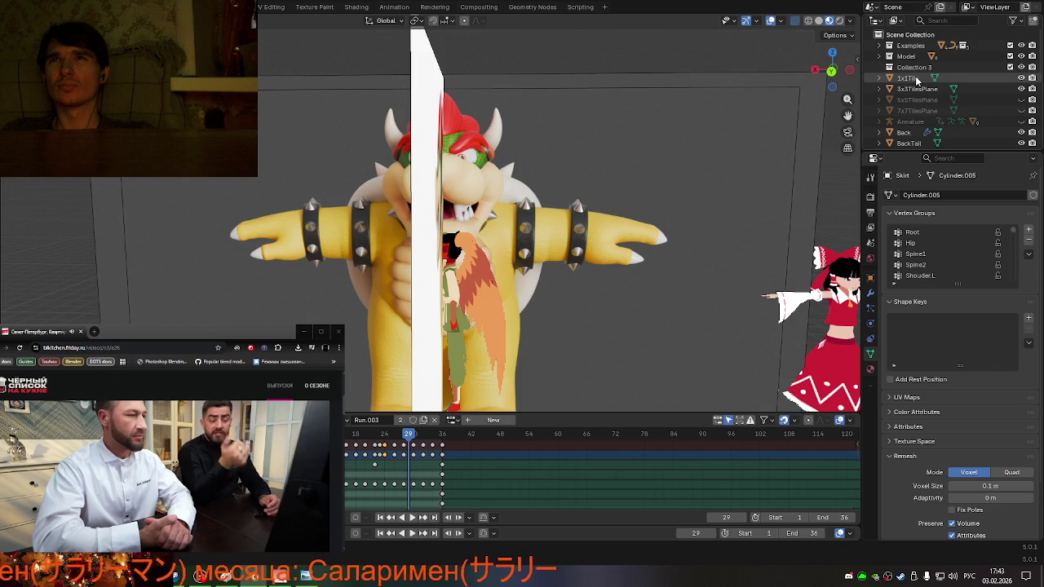
{"action": "key", "text": "ctrl+v"}
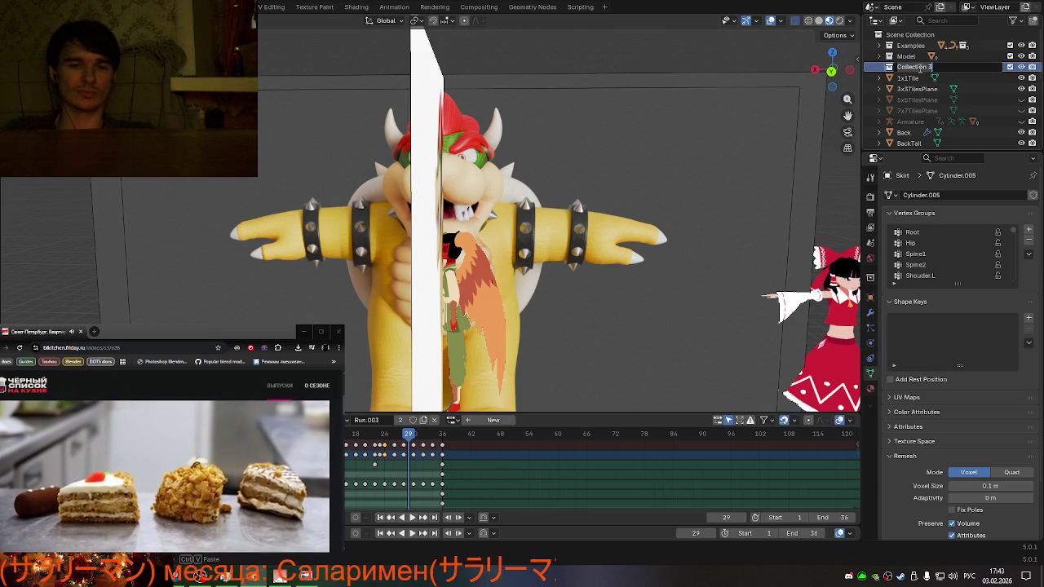
{"action": "type", "text": "dnyы"}
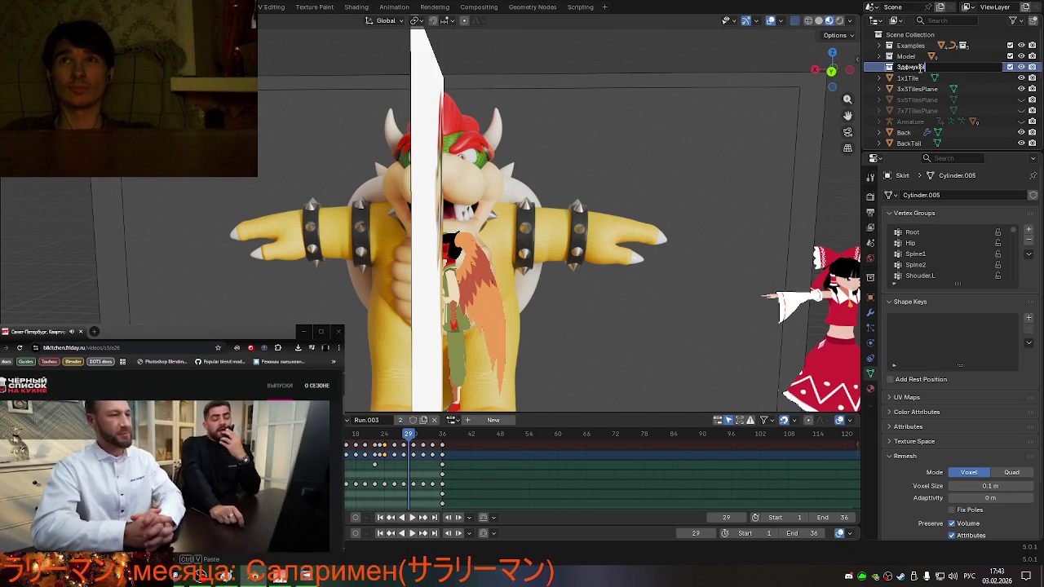
{"action": "type", "text": "Pla"}
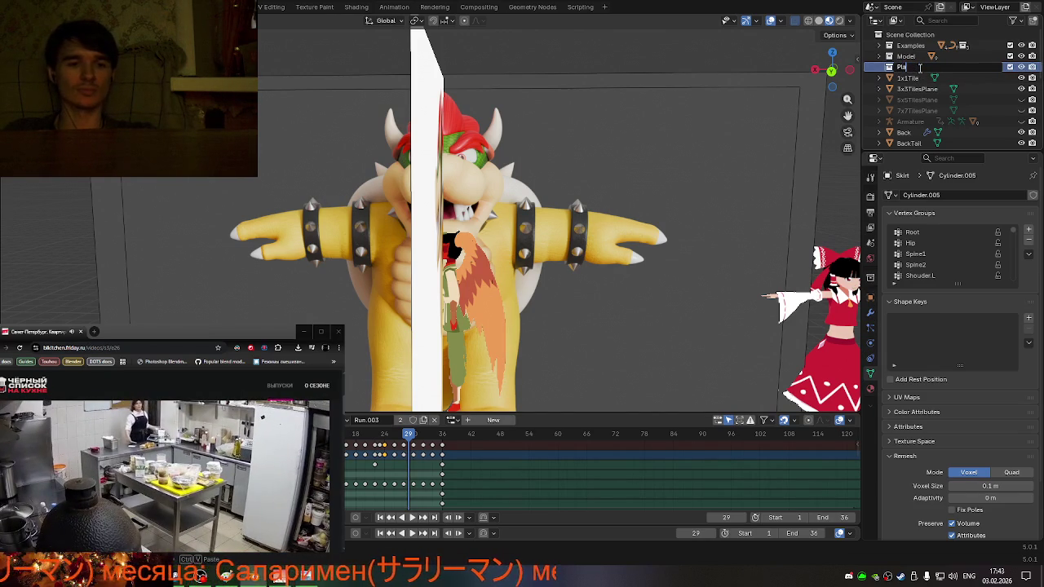
{"action": "type", "text": "Ze"}
{"action": "key", "text": "Return"}
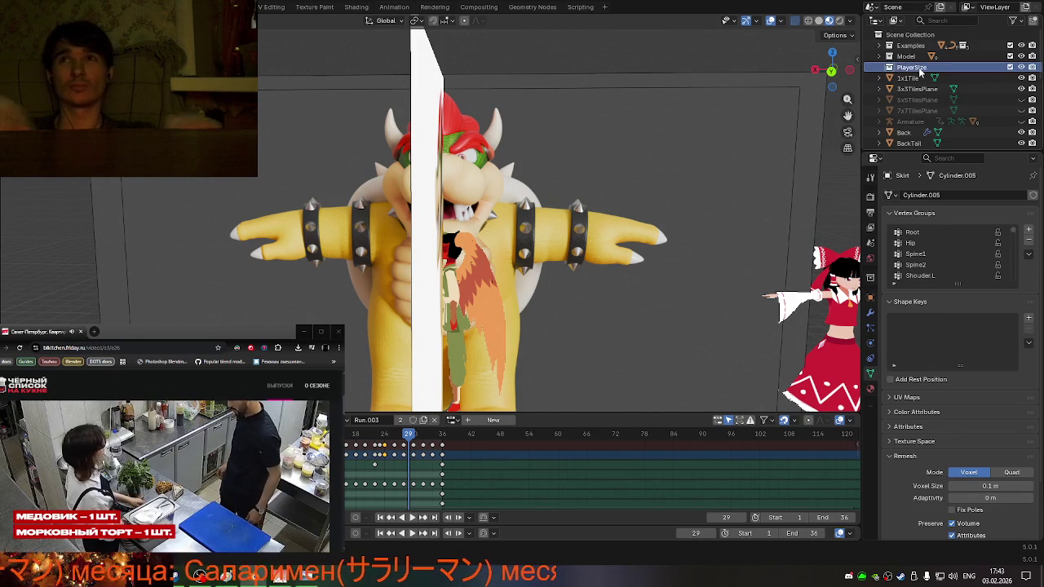
- Move the objects from Head.001 to TopTail into the PlayerSize collection
{"action": "scroll", "coordinate": [920, 73], "scroll_direction": "down", "scroll_amount": 3}
{"action": "scroll", "coordinate": [913, 89], "scroll_direction": "down", "scroll_amount": 5}
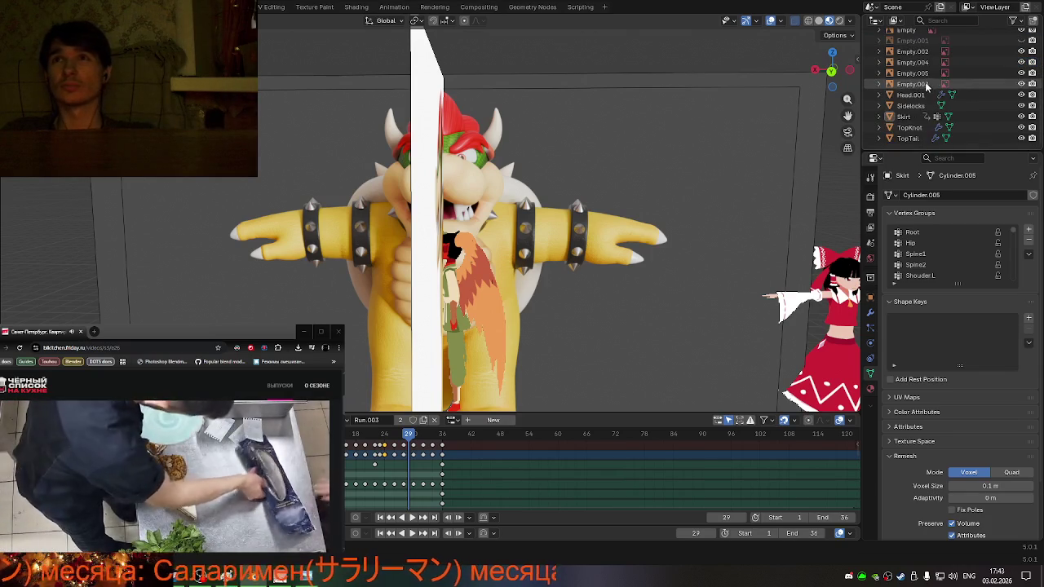
{"action": "left_click", "coordinate": [910, 94]}
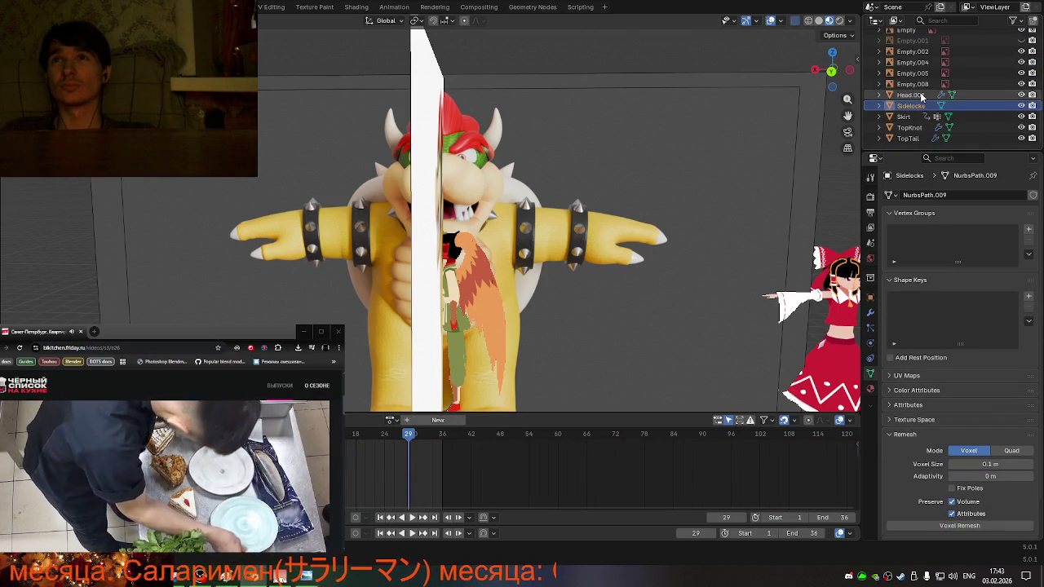
{"action": "left_click", "coordinate": [904, 138], "text": "shift"}
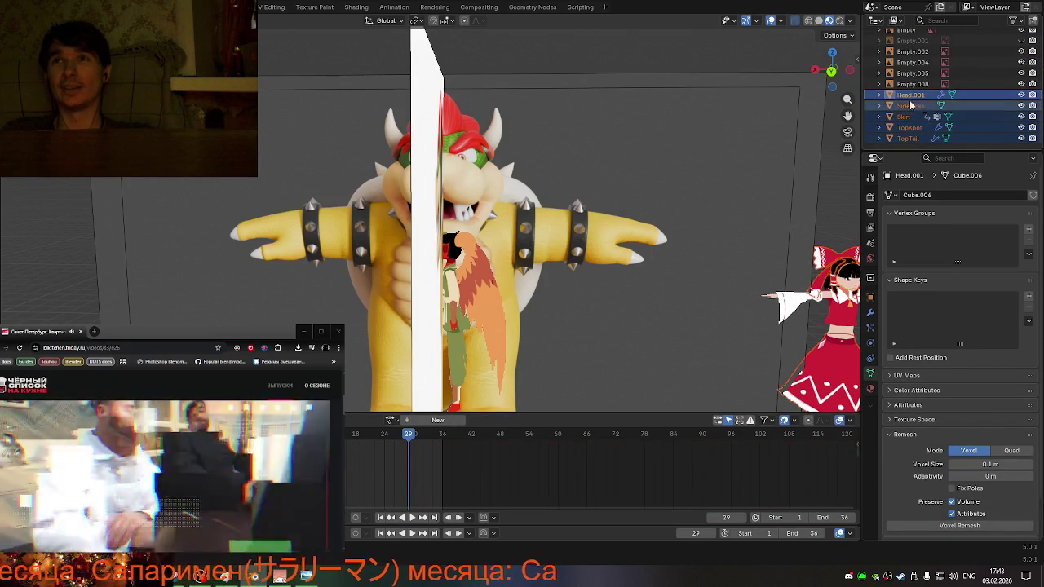
{"action": "mouse_move", "coordinate": [904, 139]}
{"action": "left_mouse_down"}
{"action": "mouse_move", "coordinate": [917, 32]}
{"action": "mouse_move", "coordinate": [909, 71]}
{"action": "left_mouse_up"}
{"action": "left_click", "coordinate": [889, 67]}
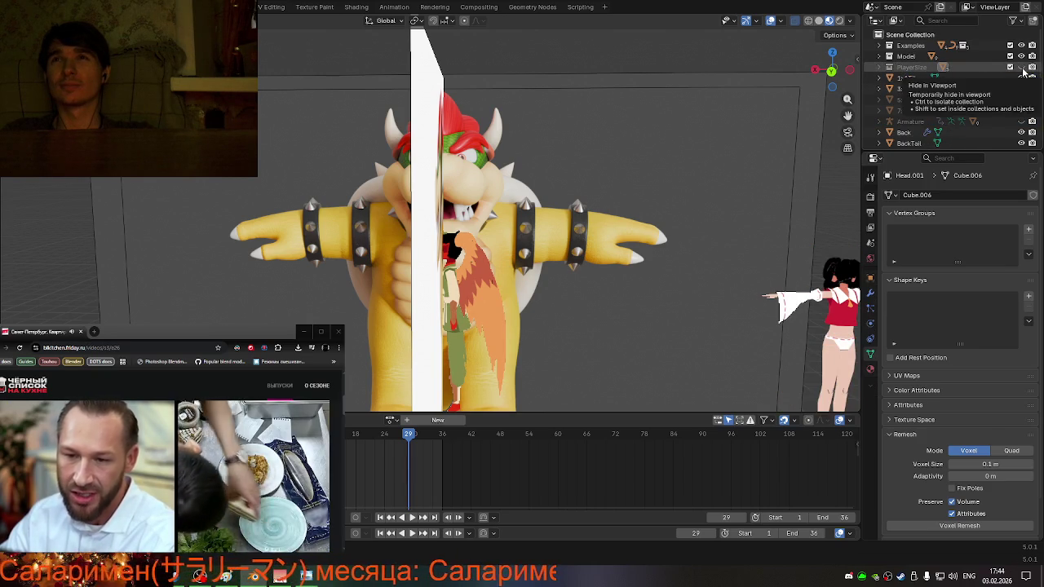
- Move the objects from Back to Ears.001 into PlayerSize and check its viewport visibility
{"action": "scroll", "coordinate": [971, 104], "scroll_direction": "down", "scroll_amount": 4}
{"action": "scroll", "coordinate": [971, 103], "scroll_direction": "down", "scroll_amount": 1}
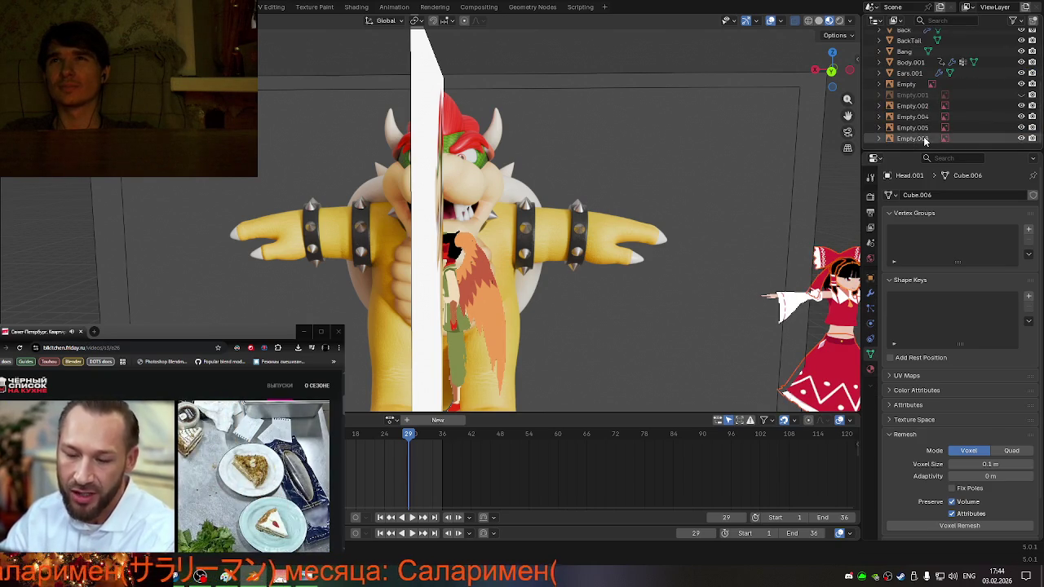
{"action": "left_click", "coordinate": [910, 62]}
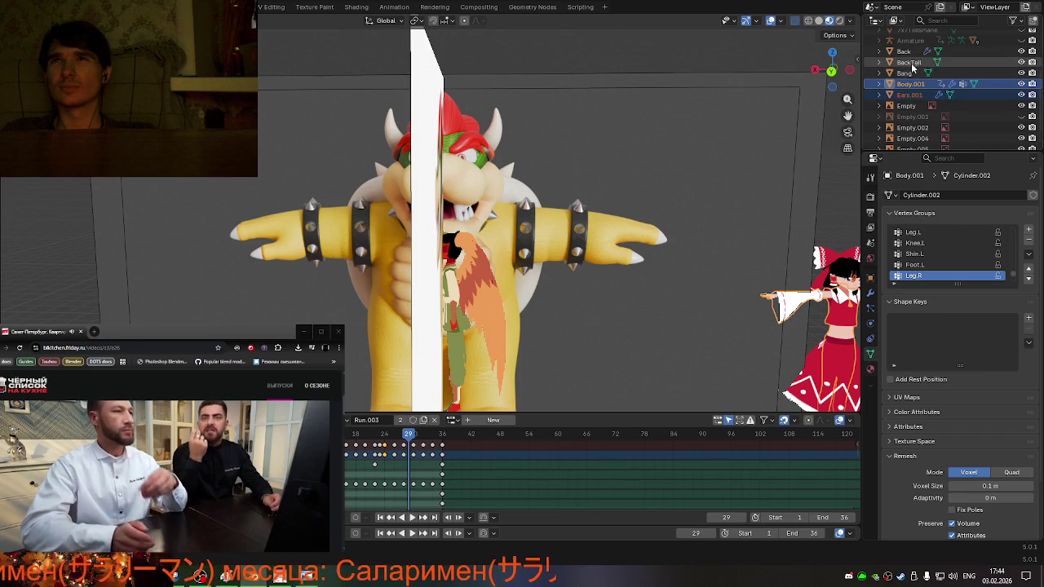
{"action": "scroll", "coordinate": [913, 76], "scroll_direction": "up", "scroll_amount": 2}
{"action": "left_click", "coordinate": [903, 52]}
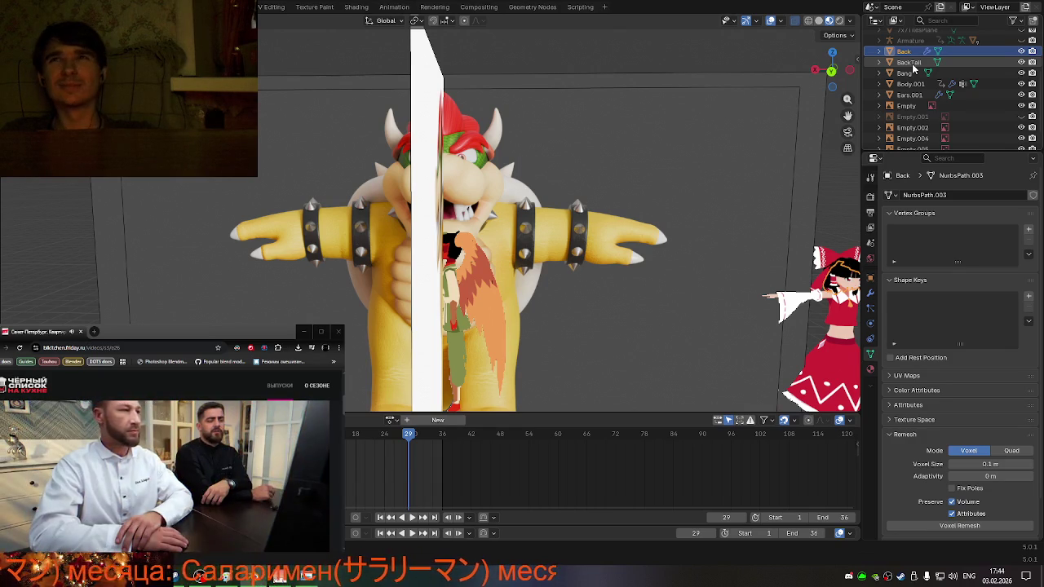
{"action": "left_click", "coordinate": [913, 64]}
{"action": "left_click", "coordinate": [905, 51]}
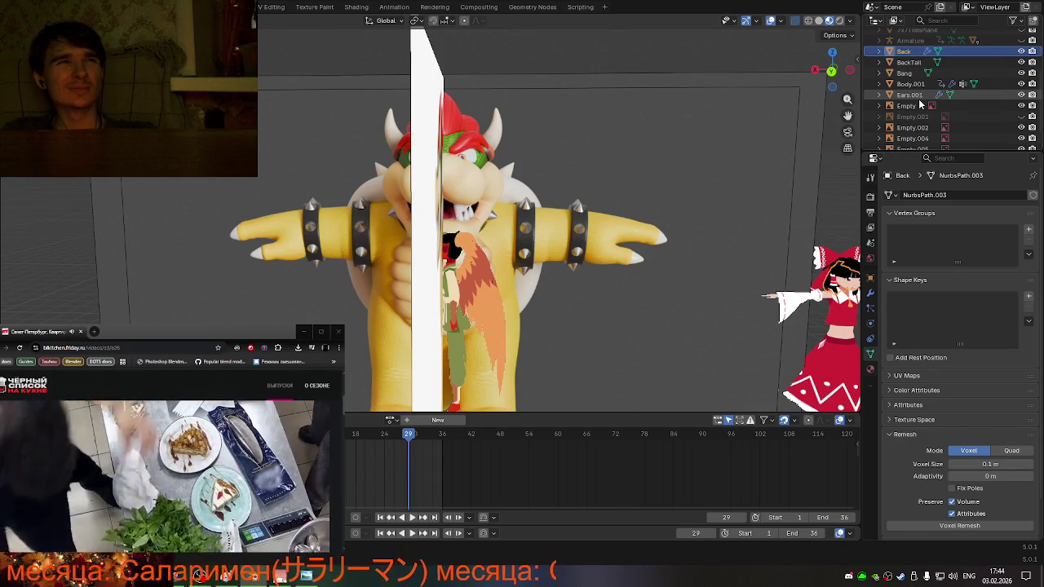
{"action": "left_click", "coordinate": [914, 97], "text": "ctrl"}
{"action": "mouse_move", "coordinate": [913, 96]}
{"action": "left_mouse_down"}
{"action": "mouse_move", "coordinate": [907, 63]}
{"action": "mouse_move", "coordinate": [917, 72]}
{"action": "left_mouse_up"}
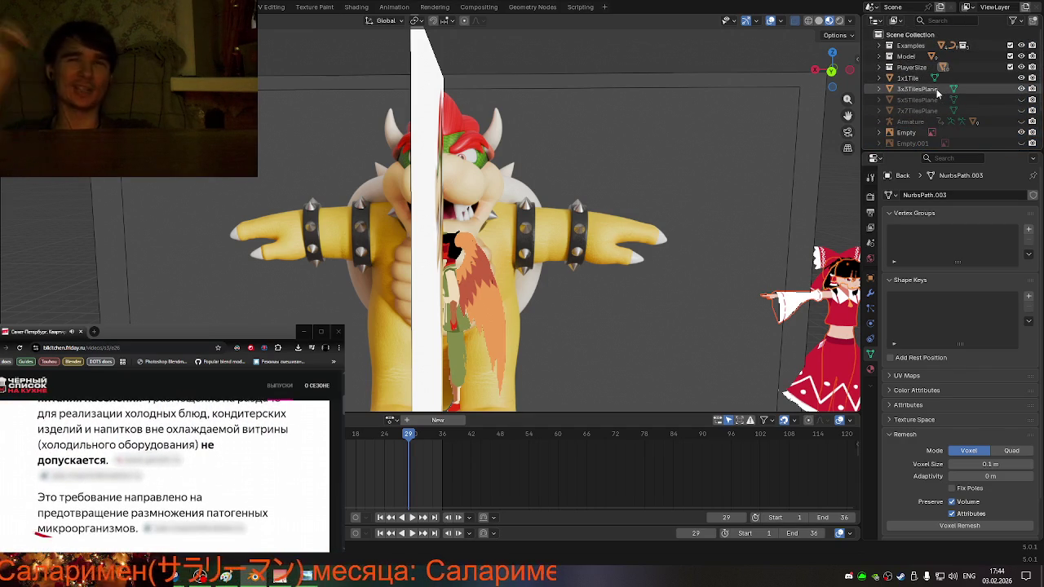
{"action": "left_click", "coordinate": [1018, 69]}
{"action": "left_click", "coordinate": [1018, 69]}
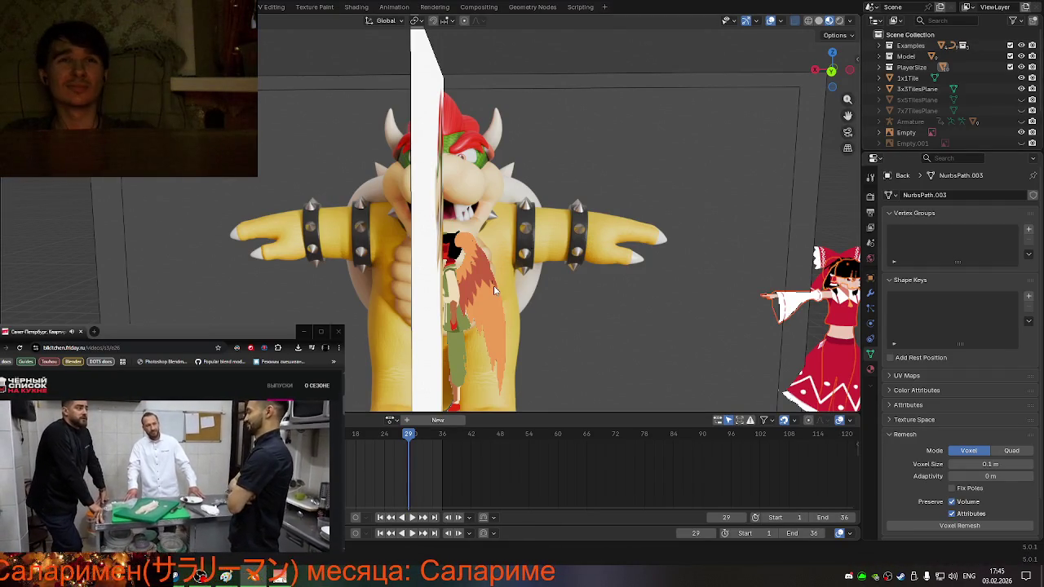
{"action": "scroll", "coordinate": [493, 285], "scroll_direction": "down", "scroll_amount": 3}
{"action": "left_click", "coordinate": [833, 73]}
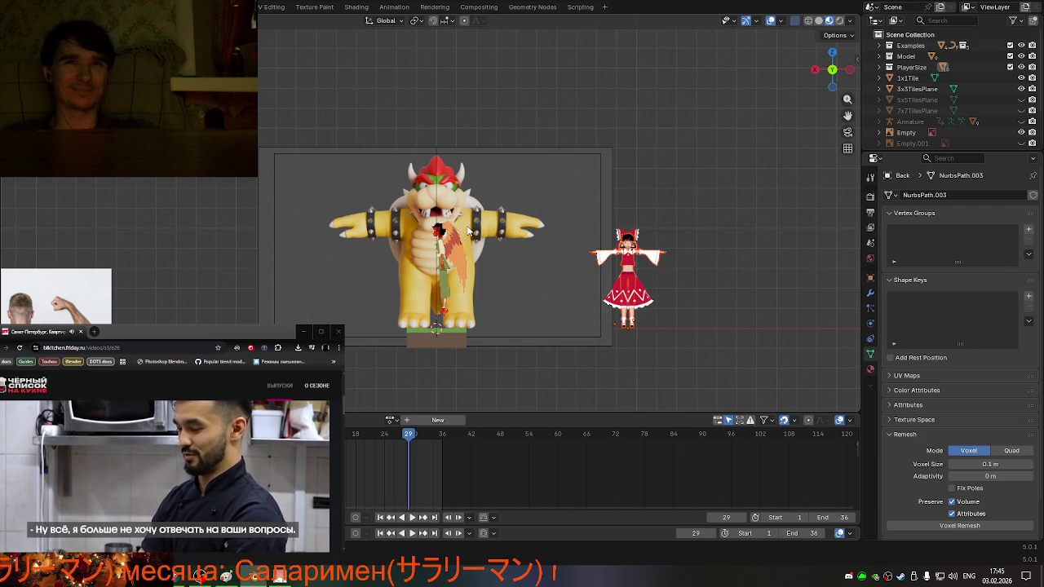
{"action": "scroll", "coordinate": [411, 221], "scroll_direction": "up", "scroll_amount": 2}
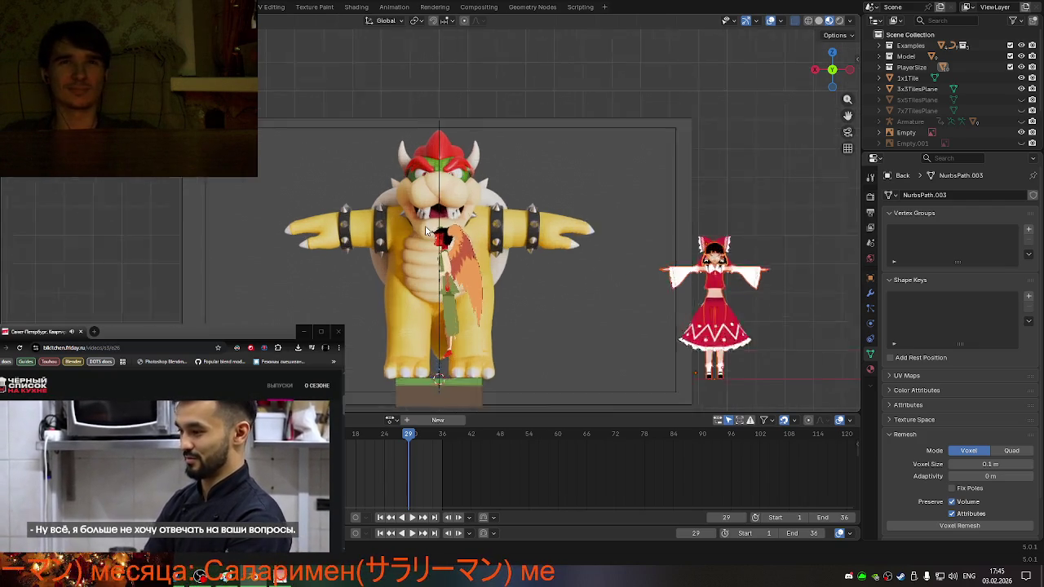
{"action": "scroll", "coordinate": [425, 232], "scroll_direction": "up", "scroll_amount": 1}
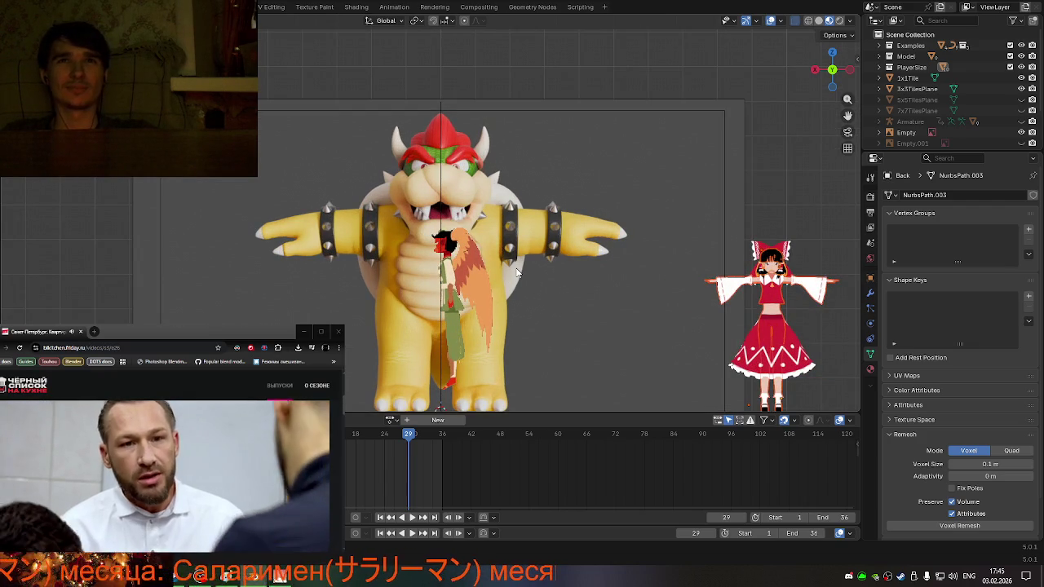
{"action": "mouse_move", "coordinate": [516, 273]}
{"action": "middle_mouse_down"}
{"action": "mouse_move", "coordinate": [393, 287]}
{"action": "mouse_move", "coordinate": [520, 301]}
{"action": "mouse_move", "coordinate": [458, 238]}
{"action": "mouse_move", "coordinate": [366, 263]}
{"action": "mouse_move", "coordinate": [398, 281]}
{"action": "mouse_move", "coordinate": [547, 250]}
{"action": "mouse_move", "coordinate": [636, 289]}
{"action": "mouse_move", "coordinate": [570, 269]}
{"action": "mouse_move", "coordinate": [531, 295]}
{"action": "mouse_move", "coordinate": [454, 317]}
{"action": "middle_mouse_up"}
{"action": "scroll", "coordinate": [547, 251], "scroll_direction": "down", "scroll_amount": 5}
{"action": "scroll", "coordinate": [636, 289], "scroll_direction": "up", "scroll_amount": 5}
{"action": "key", "text": "Tab"}
{"action": "scroll", "coordinate": [570, 269], "scroll_direction": "up", "scroll_amount": 4}
{"action": "key", "text": "Tab"}
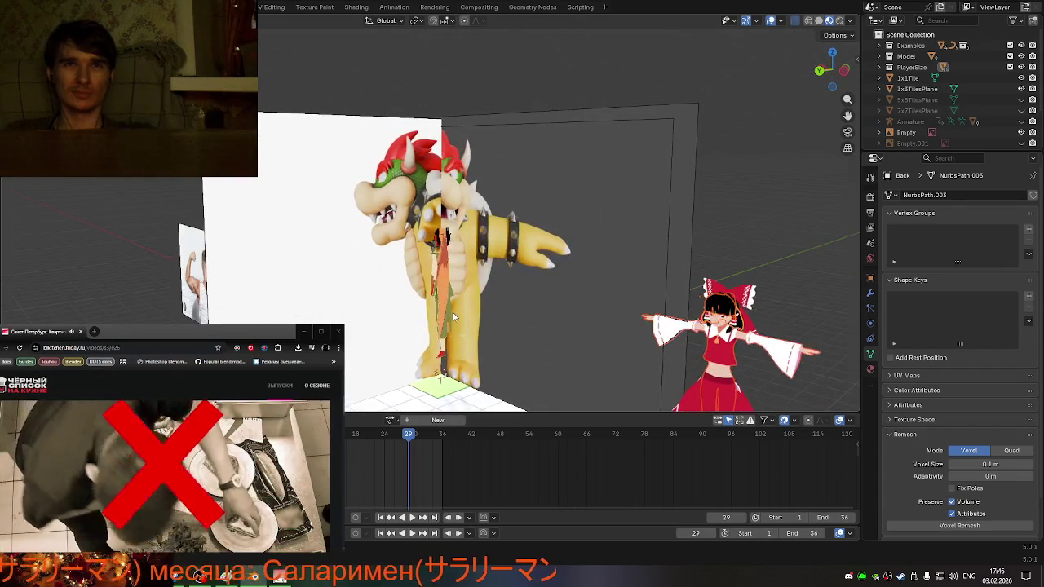
- Select the character objects from Body to Naginata in the Model collection
{"action": "left_click", "coordinate": [454, 269]}
{"action": "middle_click_drag", "start_coordinate": [510, 269], "coordinate": [497, 326]}
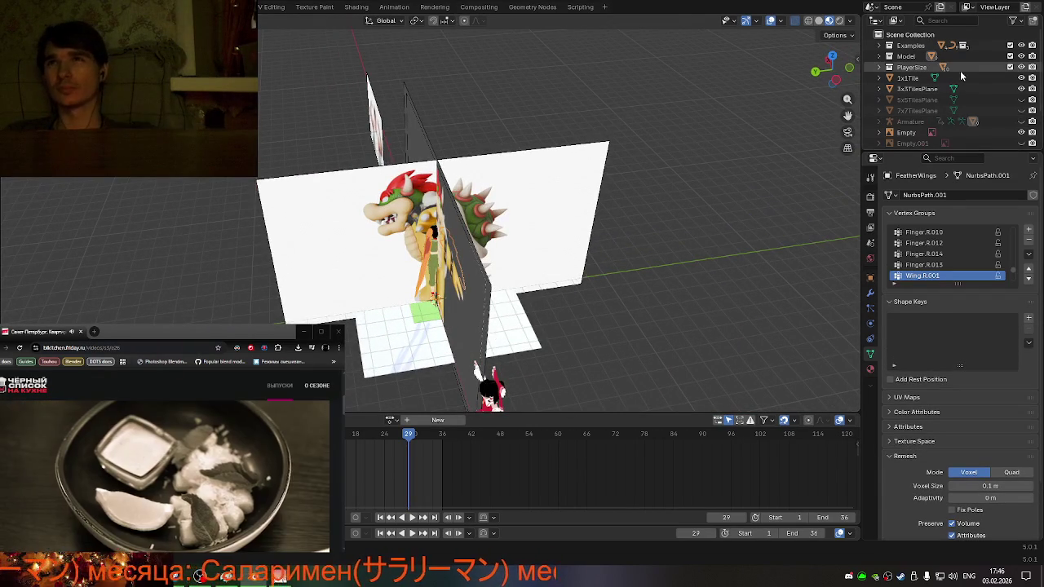
{"action": "left_click", "coordinate": [878, 46]}
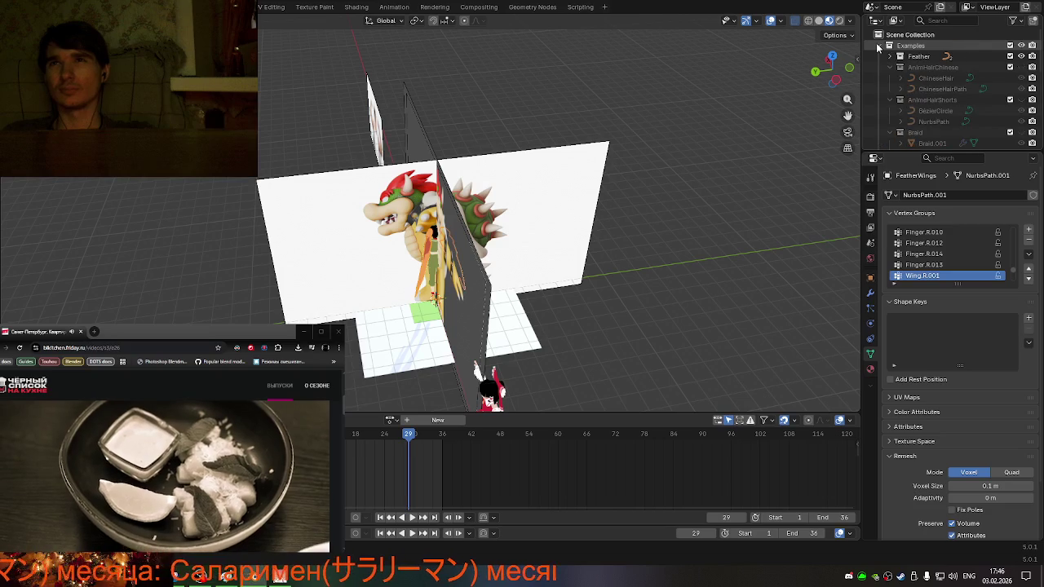
{"action": "left_click", "coordinate": [878, 46]}
{"action": "left_click", "coordinate": [880, 57]}
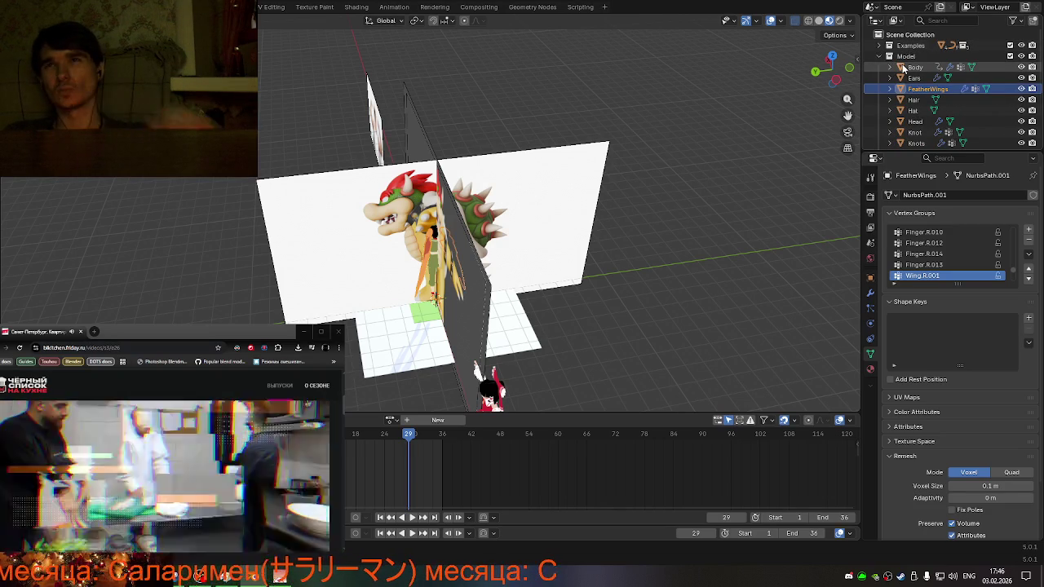
{"action": "left_click", "coordinate": [905, 68]}
{"action": "scroll", "coordinate": [915, 97], "scroll_direction": "down", "scroll_amount": 3}
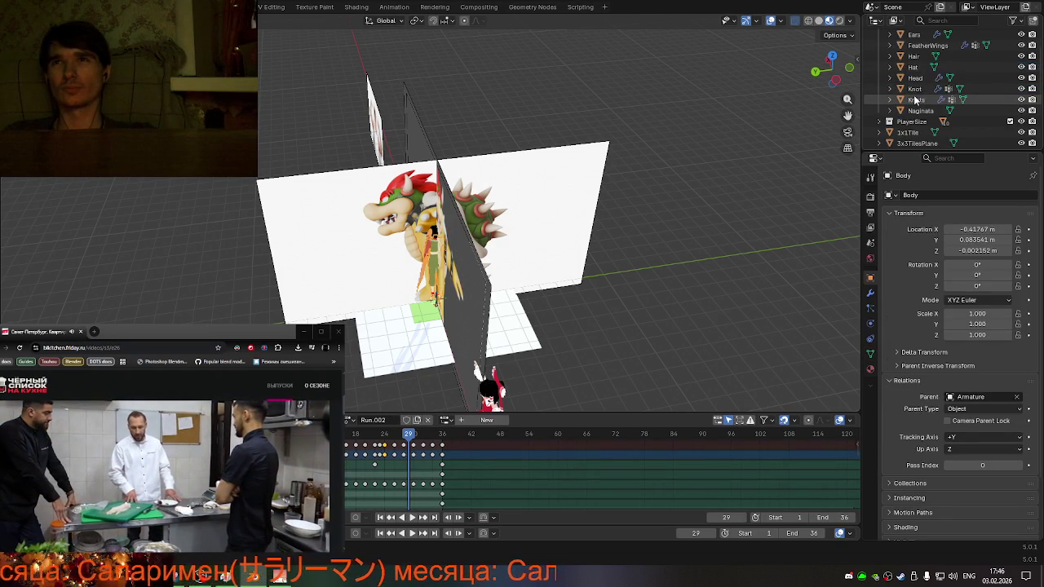
{"action": "scroll", "coordinate": [915, 106], "scroll_direction": "up", "scroll_amount": 4}
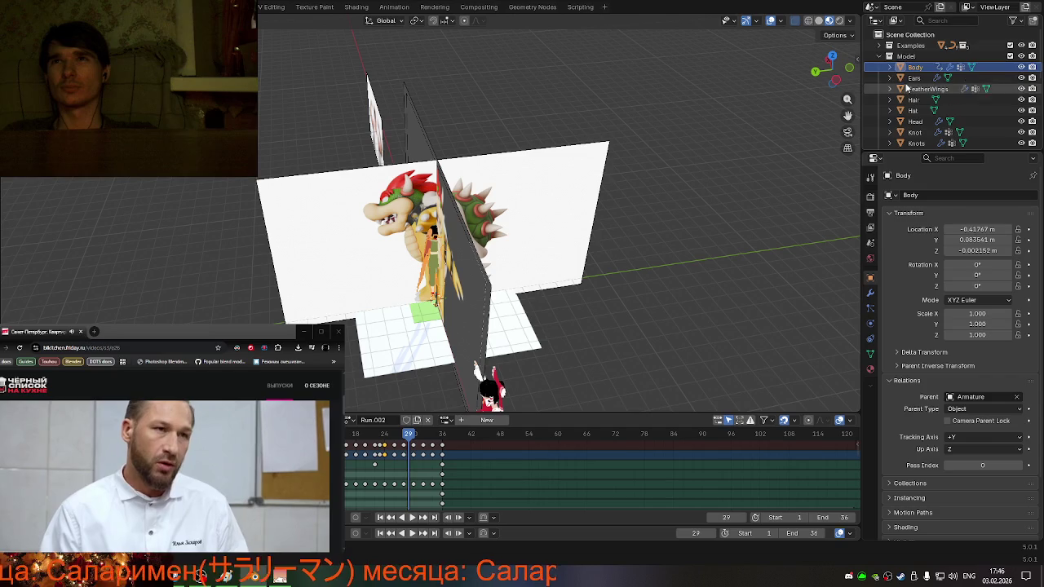
{"action": "scroll", "coordinate": [915, 101], "scroll_direction": "down", "scroll_amount": 2}
{"action": "left_click", "coordinate": [919, 110], "text": "shift"}
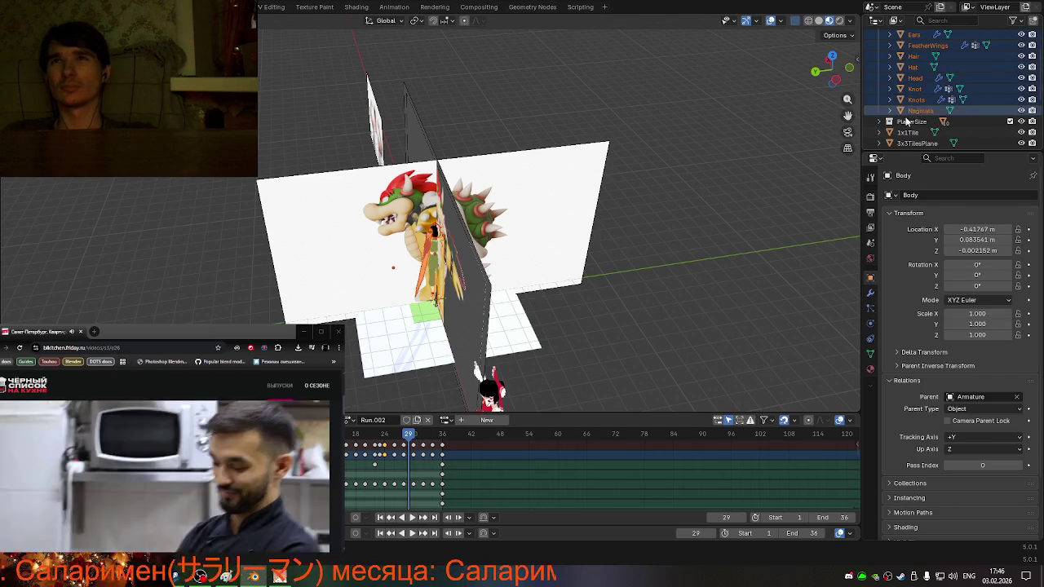
- Rotate the selected character about Z, then undo the attempt
{"action": "key", "text": "r"}
{"action": "key", "text": "z"}
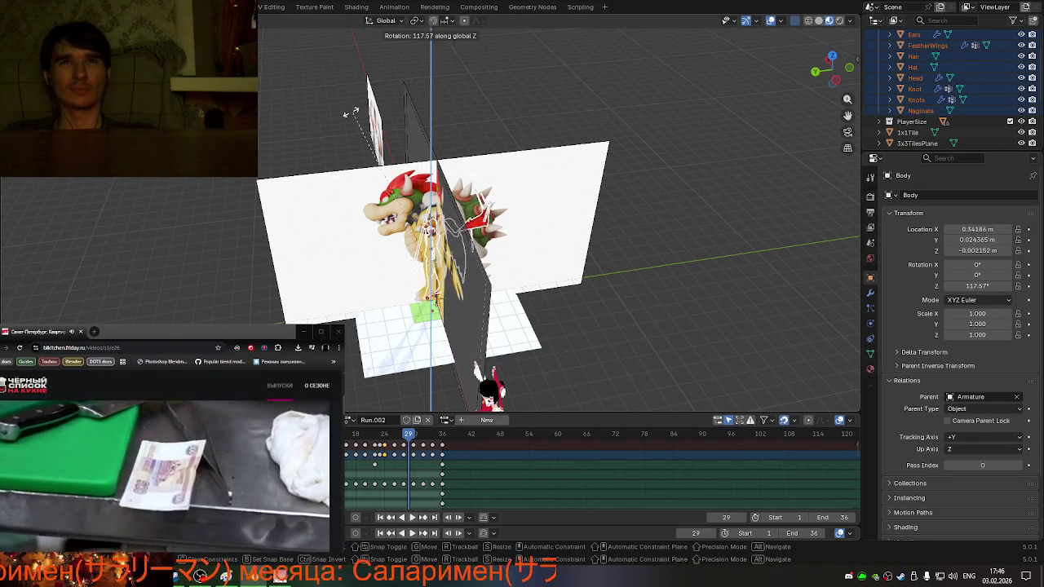
{"action": "left_click", "coordinate": [547, 216]}
{"action": "mouse_move", "coordinate": [547, 216]}
{"action": "middle_mouse_down"}
{"action": "mouse_move", "coordinate": [462, 163]}
{"action": "mouse_move", "coordinate": [417, 173]}
{"action": "mouse_move", "coordinate": [434, 155]}
{"action": "mouse_move", "coordinate": [500, 223]}
{"action": "mouse_move", "coordinate": [576, 240]}
{"action": "mouse_move", "coordinate": [768, 156]}
{"action": "middle_mouse_up"}
{"action": "scroll", "coordinate": [479, 169], "scroll_direction": "up", "scroll_amount": 5}
{"action": "key", "text": "ctrl+z"}
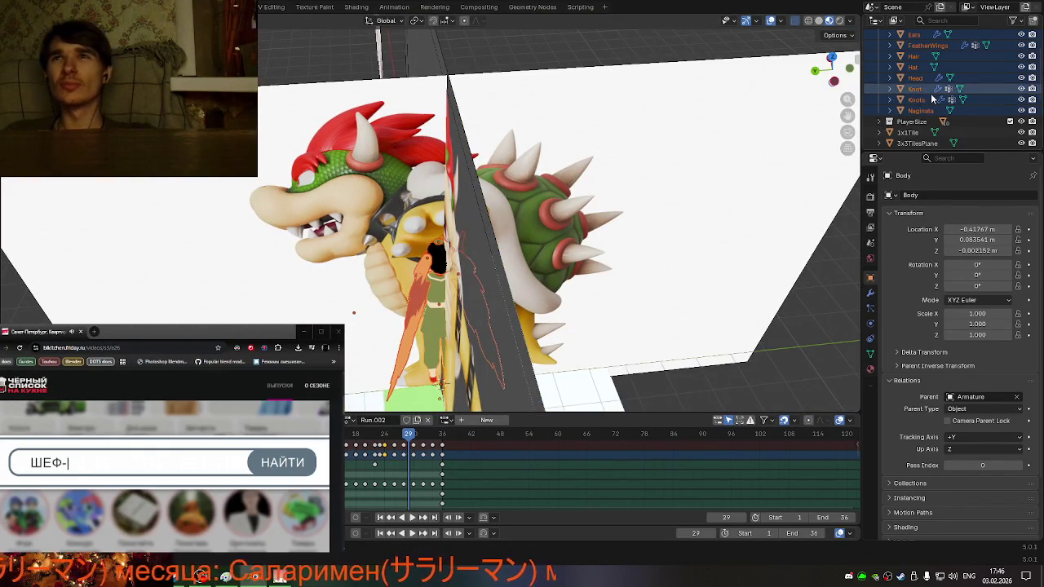
- Delete the Armature object and reselect the Body with its accessory objects
{"action": "scroll", "coordinate": [916, 90], "scroll_direction": "down", "scroll_amount": 5}
{"action": "left_click", "coordinate": [914, 76]}
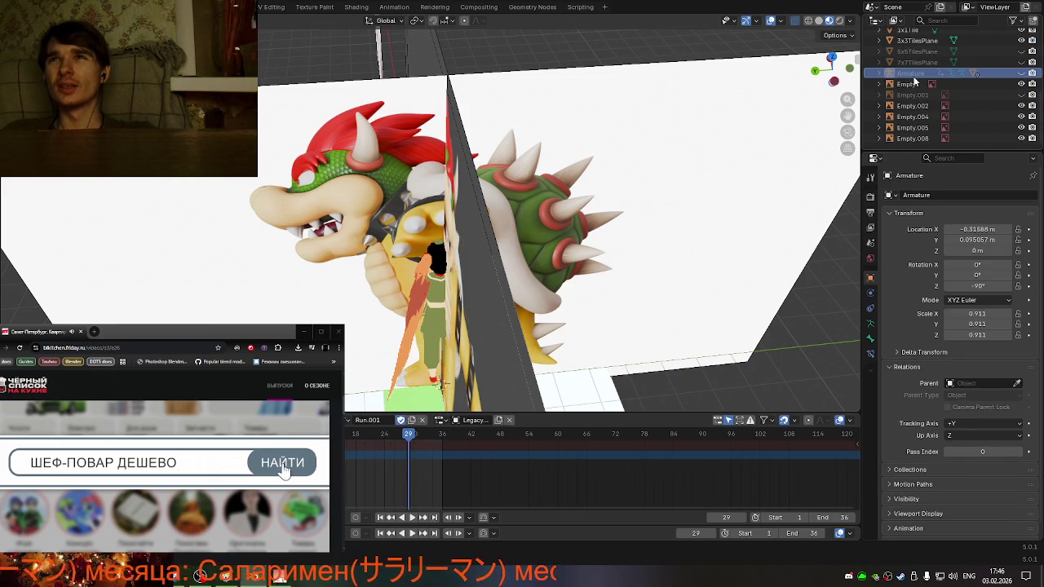
{"action": "key", "text": "Delete"}
{"action": "middle_click_drag", "start_coordinate": [619, 228], "coordinate": [729, 243]}
{"action": "left_click", "coordinate": [521, 281]}
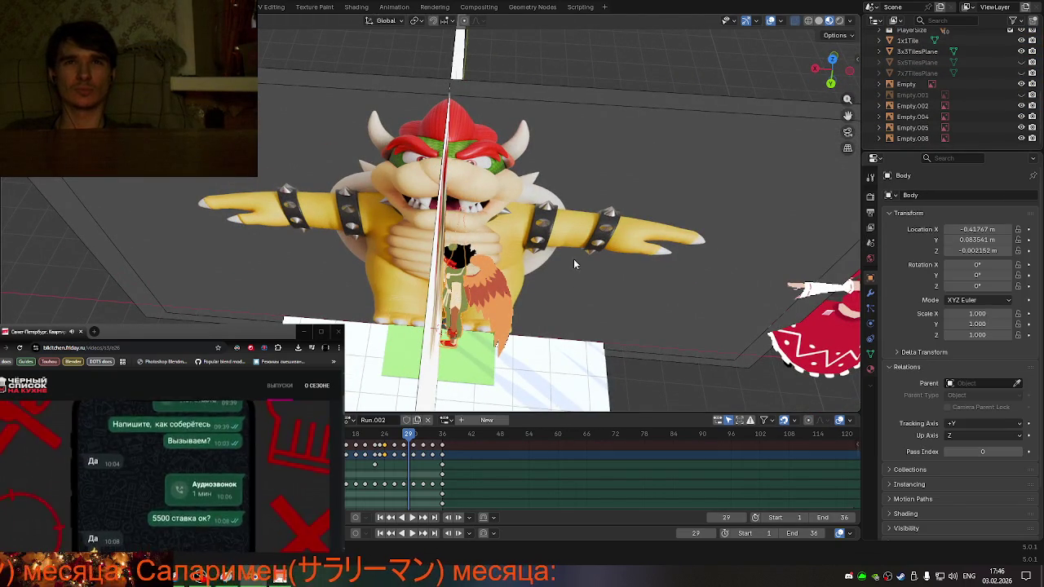
{"action": "scroll", "coordinate": [932, 119], "scroll_direction": "up", "scroll_amount": 3}
{"action": "scroll", "coordinate": [932, 119], "scroll_direction": "up", "scroll_amount": 2}
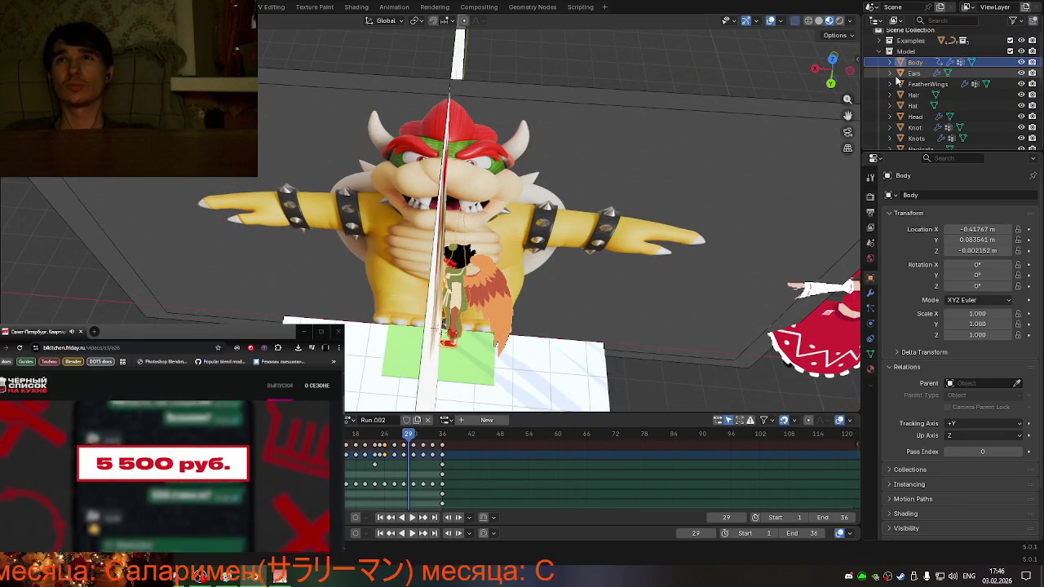
{"action": "scroll", "coordinate": [932, 119], "scroll_direction": "up", "scroll_amount": 2}
{"action": "left_click_drag", "start_coordinate": [932, 119], "coordinate": [932, 95]}
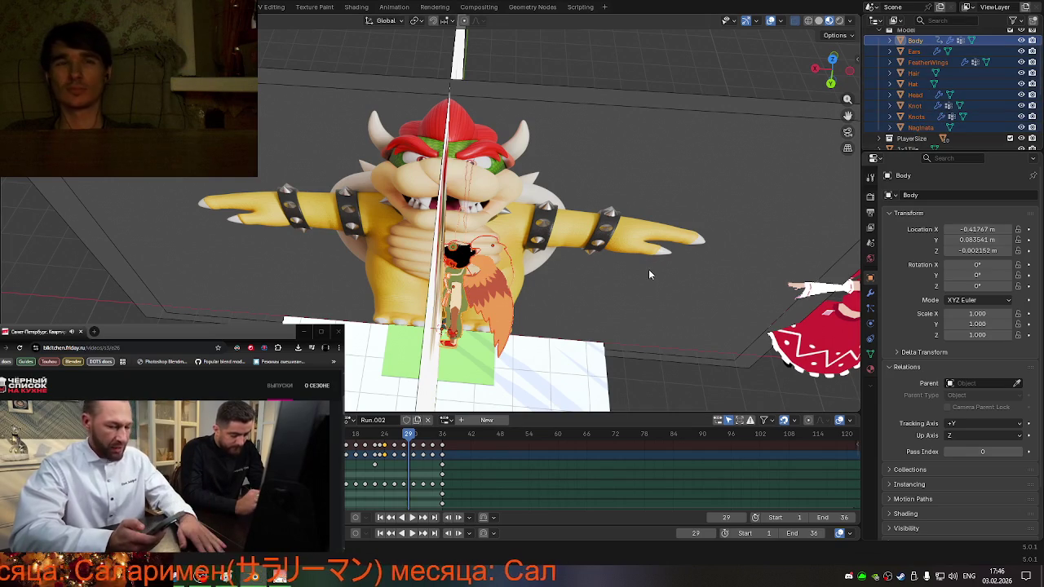
- Turn the character 90° about Z in front view so it faces forward
{"action": "mouse_move", "coordinate": [575, 278]}
{"action": "middle_mouse_down"}
{"action": "mouse_move", "coordinate": [659, 235]}
{"action": "mouse_move", "coordinate": [725, 252]}
{"action": "mouse_move", "coordinate": [676, 291]}
{"action": "mouse_move", "coordinate": [648, 236]}
{"action": "mouse_move", "coordinate": [617, 256]}
{"action": "mouse_move", "coordinate": [638, 272]}
{"action": "mouse_move", "coordinate": [633, 301]}
{"action": "middle_mouse_up"}
{"action": "key", "text": "r"}
{"action": "key", "text": "z"}
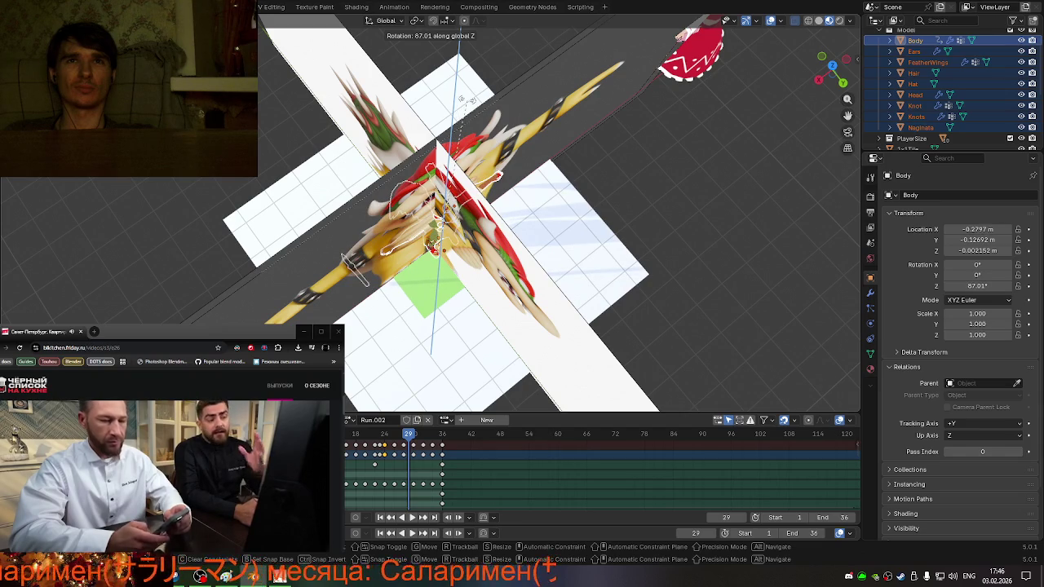
{"action": "left_click", "coordinate": [462, 102]}
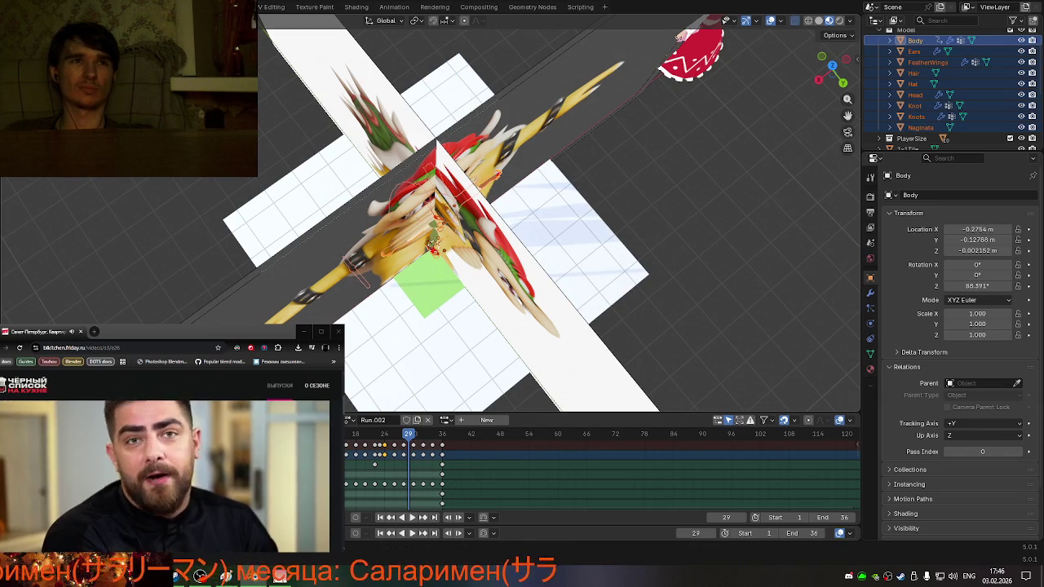
{"action": "key", "text": "ctrl+z"}
{"action": "key", "text": "KP_1"}
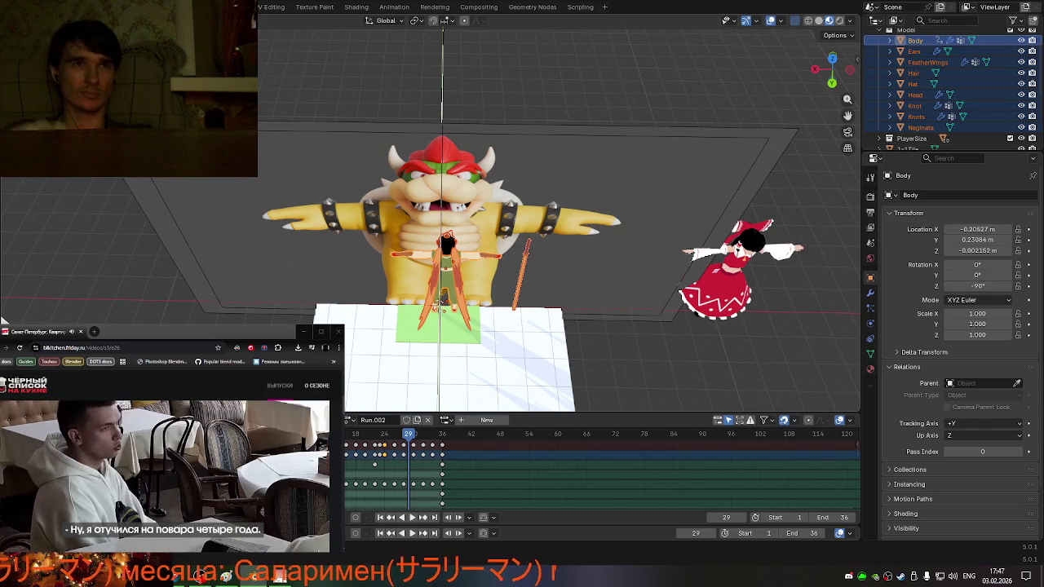
{"action": "key", "text": "ctrl+z"}
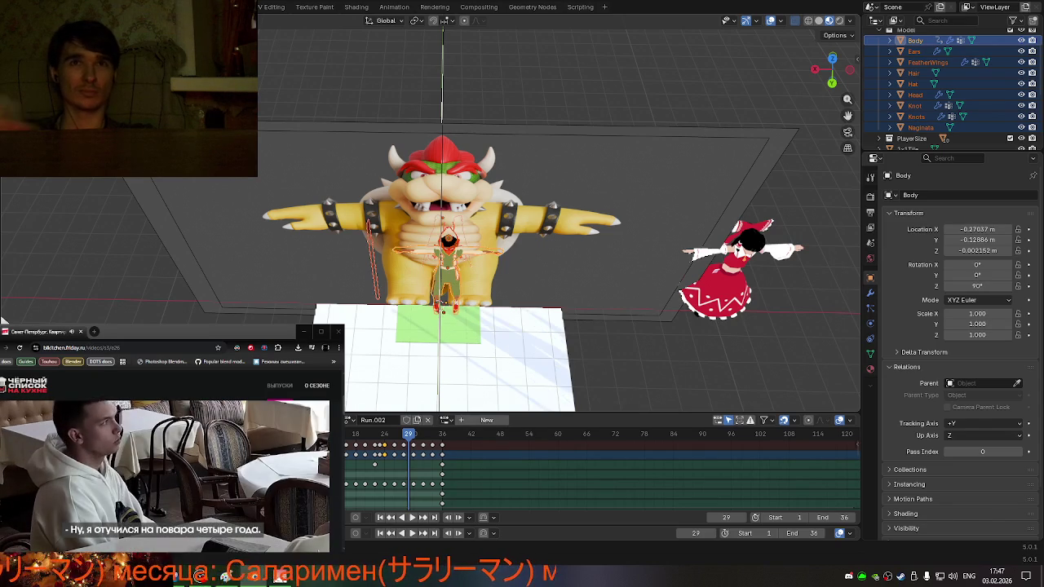
- Slide the character along global X, then snap to a front view and zoom in
{"action": "middle_click_drag", "start_coordinate": [392, 267], "coordinate": [400, 229]}
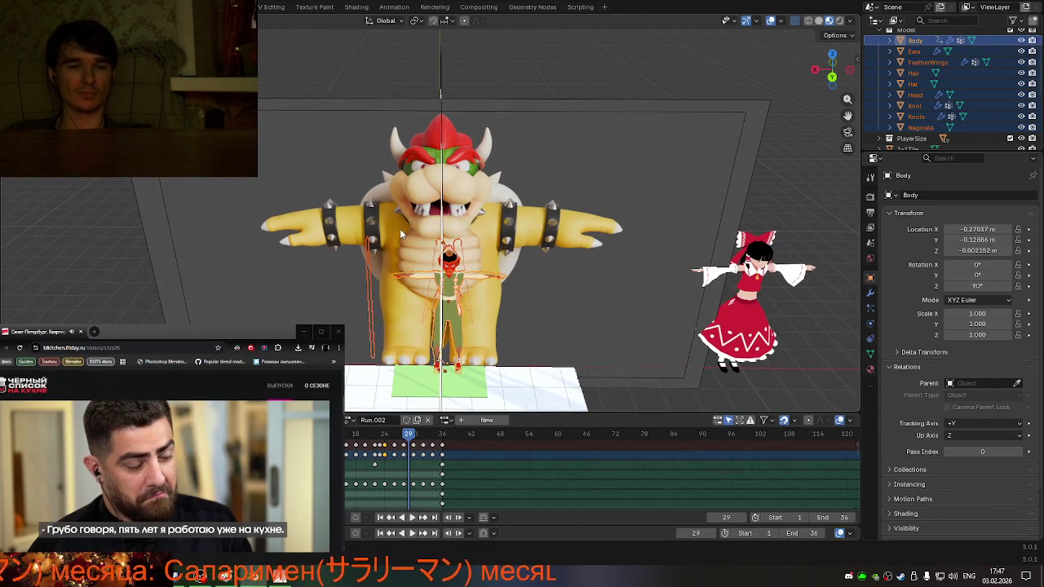
{"action": "key", "text": "g"}
{"action": "key", "text": "x"}
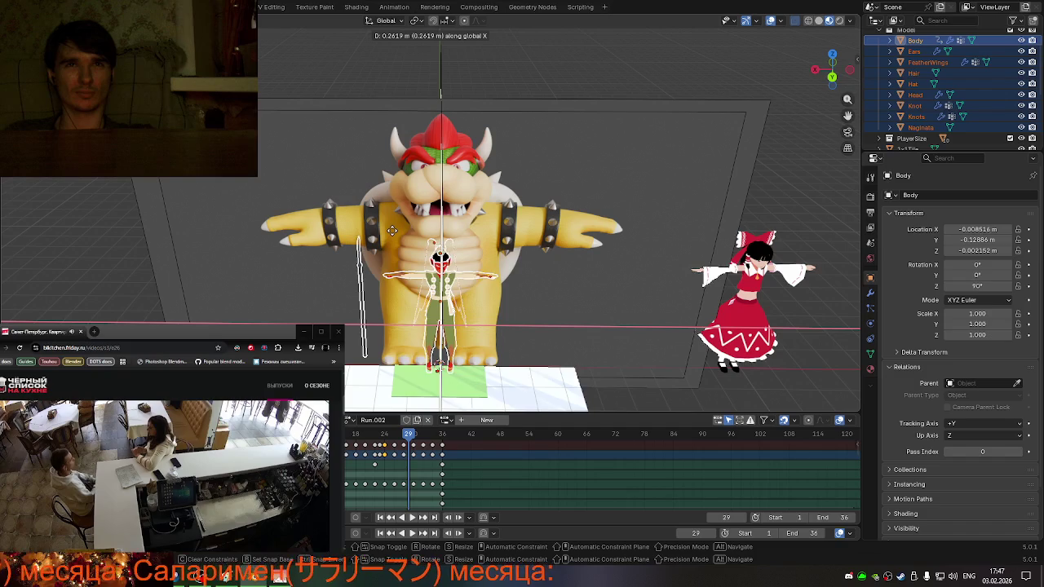
{"action": "left_click", "coordinate": [392, 229]}
{"action": "mouse_move", "coordinate": [393, 230]}
{"action": "middle_mouse_down"}
{"action": "mouse_move", "coordinate": [407, 187]}
{"action": "mouse_move", "coordinate": [410, 200]}
{"action": "middle_mouse_up"}
{"action": "middle_click_drag", "start_coordinate": [417, 259], "coordinate": [416, 306]}
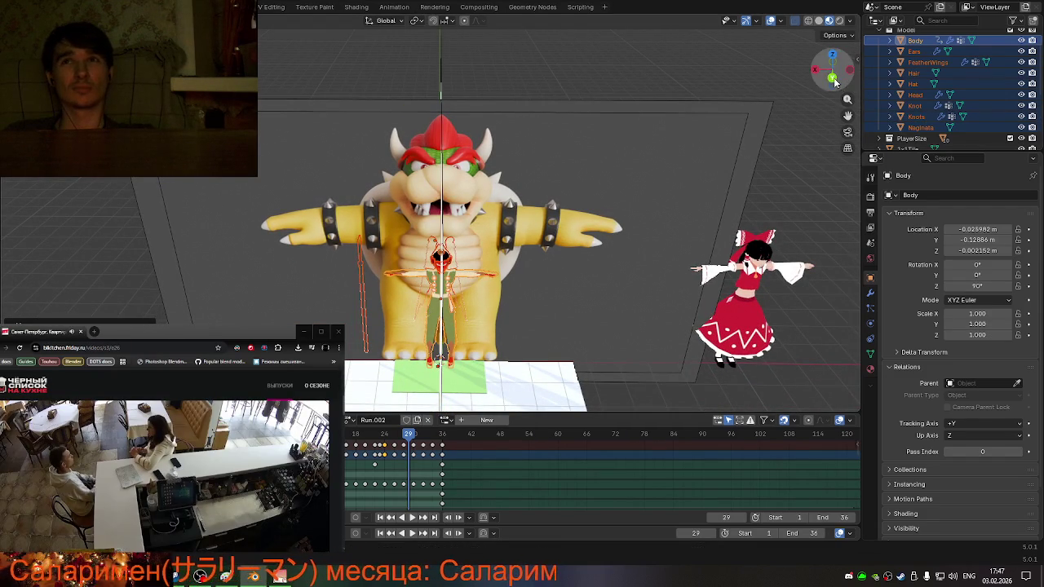
{"action": "left_click", "coordinate": [835, 82]}
{"action": "scroll", "coordinate": [457, 155], "scroll_direction": "up", "scroll_amount": 2}
{"action": "scroll", "coordinate": [456, 155], "scroll_direction": "up", "scroll_amount": 2}
{"action": "scroll", "coordinate": [459, 149], "scroll_direction": "up", "scroll_amount": 2}
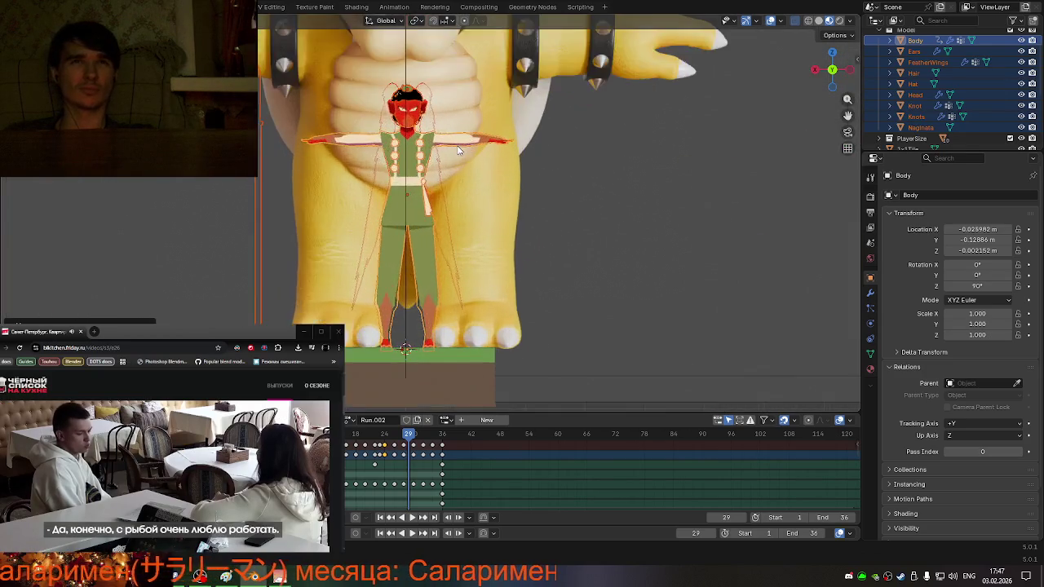
{"action": "scroll", "coordinate": [458, 150], "scroll_direction": "up", "scroll_amount": 2}
- Nudge the character along X to X 0.005406 m, centred before Bowser's body
{"action": "key", "text": "g"}
{"action": "key", "text": "x"}
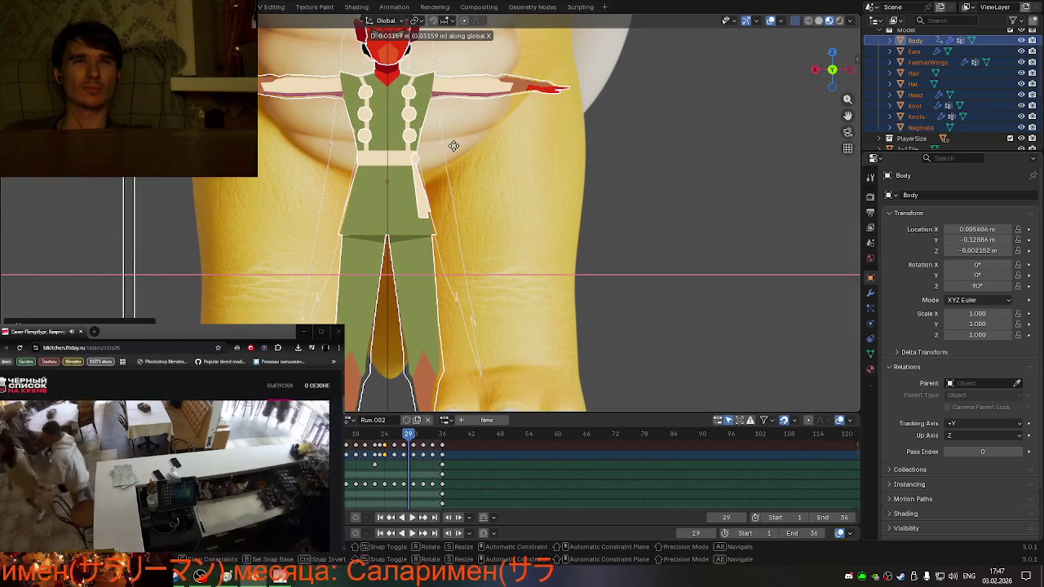
{"action": "left_click", "coordinate": [453, 145]}
{"action": "scroll", "coordinate": [454, 151], "scroll_direction": "down", "scroll_amount": 2}
{"action": "scroll", "coordinate": [424, 229], "scroll_direction": "down", "scroll_amount": 3}
{"action": "scroll", "coordinate": [415, 252], "scroll_direction": "down", "scroll_amount": 1}
{"action": "middle_click_drag", "start_coordinate": [415, 253], "coordinate": [429, 255]}
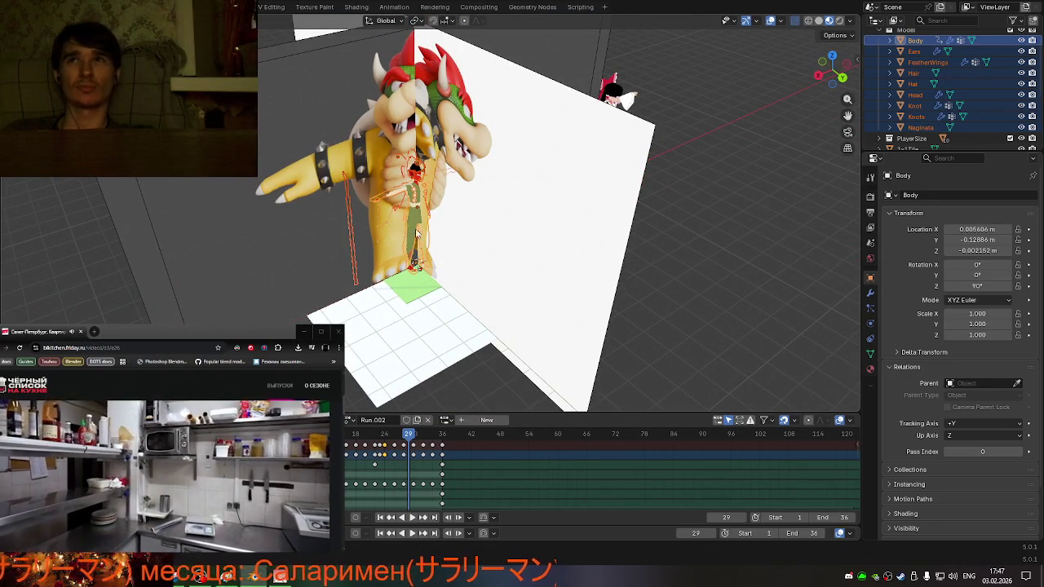
{"action": "scroll", "coordinate": [393, 217], "scroll_direction": "up", "scroll_amount": 3}
{"action": "scroll", "coordinate": [413, 218], "scroll_direction": "up", "scroll_amount": 2}
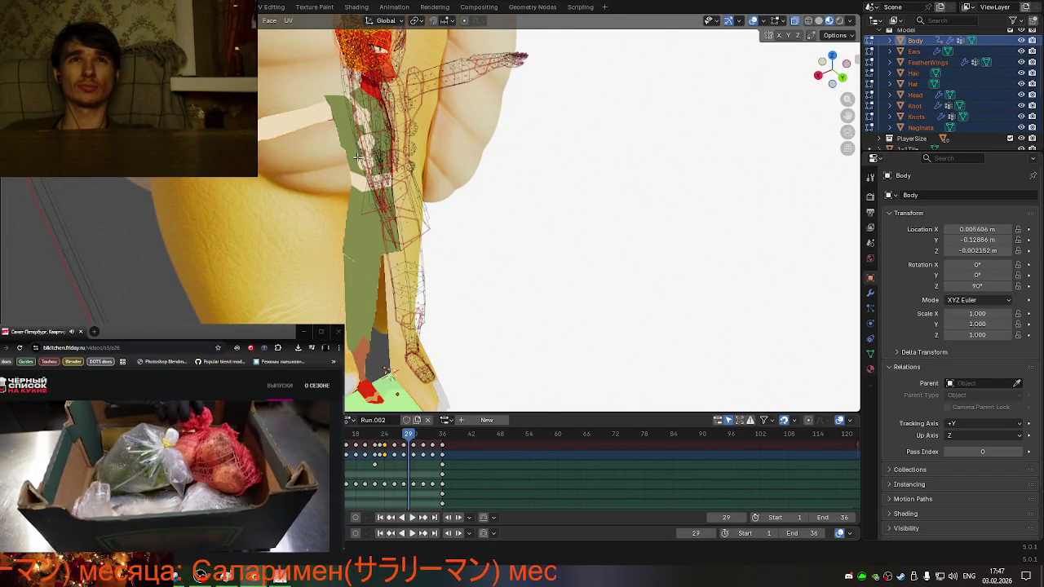
- Enter Edit Mode on the Body mesh and show its modifier properties
{"action": "mouse_move", "coordinate": [379, 159]}
{"action": "middle_mouse_down"}
{"action": "mouse_move", "coordinate": [350, 149]}
{"action": "mouse_move", "coordinate": [429, 168]}
{"action": "mouse_move", "coordinate": [412, 155]}
{"action": "middle_mouse_up"}
{"action": "key", "text": "Tab"}
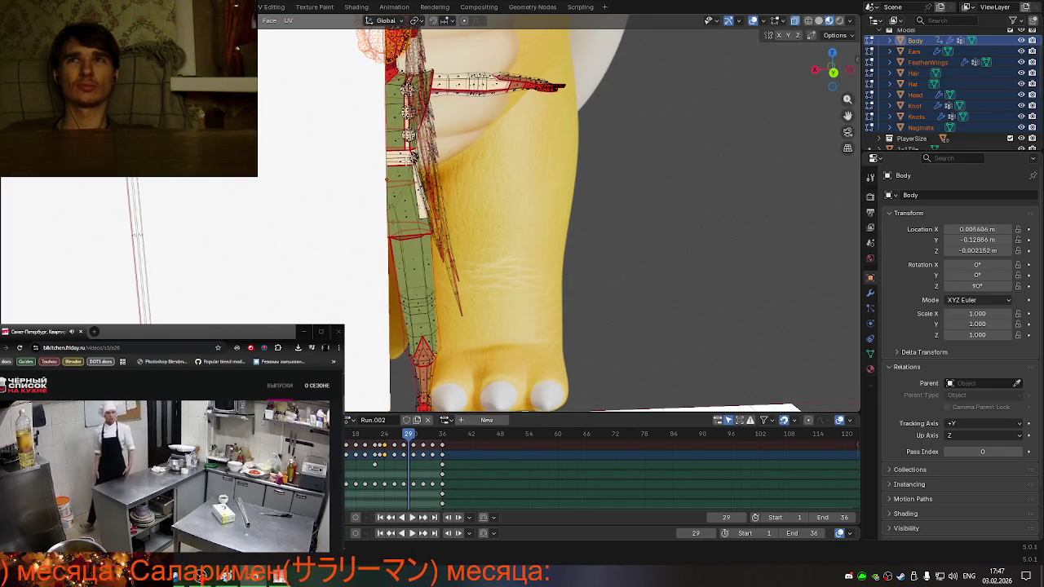
{"action": "left_click", "coordinate": [870, 293]}
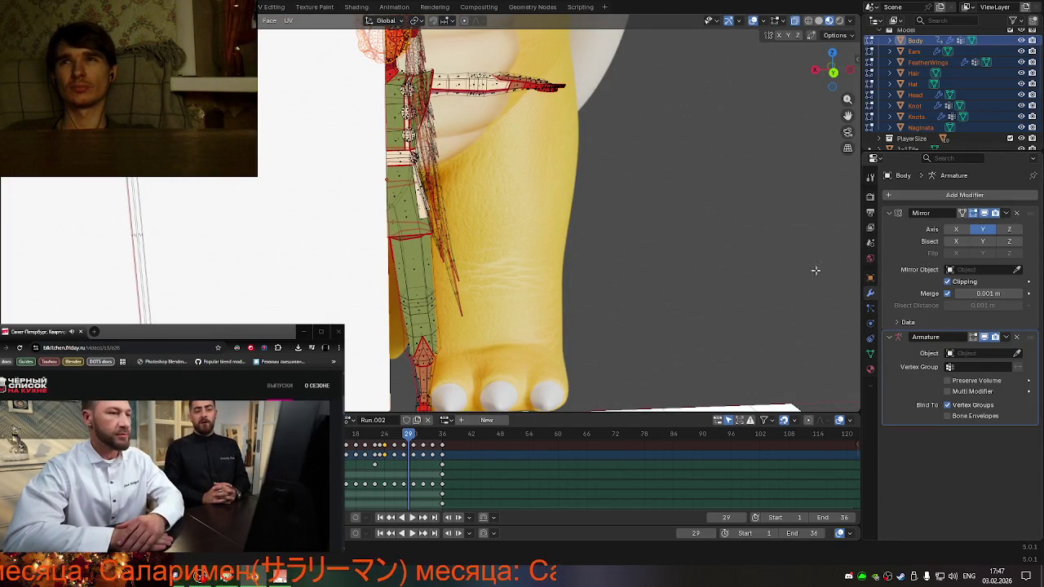
{"action": "middle_click_drag", "start_coordinate": [564, 231], "coordinate": [489, 219]}
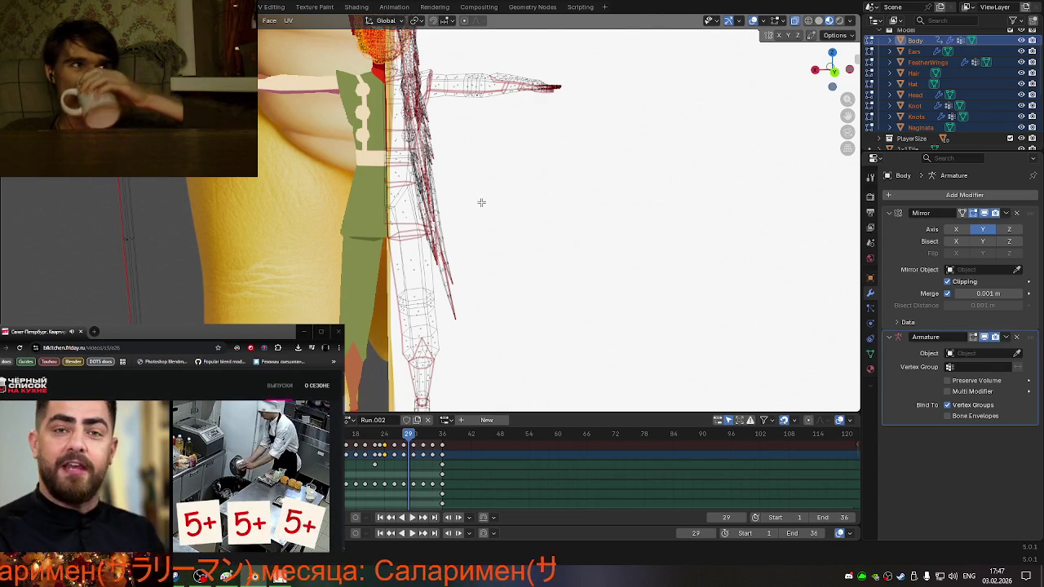
{"action": "scroll", "coordinate": [481, 203], "scroll_direction": "down", "scroll_amount": 2}
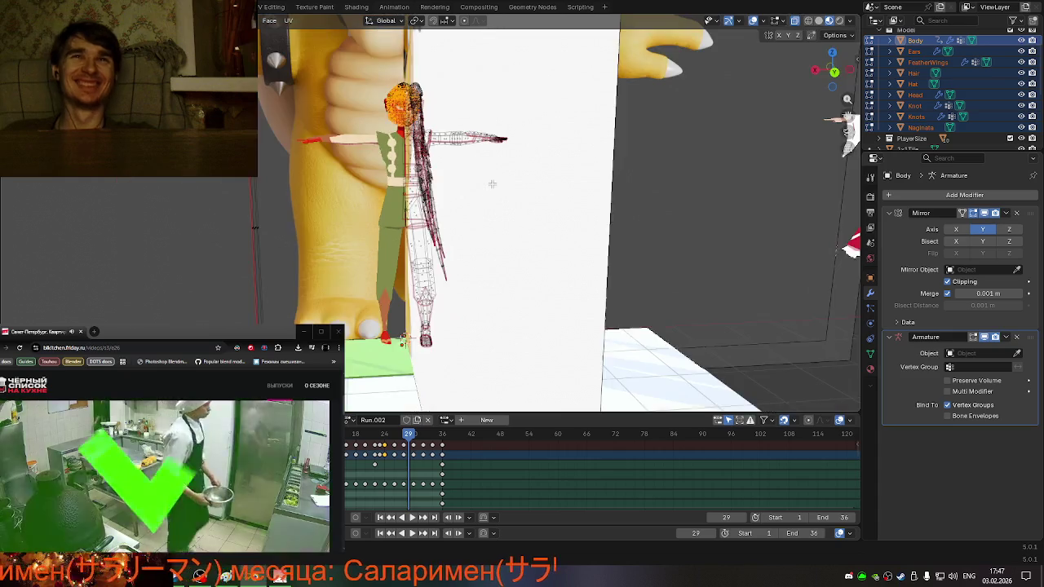
{"action": "scroll", "coordinate": [376, 206], "scroll_direction": "down", "scroll_amount": 2}
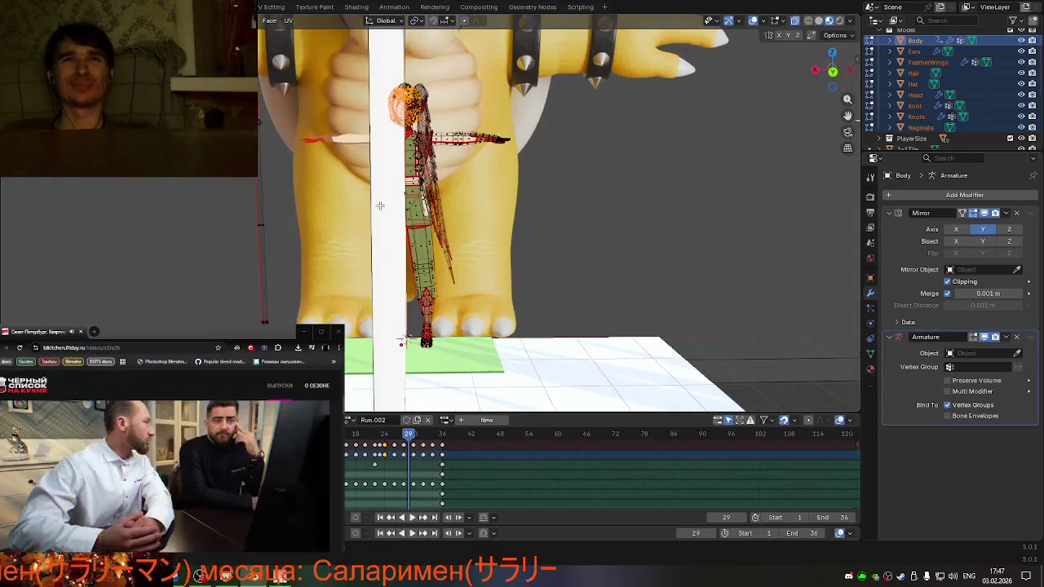
{"action": "scroll", "coordinate": [376, 206], "scroll_direction": "up", "scroll_amount": 2}
{"action": "scroll", "coordinate": [383, 208], "scroll_direction": "down", "scroll_amount": 1}
{"action": "scroll", "coordinate": [396, 210], "scroll_direction": "up", "scroll_amount": 2}
{"action": "mouse_move", "coordinate": [400, 209]}
{"action": "middle_mouse_down"}
{"action": "mouse_move", "coordinate": [394, 229]}
{"action": "mouse_move", "coordinate": [345, 214]}
{"action": "mouse_move", "coordinate": [344, 188]}
{"action": "mouse_move", "coordinate": [383, 330]}
{"action": "middle_mouse_up"}
{"action": "scroll", "coordinate": [343, 178], "scroll_direction": "down", "scroll_amount": 3}
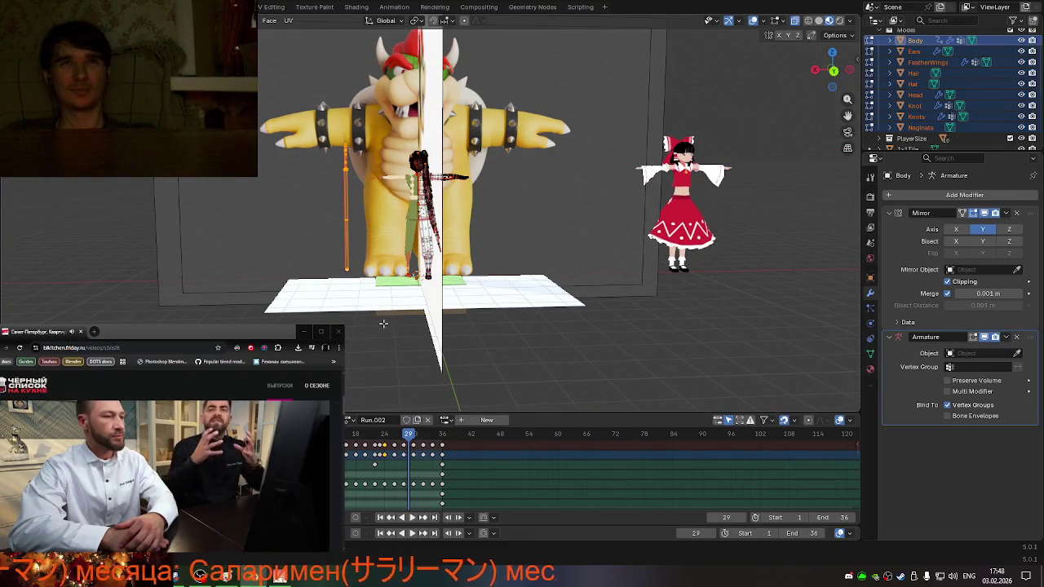
- Turn off Axis Y on the Mirror modifier and return to Object Mode
{"action": "right_click", "coordinate": [383, 324]}
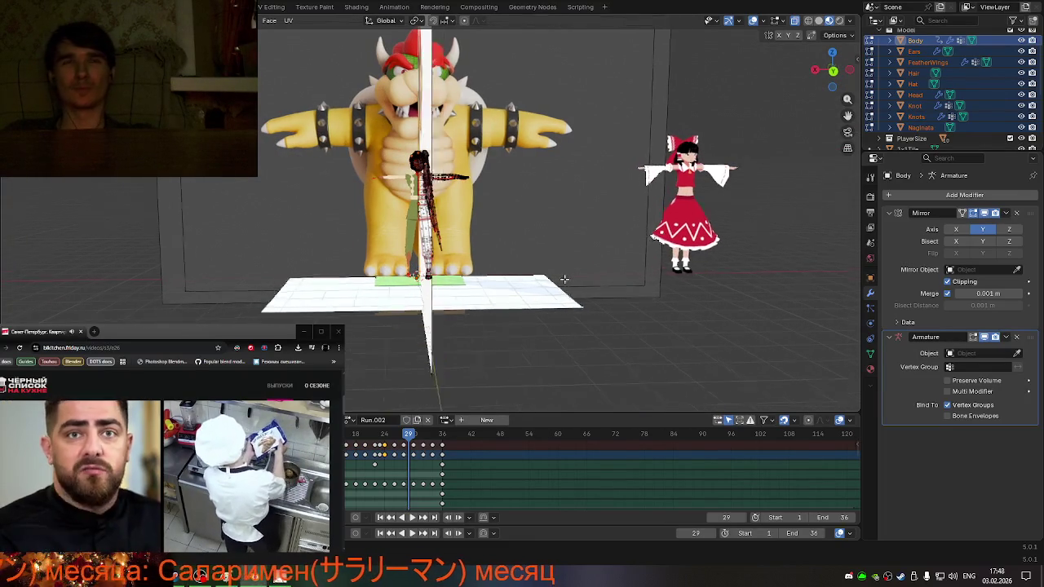
{"action": "left_click_drag", "start_coordinate": [832, 74], "coordinate": [827, 84]}
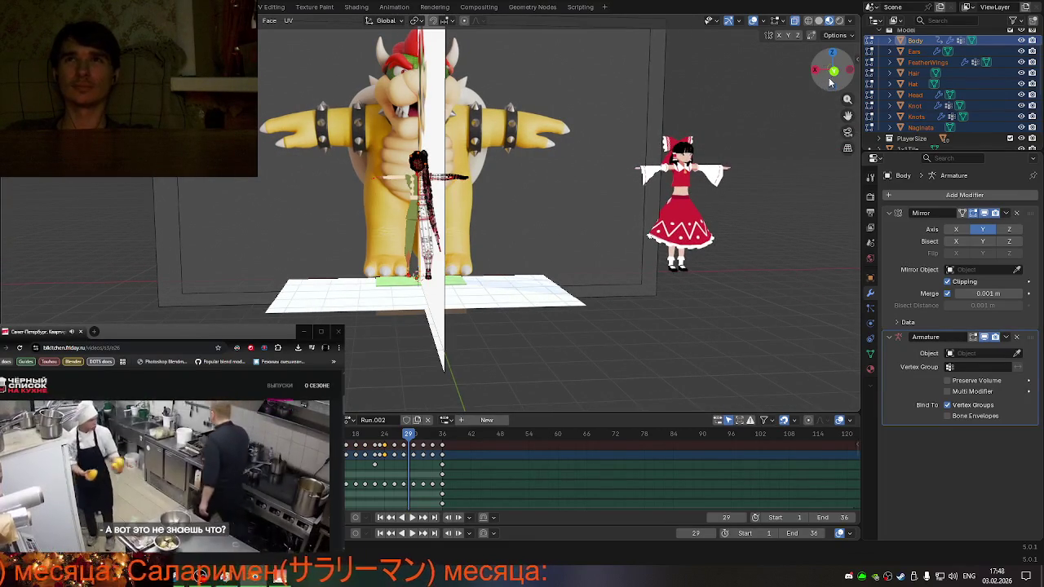
{"action": "scroll", "coordinate": [388, 233], "scroll_direction": "up", "scroll_amount": 5}
{"action": "scroll", "coordinate": [388, 234], "scroll_direction": "up", "scroll_amount": 4}
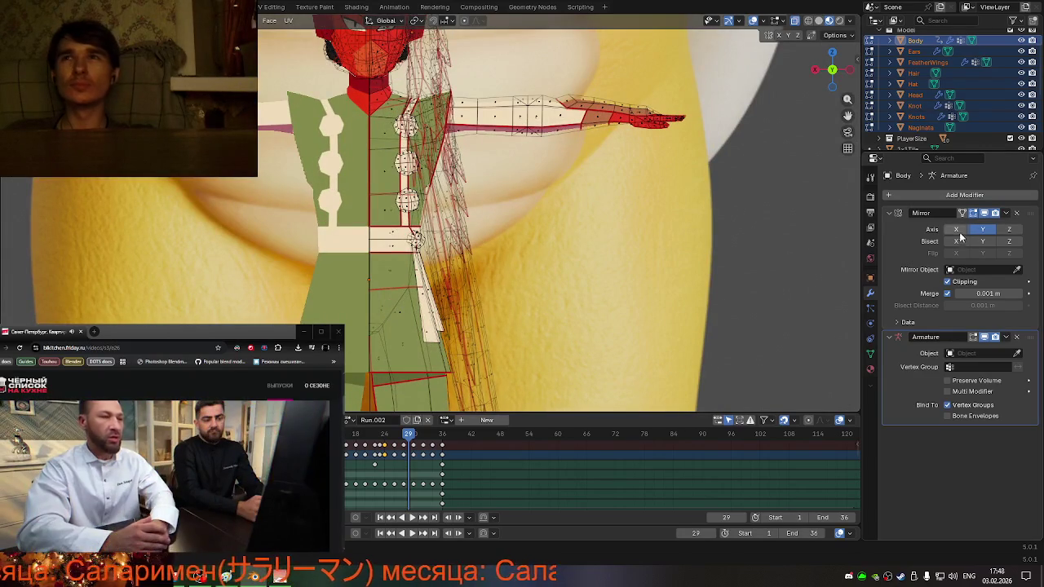
{"action": "left_click", "coordinate": [982, 230]}
{"action": "mouse_move", "coordinate": [571, 244]}
{"action": "middle_mouse_down"}
{"action": "mouse_move", "coordinate": [767, 258]}
{"action": "mouse_move", "coordinate": [589, 237]}
{"action": "mouse_move", "coordinate": [538, 252]}
{"action": "mouse_move", "coordinate": [562, 256]}
{"action": "mouse_move", "coordinate": [546, 252]}
{"action": "middle_mouse_up"}
{"action": "key", "text": "Tab"}
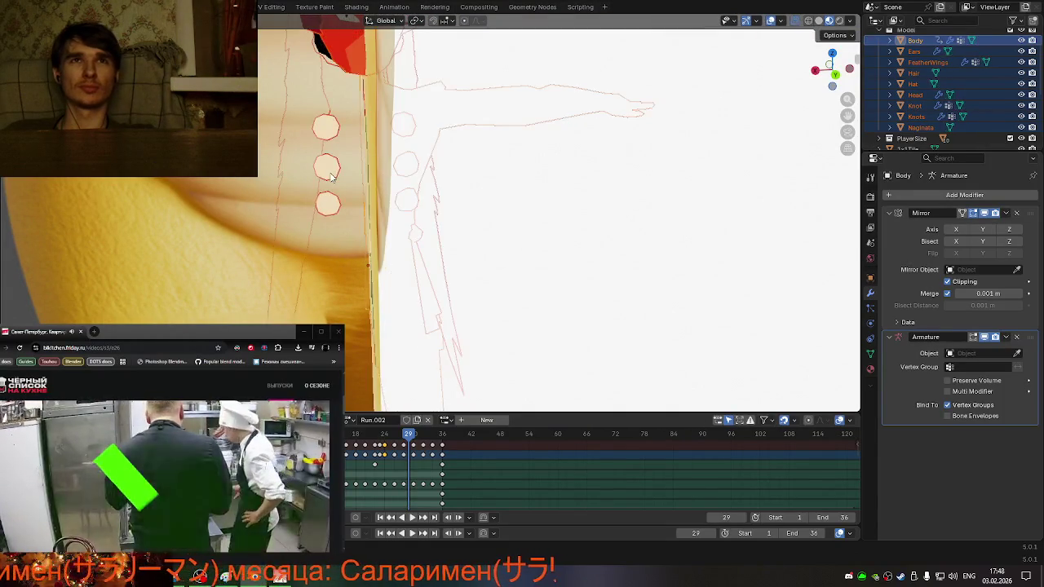
- Delete the Knots object and the Knot belt sash
{"action": "left_click", "coordinate": [330, 175]}
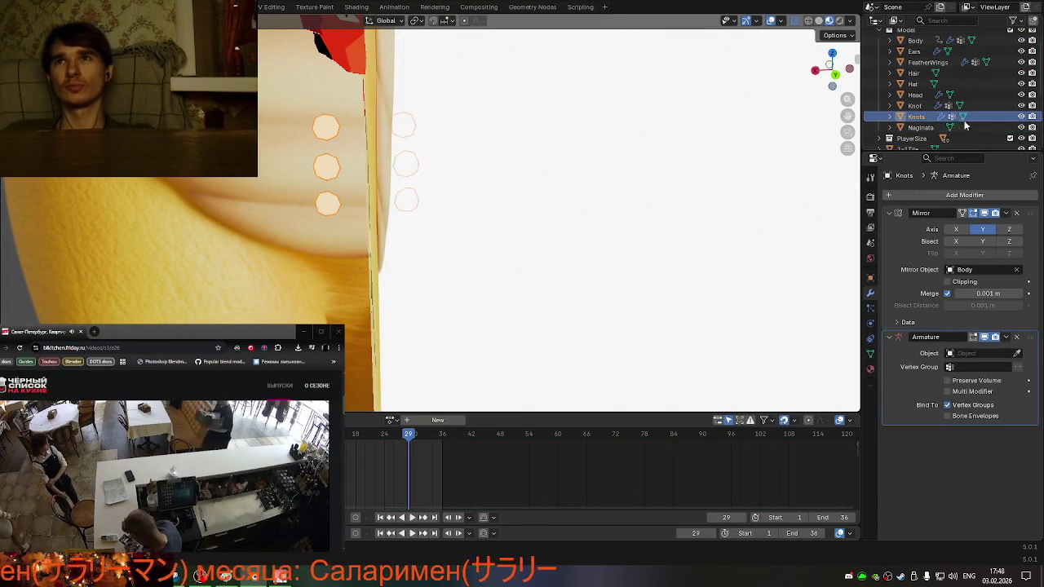
{"action": "key", "text": "Delete"}
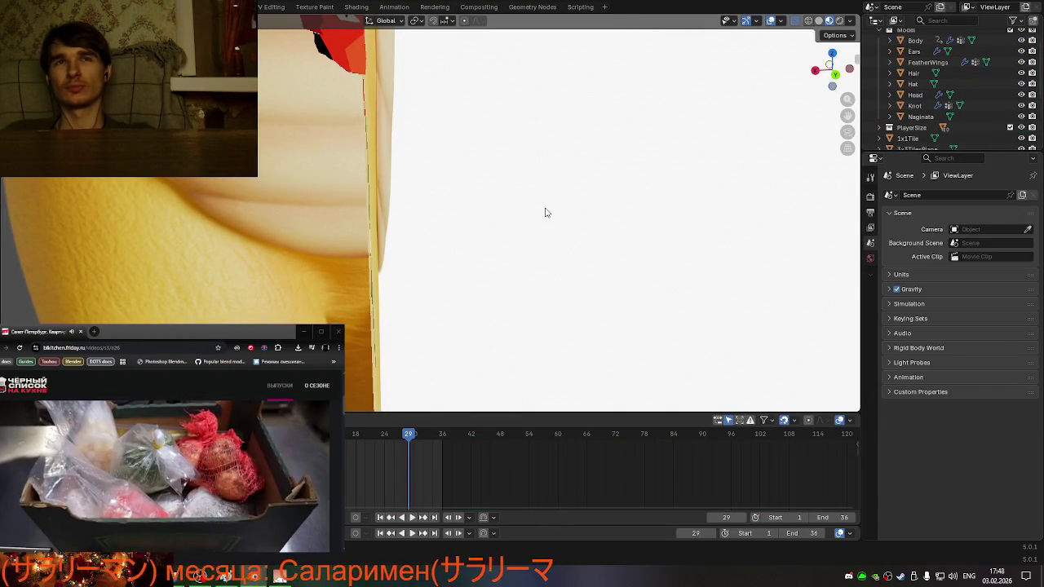
{"action": "scroll", "coordinate": [476, 221], "scroll_direction": "down", "scroll_amount": 3}
{"action": "scroll", "coordinate": [449, 212], "scroll_direction": "down", "scroll_amount": 3}
{"action": "middle_click_drag", "start_coordinate": [443, 219], "coordinate": [423, 217]}
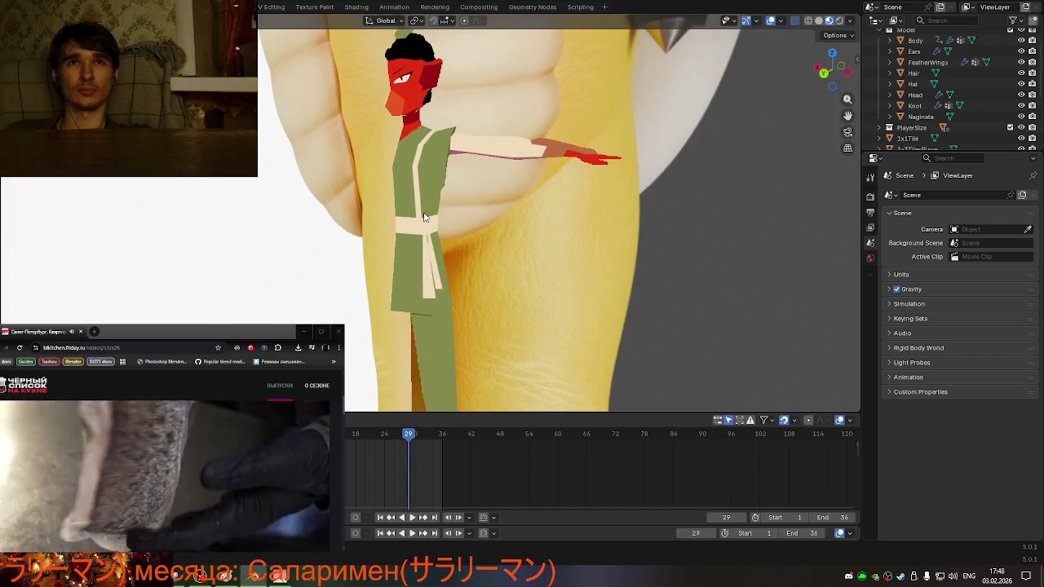
{"action": "left_click", "coordinate": [424, 276]}
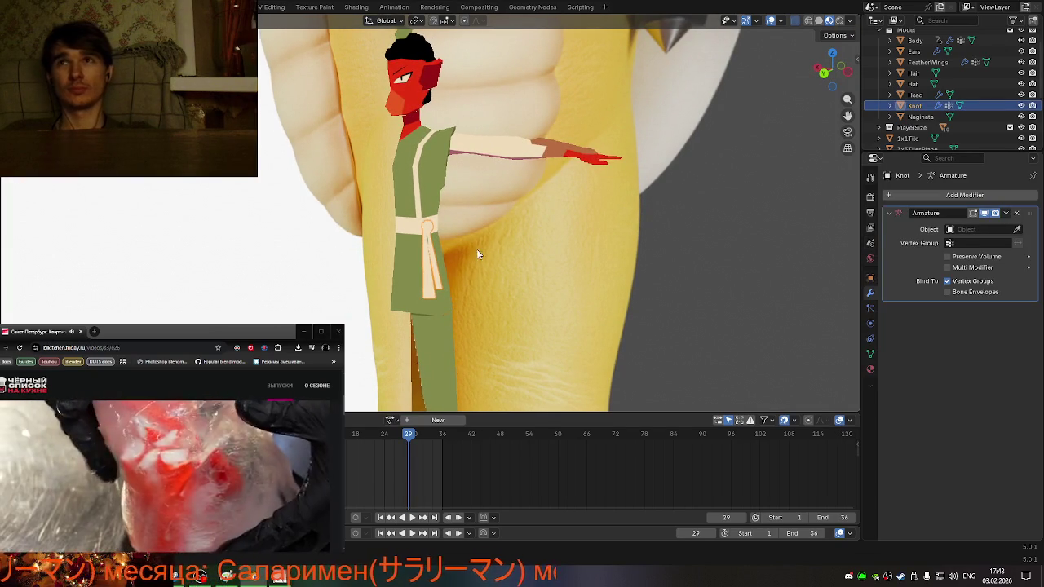
{"action": "key", "text": "Delete"}
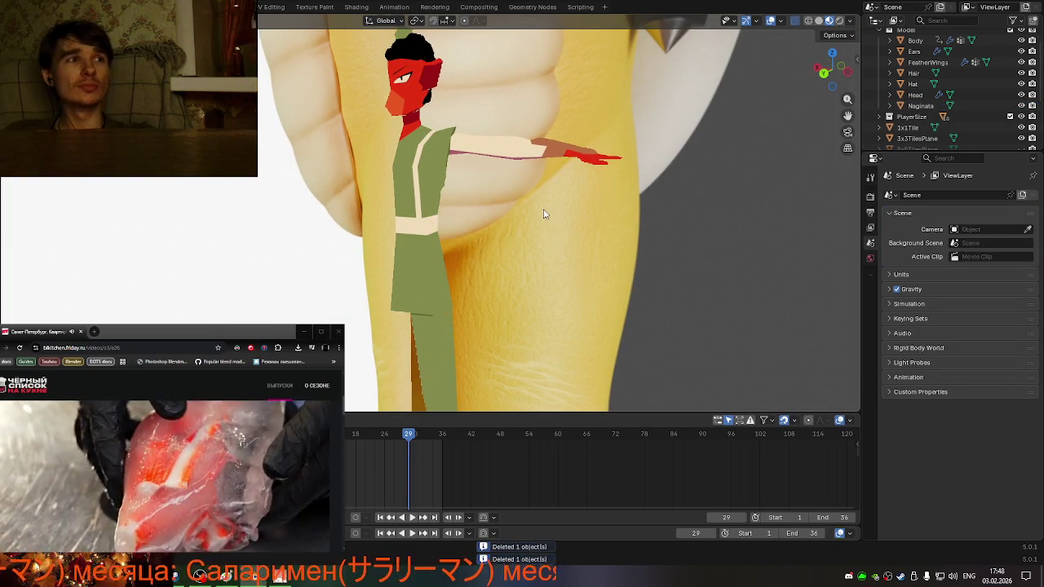
- Orbit around the character, selecting the Head and then the Ears object
{"action": "mouse_move", "coordinate": [497, 215]}
{"action": "middle_mouse_down"}
{"action": "mouse_move", "coordinate": [349, 133]}
{"action": "mouse_move", "coordinate": [323, 171]}
{"action": "mouse_move", "coordinate": [407, 236]}
{"action": "mouse_move", "coordinate": [487, 221]}
{"action": "mouse_move", "coordinate": [576, 272]}
{"action": "mouse_move", "coordinate": [491, 237]}
{"action": "middle_mouse_up"}
{"action": "mouse_move", "coordinate": [431, 179]}
{"action": "middle_mouse_down"}
{"action": "mouse_move", "coordinate": [396, 162]}
{"action": "mouse_move", "coordinate": [377, 124]}
{"action": "mouse_move", "coordinate": [390, 91]}
{"action": "mouse_move", "coordinate": [405, 96]}
{"action": "middle_mouse_up"}
{"action": "left_click", "coordinate": [405, 96]}
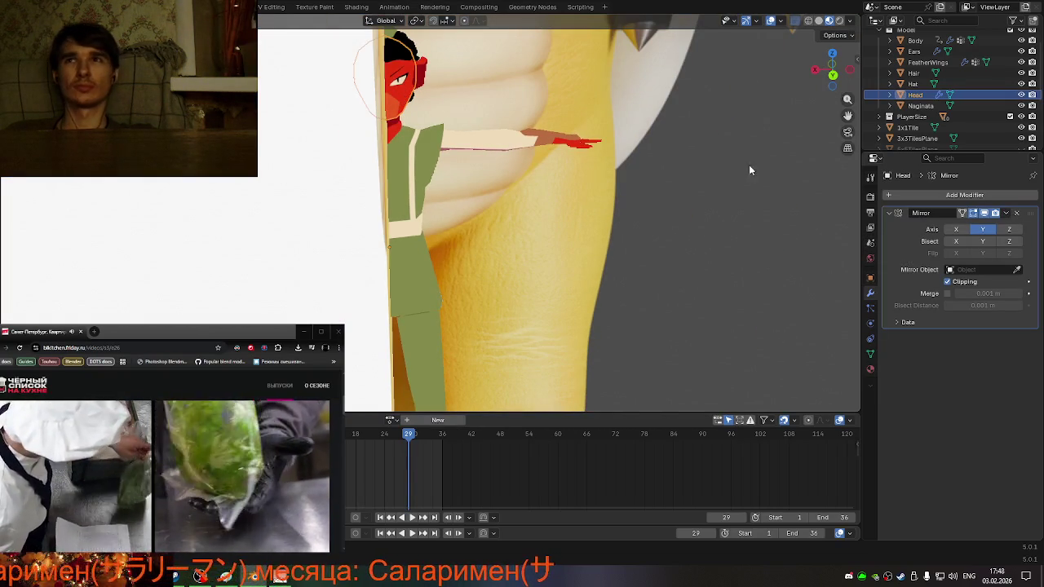
{"action": "mouse_move", "coordinate": [520, 202]}
{"action": "middle_mouse_down"}
{"action": "mouse_move", "coordinate": [485, 209]}
{"action": "mouse_move", "coordinate": [522, 225]}
{"action": "middle_mouse_up"}
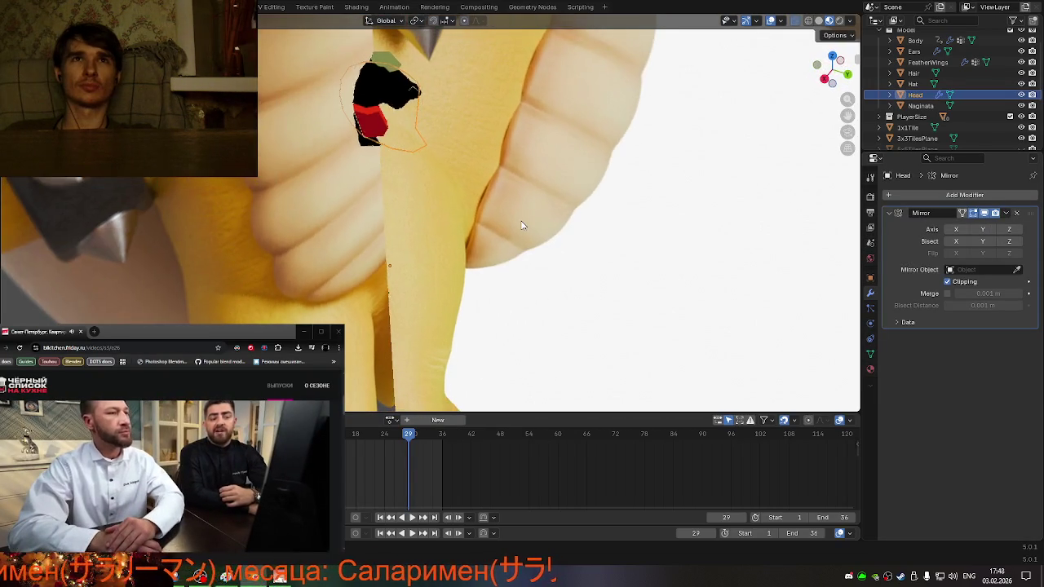
{"action": "left_click", "coordinate": [370, 127]}
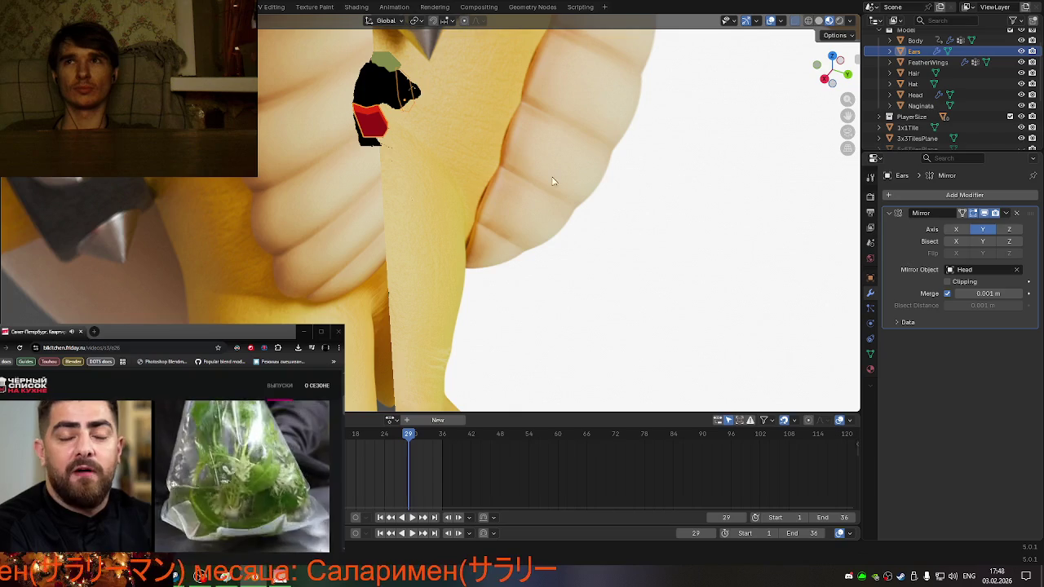
{"action": "scroll", "coordinate": [543, 209], "scroll_direction": "down", "scroll_amount": 4}
{"action": "scroll", "coordinate": [543, 210], "scroll_direction": "down", "scroll_amount": 4}
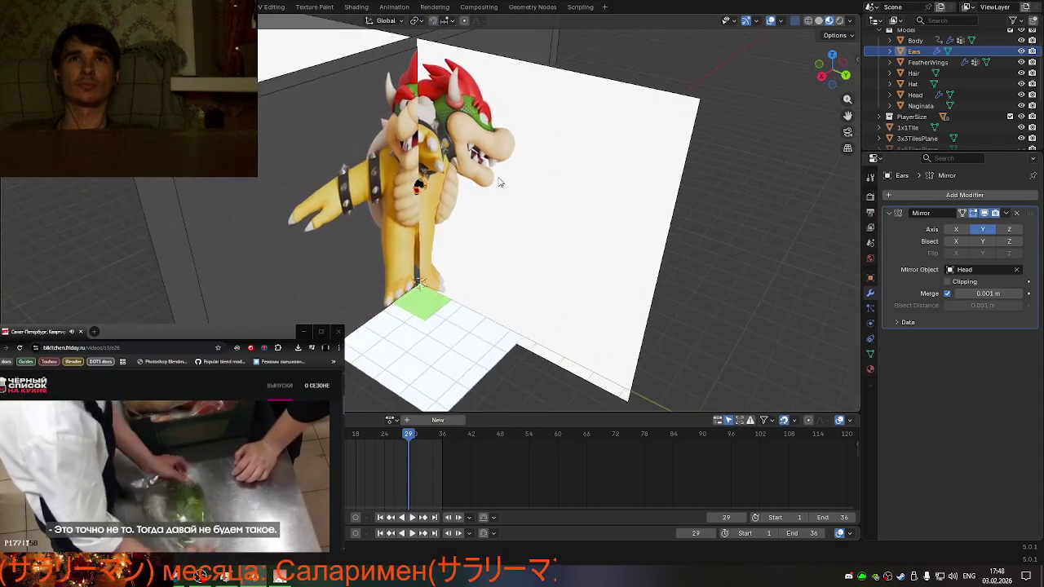
{"action": "middle_click_drag", "start_coordinate": [541, 181], "coordinate": [456, 195]}
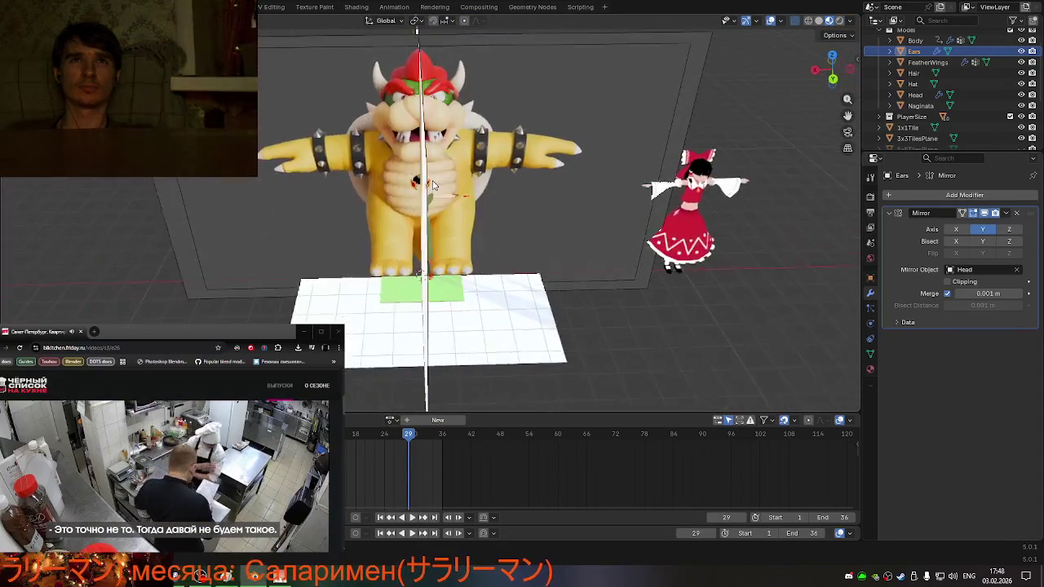
{"action": "scroll", "coordinate": [416, 155], "scroll_direction": "up", "scroll_amount": 4}
{"action": "scroll", "coordinate": [399, 131], "scroll_direction": "up", "scroll_amount": 3}
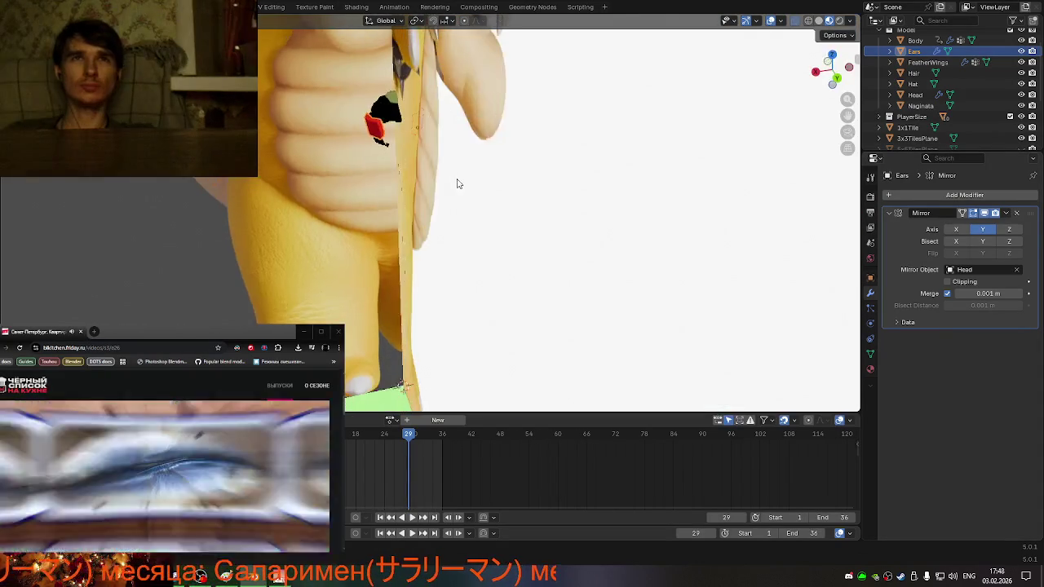
- Delete the Hat and Naginata objects
{"action": "left_click", "coordinate": [390, 108]}
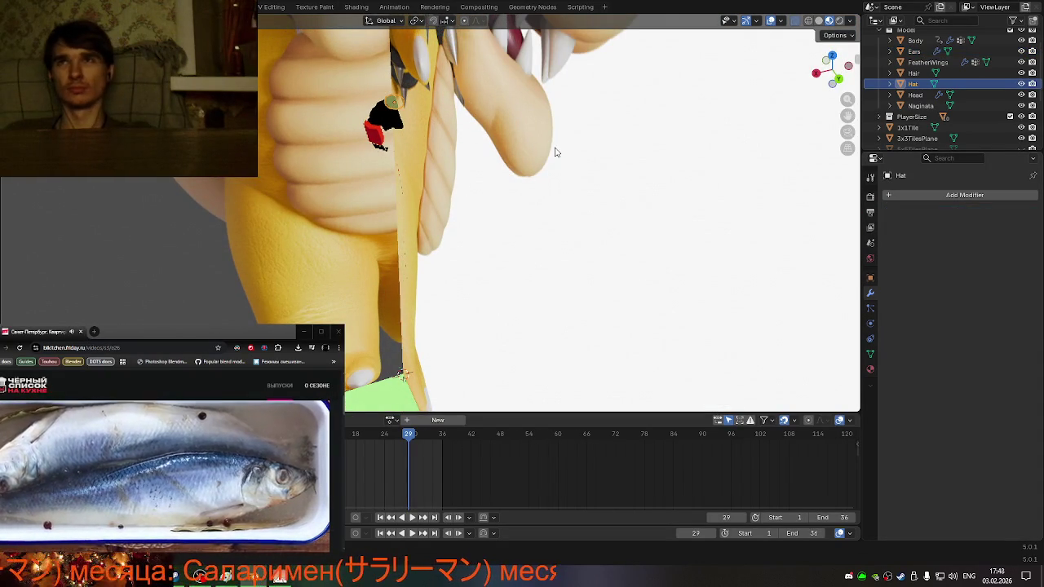
{"action": "key", "text": "Delete"}
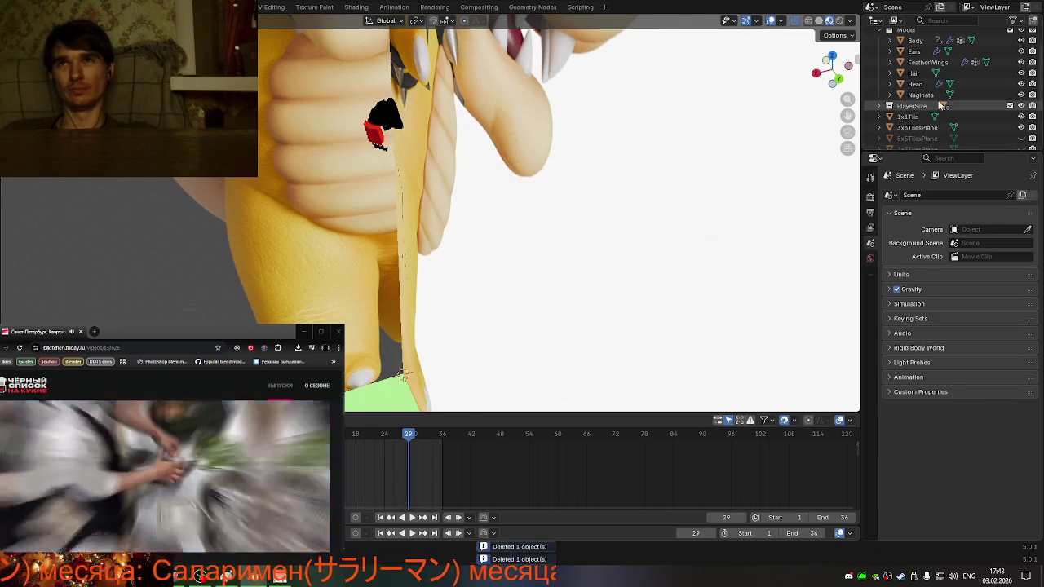
{"action": "left_click", "coordinate": [928, 96]}
{"action": "key", "text": "Delete"}
{"action": "scroll", "coordinate": [577, 201], "scroll_direction": "down", "scroll_amount": 4}
- Orbit out around Bowser and the backdrop, then select the Hair object
{"action": "middle_click_drag", "start_coordinate": [577, 202], "coordinate": [545, 194]}
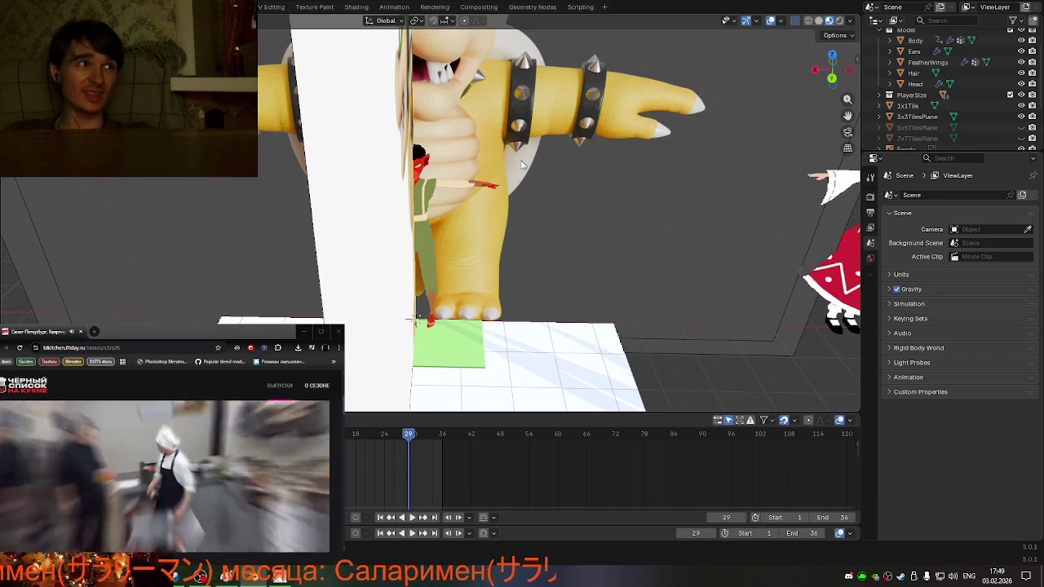
{"action": "scroll", "coordinate": [505, 150], "scroll_direction": "down", "scroll_amount": 4}
{"action": "middle_click_drag", "start_coordinate": [504, 150], "coordinate": [427, 141]}
{"action": "scroll", "coordinate": [428, 141], "scroll_direction": "up", "scroll_amount": 4}
{"action": "scroll", "coordinate": [427, 141], "scroll_direction": "up", "scroll_amount": 4}
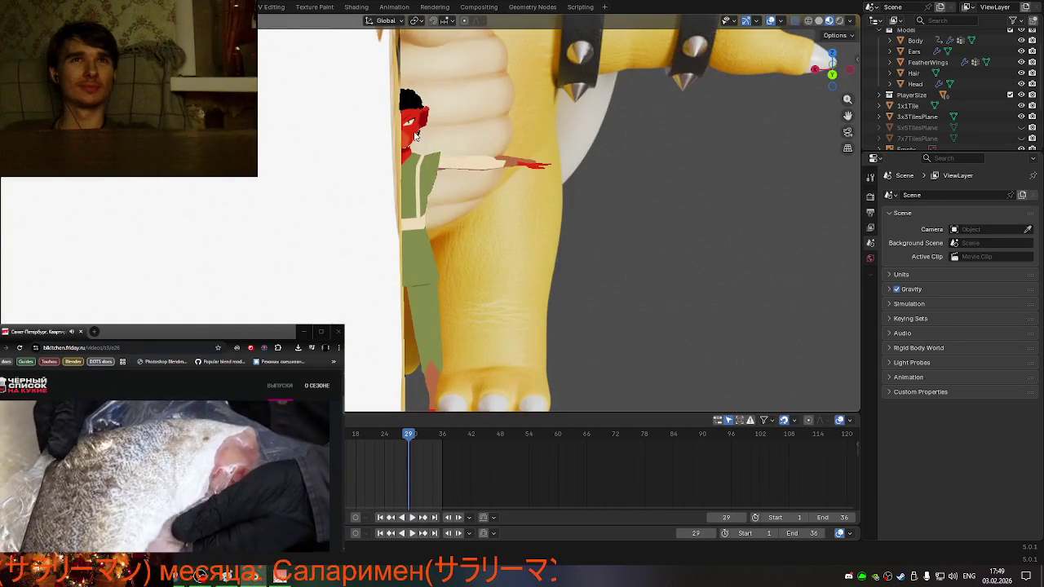
{"action": "scroll", "coordinate": [424, 141], "scroll_direction": "up", "scroll_amount": 2}
{"action": "left_click", "coordinate": [392, 106]}
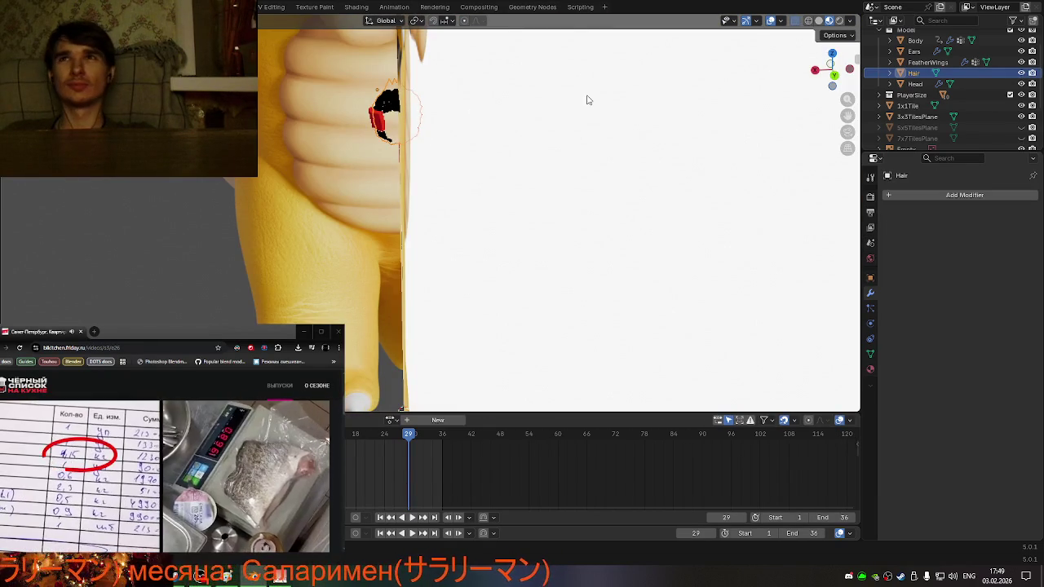
- Orbit in to a close view of the character's hair
{"action": "mouse_move", "coordinate": [477, 139]}
{"action": "middle_mouse_down"}
{"action": "mouse_move", "coordinate": [459, 121]}
{"action": "mouse_move", "coordinate": [594, 99]}
{"action": "mouse_move", "coordinate": [543, 117]}
{"action": "middle_mouse_up"}
{"action": "scroll", "coordinate": [459, 122], "scroll_direction": "down", "scroll_amount": 8}
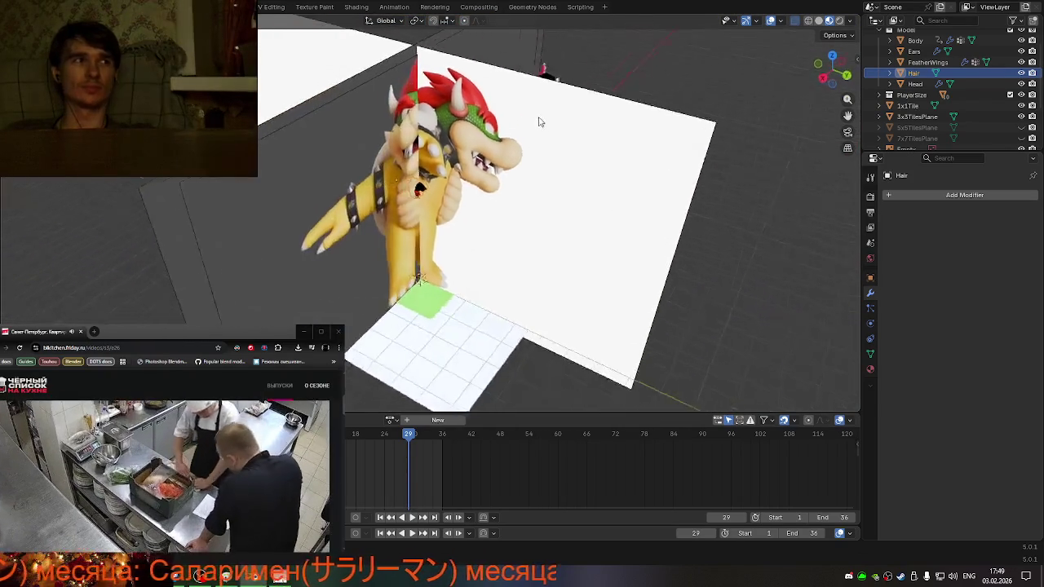
{"action": "scroll", "coordinate": [457, 113], "scroll_direction": "up", "scroll_amount": 5}
{"action": "scroll", "coordinate": [453, 112], "scroll_direction": "up", "scroll_amount": 3}
{"action": "scroll", "coordinate": [437, 122], "scroll_direction": "down", "scroll_amount": 2}
{"action": "mouse_move", "coordinate": [437, 122]}
{"action": "middle_mouse_down"}
{"action": "mouse_move", "coordinate": [485, 128]}
{"action": "mouse_move", "coordinate": [485, 140]}
{"action": "mouse_move", "coordinate": [344, 142]}
{"action": "mouse_move", "coordinate": [316, 104]}
{"action": "middle_mouse_up"}
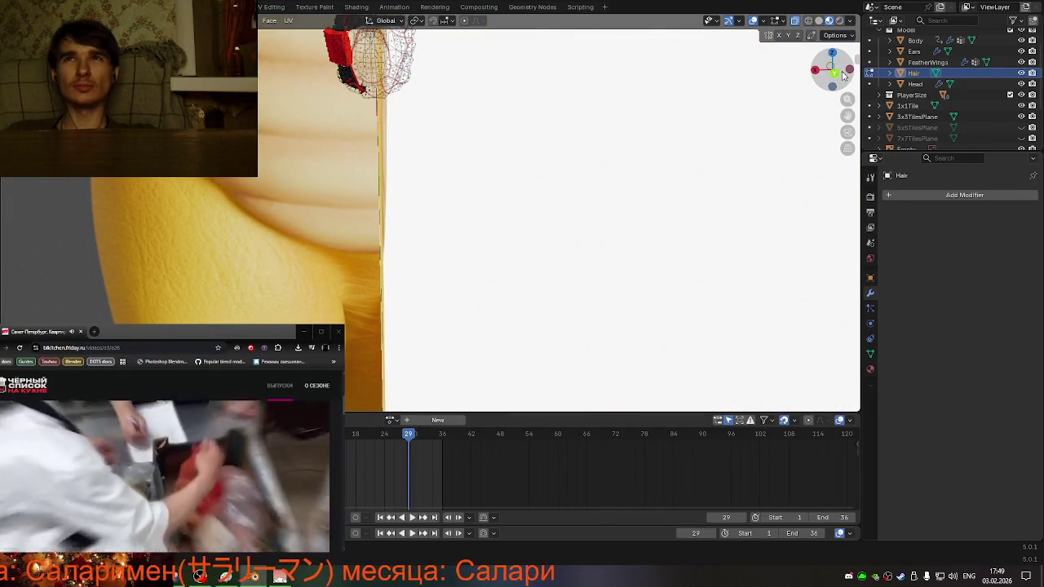
- Frame the view on the hair mesh and orbit to see the head from the side
{"action": "left_click", "coordinate": [842, 77]}
{"action": "key", "text": "KP_Decimal"}
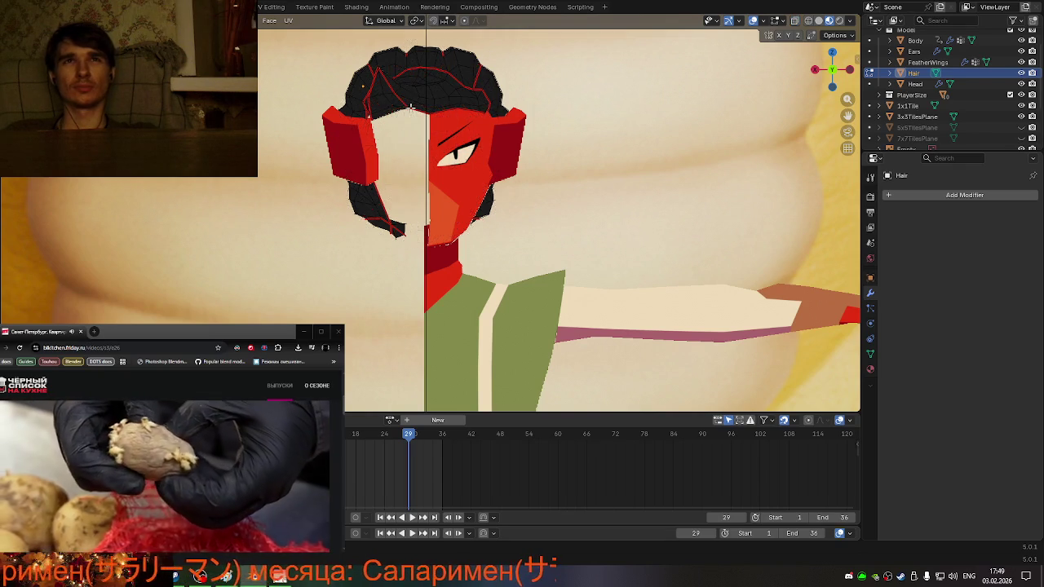
{"action": "scroll", "coordinate": [334, 63], "scroll_direction": "down", "scroll_amount": 2}
{"action": "scroll", "coordinate": [332, 66], "scroll_direction": "down", "scroll_amount": 1}
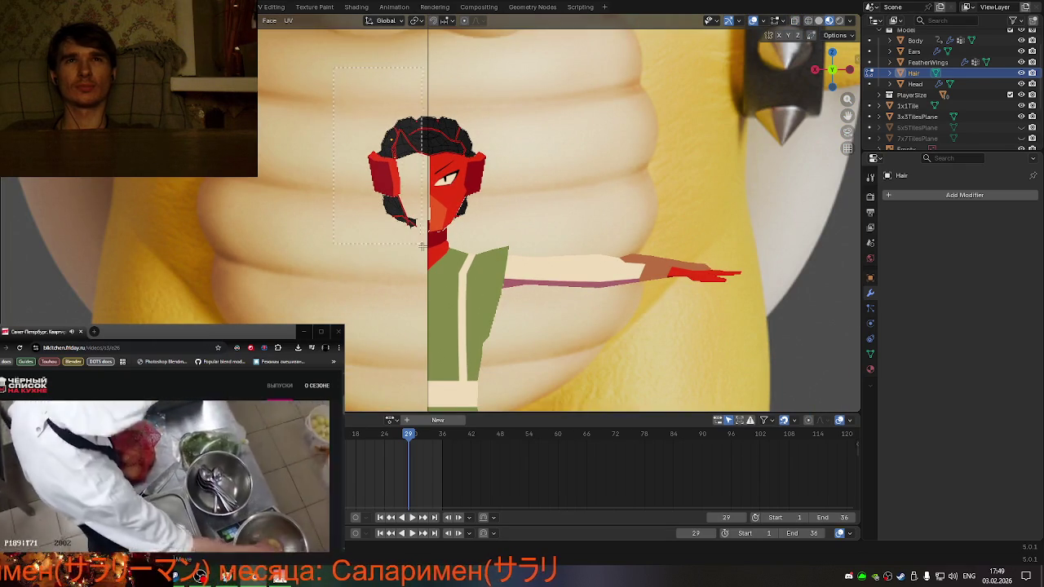
{"action": "mouse_move", "coordinate": [495, 180]}
{"action": "middle_mouse_down"}
{"action": "mouse_move", "coordinate": [499, 266]}
{"action": "mouse_move", "coordinate": [582, 150]}
{"action": "middle_mouse_up"}
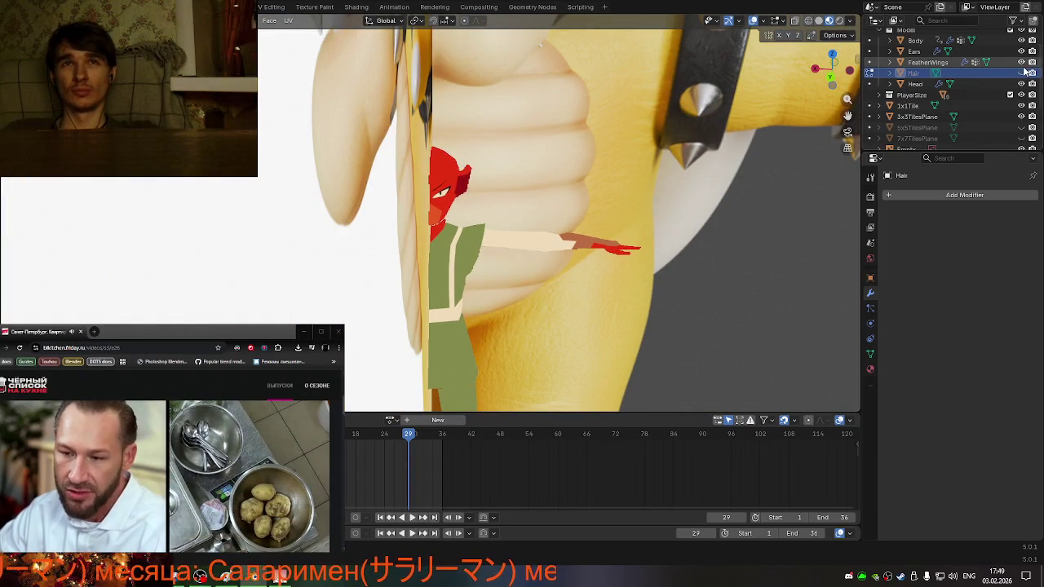
{"action": "mouse_move", "coordinate": [473, 122]}
{"action": "middle_mouse_down"}
{"action": "mouse_move", "coordinate": [457, 102]}
{"action": "mouse_move", "coordinate": [447, 109]}
{"action": "mouse_move", "coordinate": [650, 125]}
{"action": "mouse_move", "coordinate": [482, 125]}
{"action": "mouse_move", "coordinate": [425, 147]}
{"action": "mouse_move", "coordinate": [467, 131]}
{"action": "mouse_move", "coordinate": [589, 133]}
{"action": "mouse_move", "coordinate": [457, 153]}
{"action": "mouse_move", "coordinate": [469, 145]}
{"action": "middle_mouse_up"}
- Put the Head object in Edit Mode and snap to a front view of the model
{"action": "left_click", "coordinate": [482, 124]}
{"action": "key", "text": "Tab"}
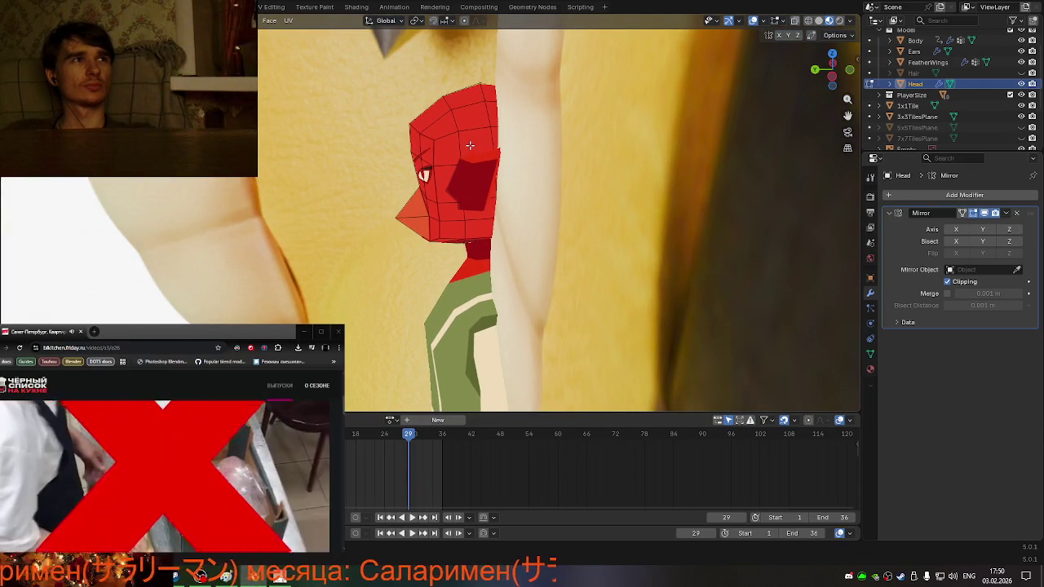
{"action": "mouse_move", "coordinate": [470, 145]}
{"action": "middle_mouse_down"}
{"action": "mouse_move", "coordinate": [604, 124]}
{"action": "mouse_move", "coordinate": [525, 206]}
{"action": "mouse_move", "coordinate": [406, 234]}
{"action": "mouse_move", "coordinate": [548, 203]}
{"action": "middle_mouse_up"}
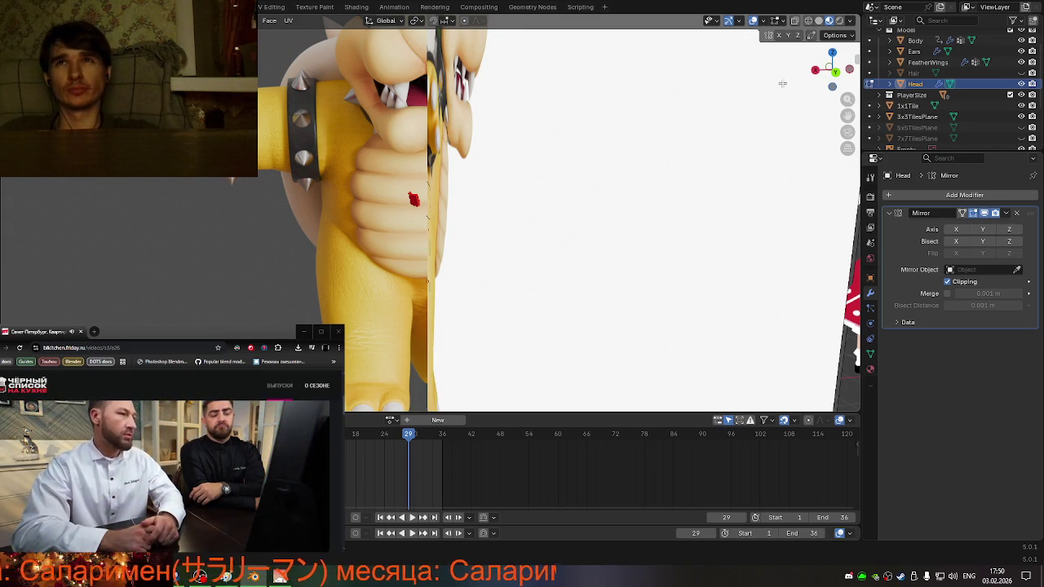
{"action": "left_click", "coordinate": [831, 79]}
{"action": "scroll", "coordinate": [471, 245], "scroll_direction": "up", "scroll_amount": 3}
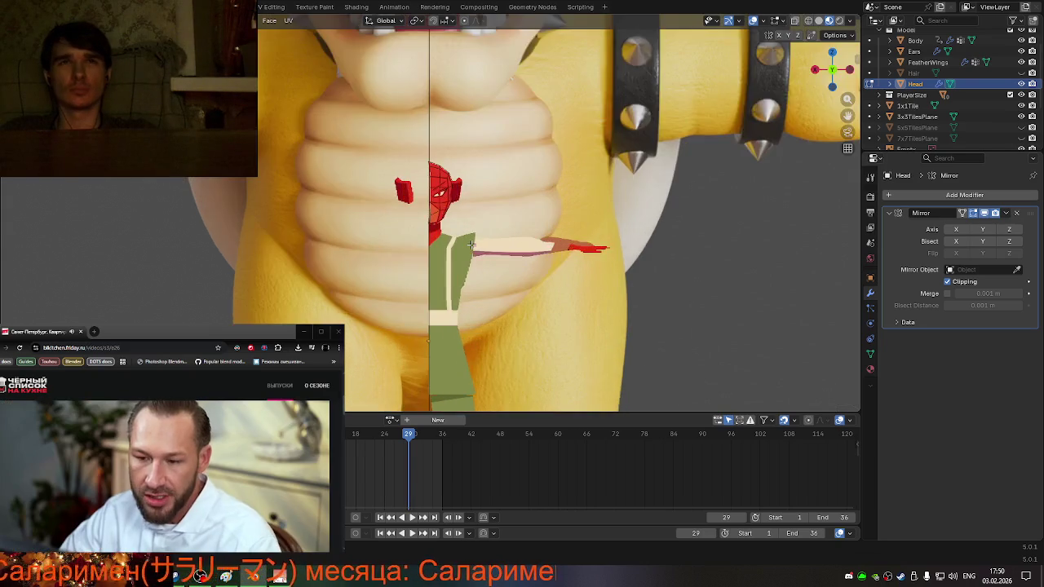
- Select the Body and remove its Armature modifier
{"action": "scroll", "coordinate": [471, 244], "scroll_direction": "up", "scroll_amount": 2}
{"action": "scroll", "coordinate": [470, 245], "scroll_direction": "up", "scroll_amount": 3}
{"action": "scroll", "coordinate": [471, 245], "scroll_direction": "up", "scroll_amount": 1}
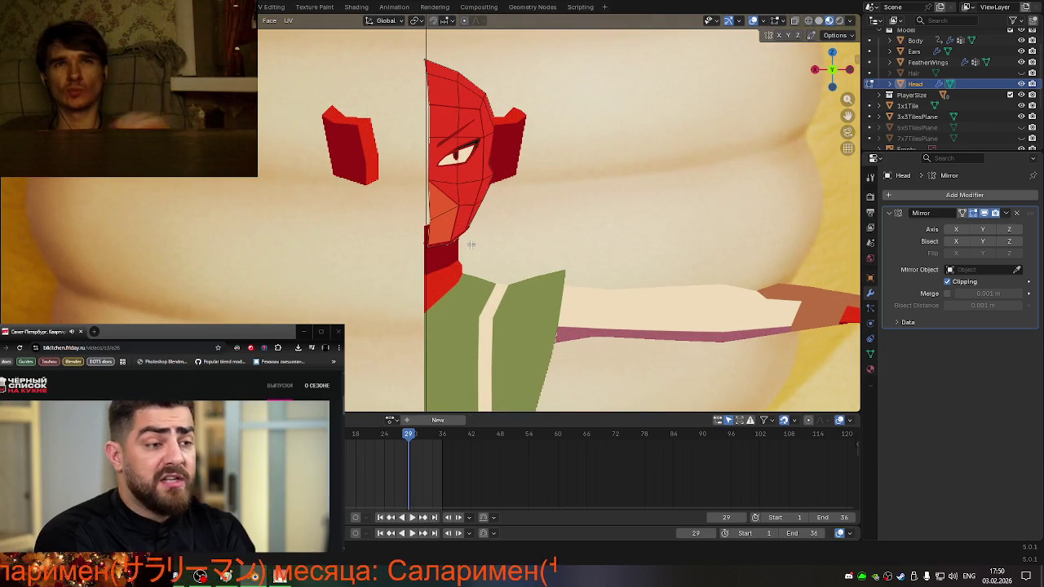
{"action": "scroll", "coordinate": [470, 244], "scroll_direction": "down", "scroll_amount": 3}
{"action": "scroll", "coordinate": [457, 257], "scroll_direction": "down", "scroll_amount": 3}
{"action": "scroll", "coordinate": [438, 270], "scroll_direction": "down", "scroll_amount": 1}
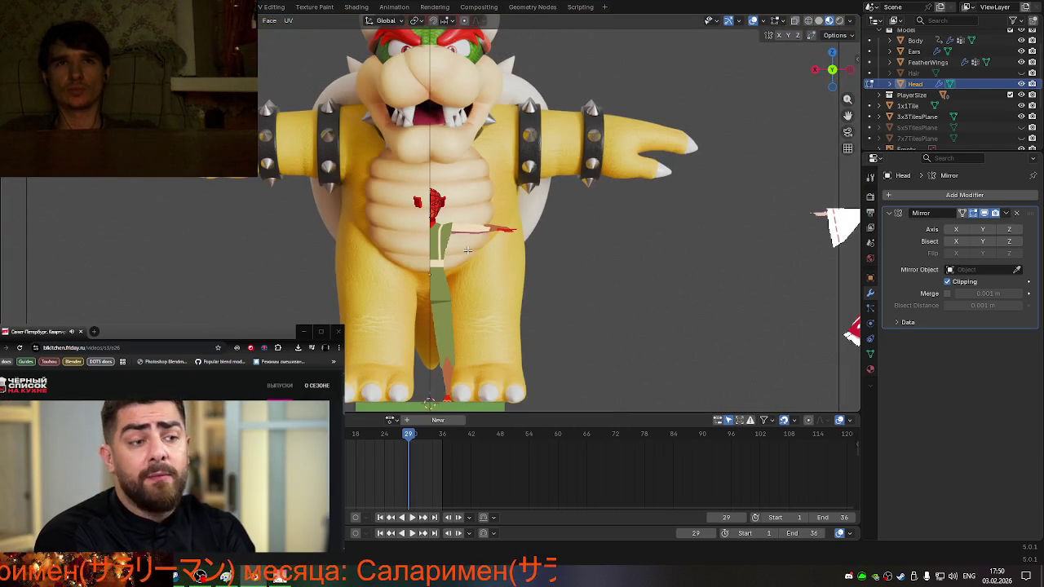
{"action": "left_click", "coordinate": [440, 273]}
{"action": "scroll", "coordinate": [438, 270], "scroll_direction": "up", "scroll_amount": 3}
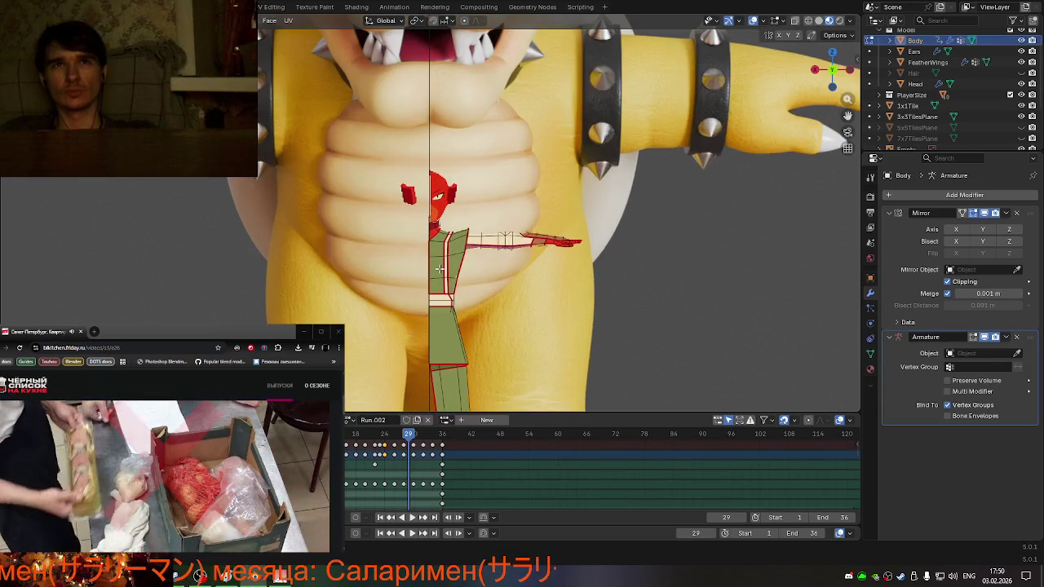
{"action": "scroll", "coordinate": [437, 269], "scroll_direction": "up", "scroll_amount": 2}
{"action": "scroll", "coordinate": [435, 266], "scroll_direction": "up", "scroll_amount": 2}
{"action": "scroll", "coordinate": [390, 222], "scroll_direction": "down", "scroll_amount": 3}
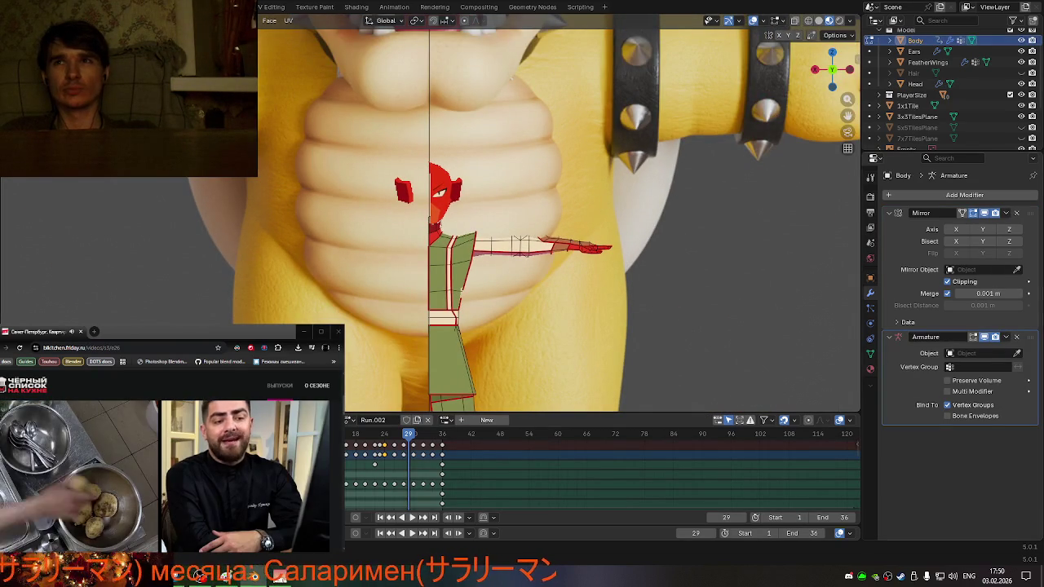
{"action": "left_click", "coordinate": [1017, 337]}
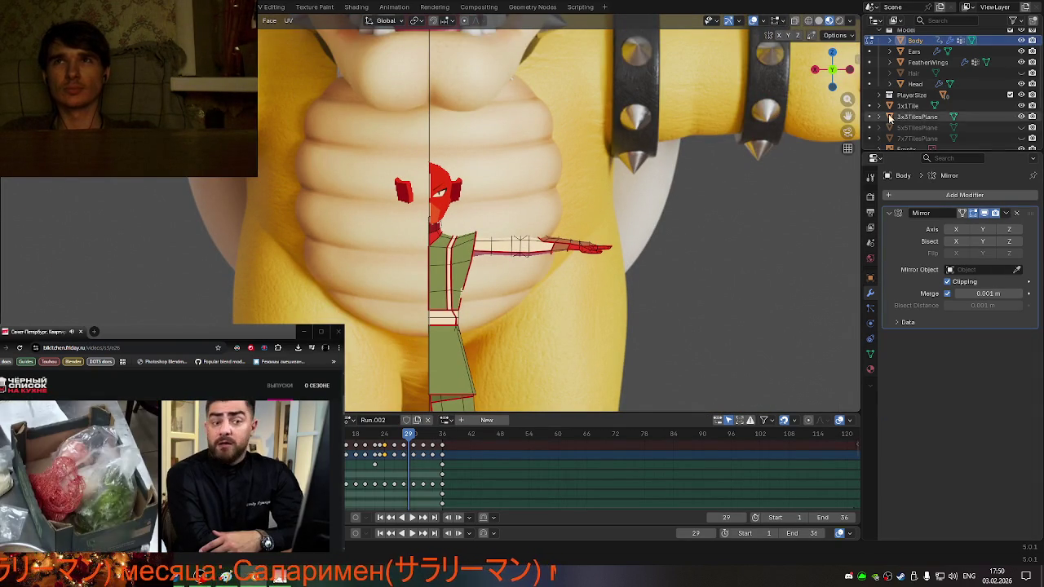
- Select FeatherWings and remove its Armature modifier
{"action": "scroll", "coordinate": [909, 94], "scroll_direction": "up", "scroll_amount": 2}
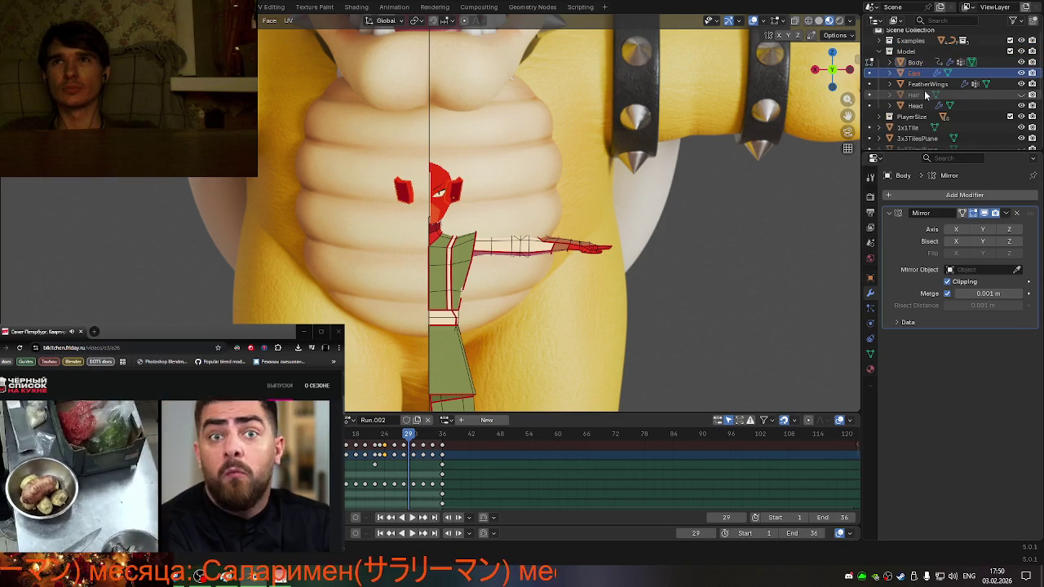
{"action": "left_click", "coordinate": [926, 84]}
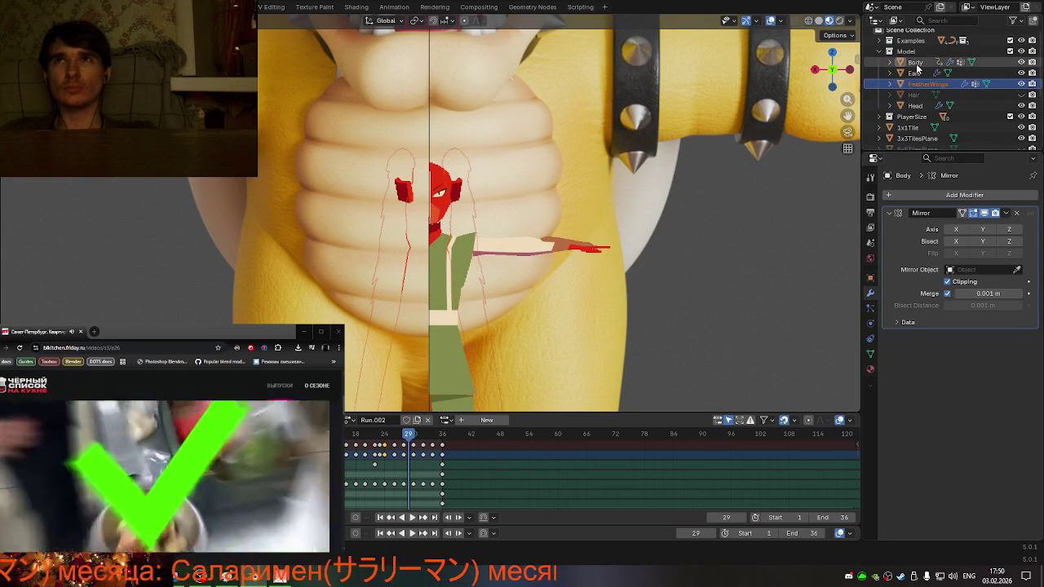
{"action": "left_click", "coordinate": [923, 83]}
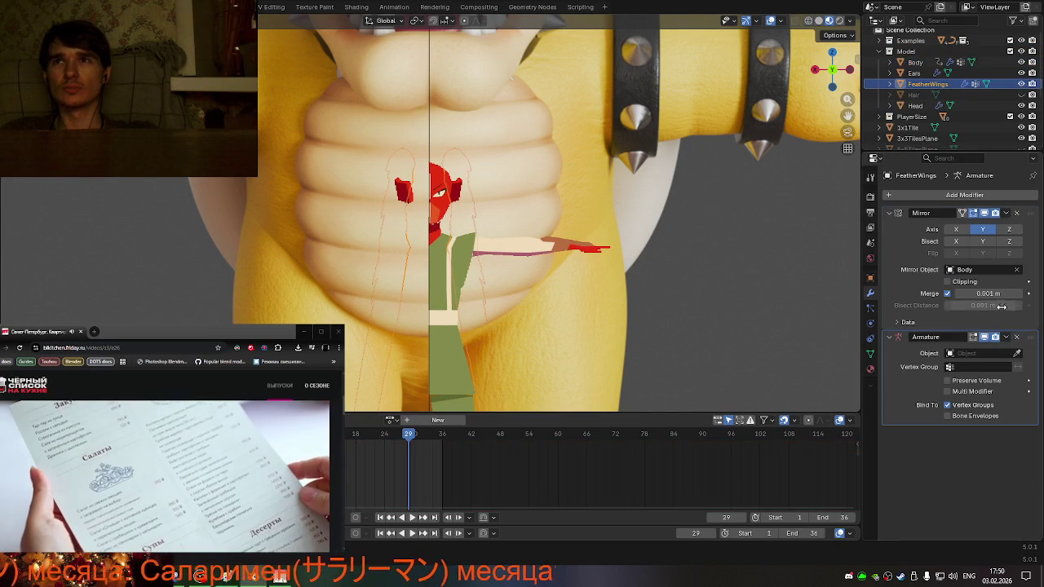
{"action": "left_click", "coordinate": [1019, 337]}
- Check the Hair and Head modifiers, then reselect the Body object
{"action": "left_click", "coordinate": [914, 95]}
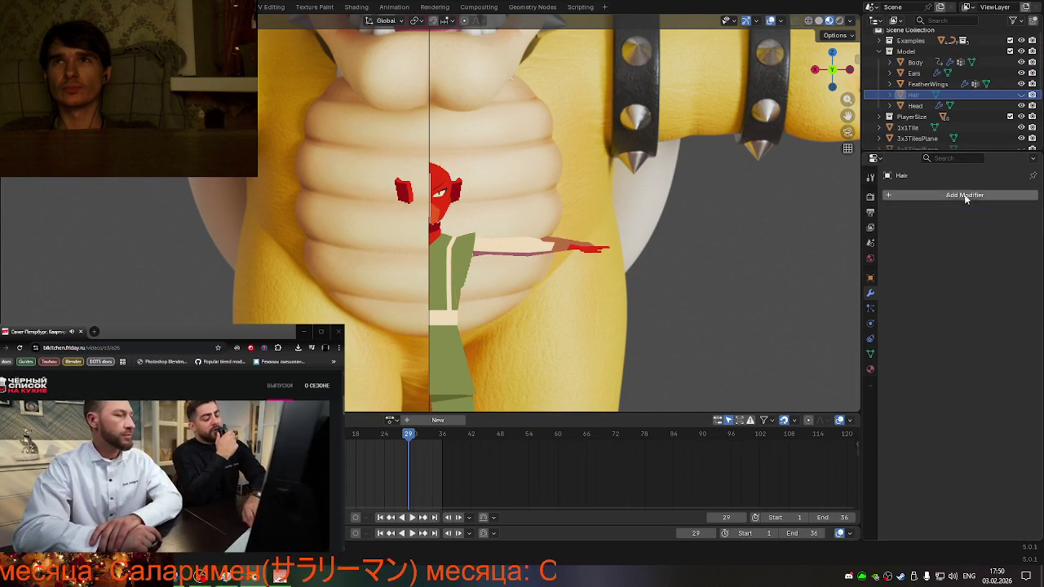
{"action": "left_click", "coordinate": [913, 106]}
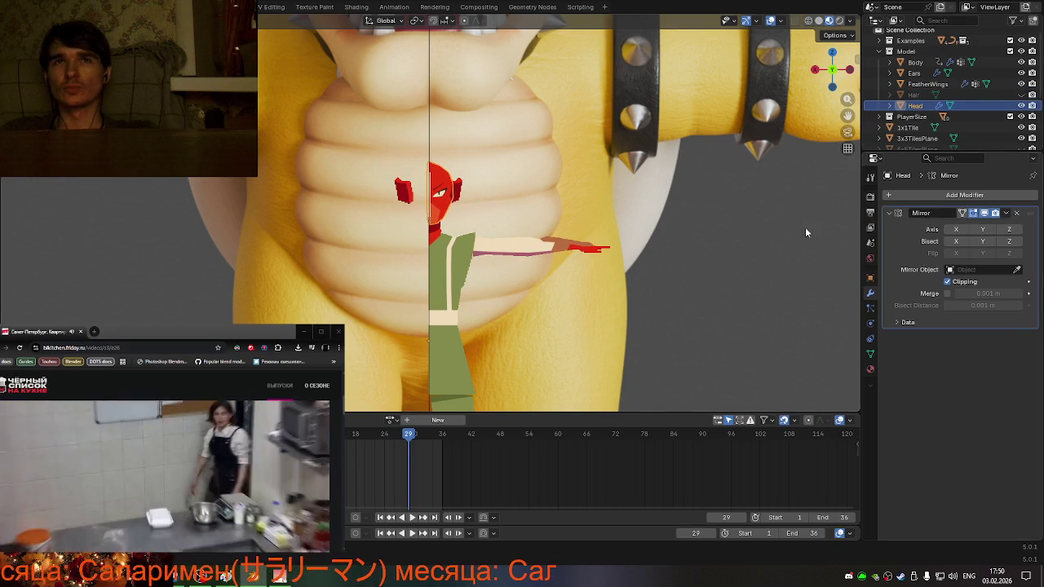
{"action": "scroll", "coordinate": [517, 238], "scroll_direction": "up", "scroll_amount": 3}
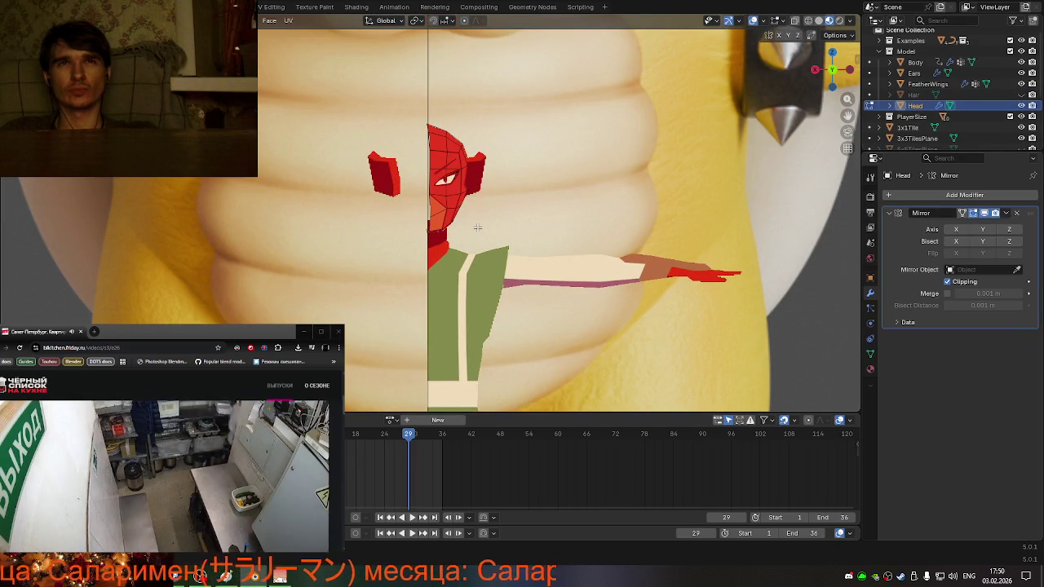
{"action": "scroll", "coordinate": [459, 217], "scroll_direction": "down", "scroll_amount": 1}
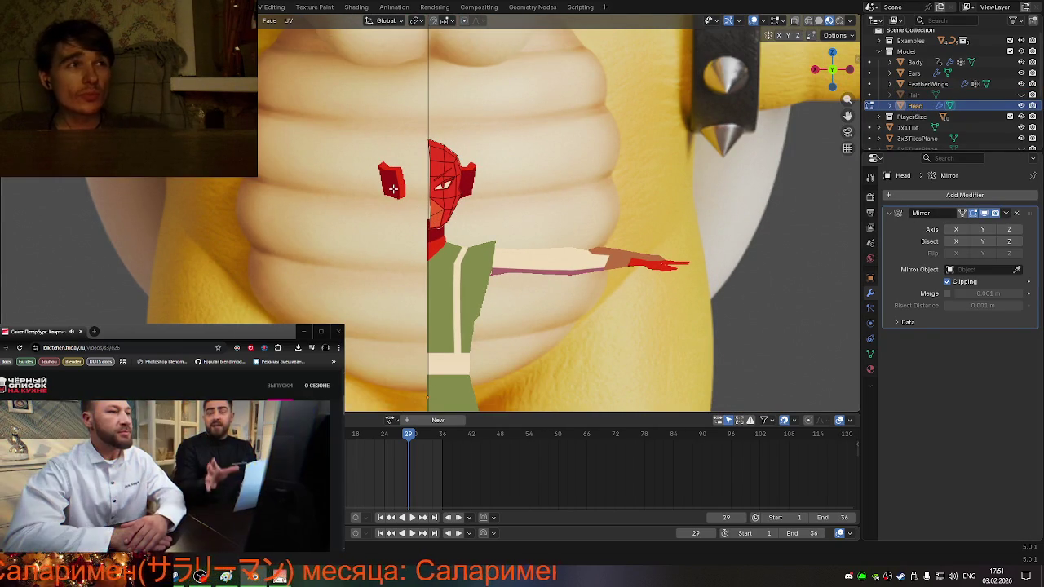
{"action": "scroll", "coordinate": [388, 176], "scroll_direction": "down", "scroll_amount": 5}
{"action": "scroll", "coordinate": [418, 239], "scroll_direction": "down", "scroll_amount": 2}
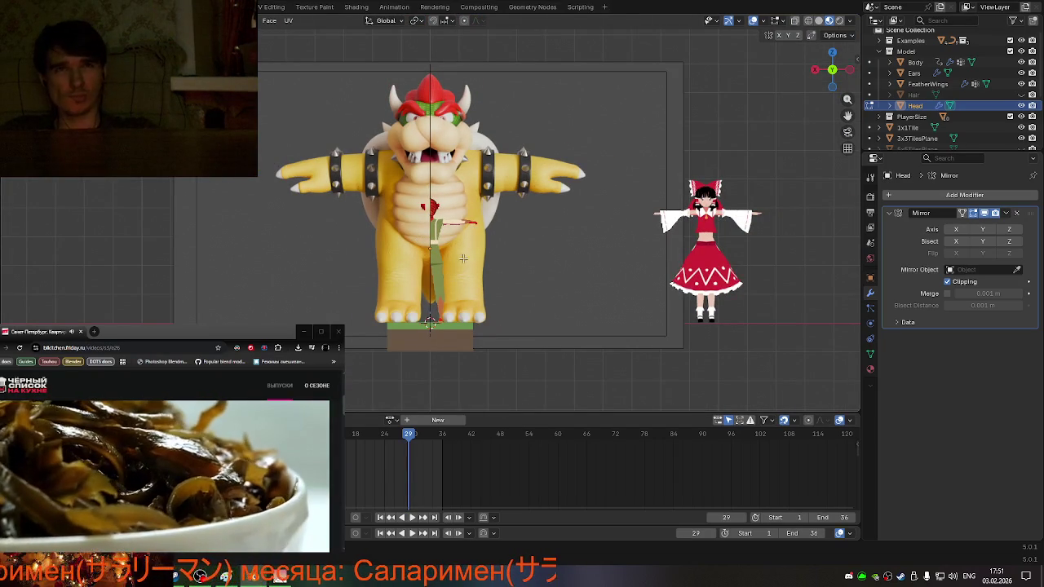
{"action": "scroll", "coordinate": [438, 250], "scroll_direction": "up", "scroll_amount": 2}
{"action": "scroll", "coordinate": [432, 242], "scroll_direction": "up", "scroll_amount": 4}
{"action": "scroll", "coordinate": [429, 238], "scroll_direction": "up", "scroll_amount": 1}
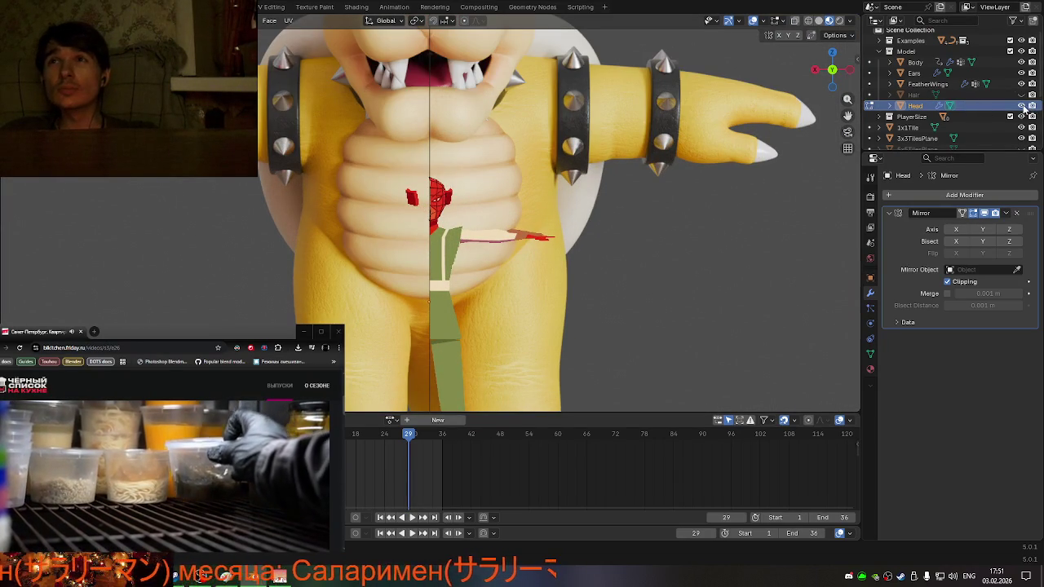
{"action": "left_click", "coordinate": [448, 259]}
{"action": "scroll", "coordinate": [447, 259], "scroll_direction": "down", "scroll_amount": 5}
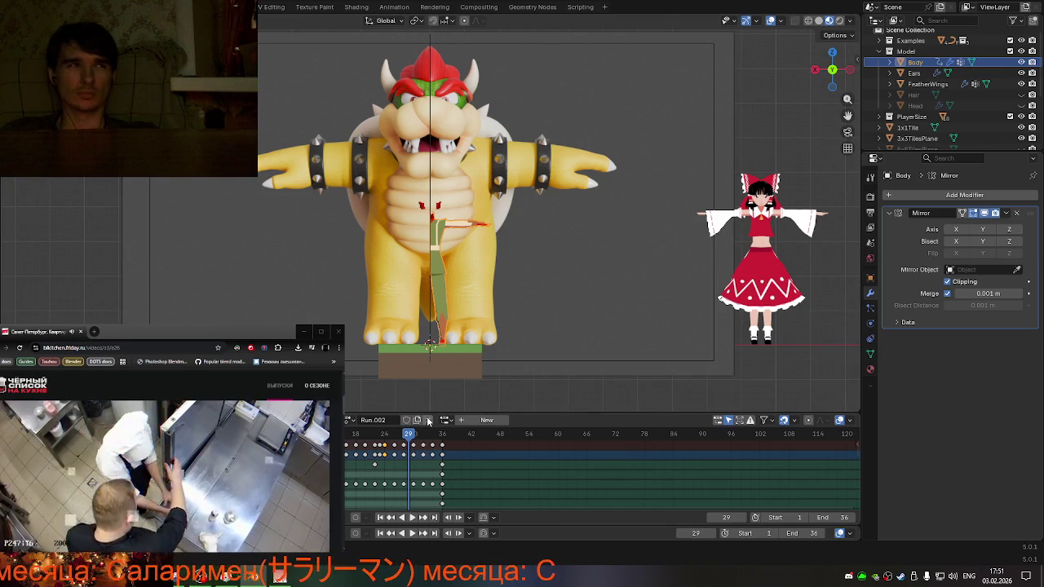
- Scale the character's Body up to about 1.5 times its size
{"action": "scroll", "coordinate": [500, 234], "scroll_direction": "up", "scroll_amount": 2}
{"action": "scroll", "coordinate": [489, 240], "scroll_direction": "up", "scroll_amount": 2}
{"action": "key", "text": "s"}
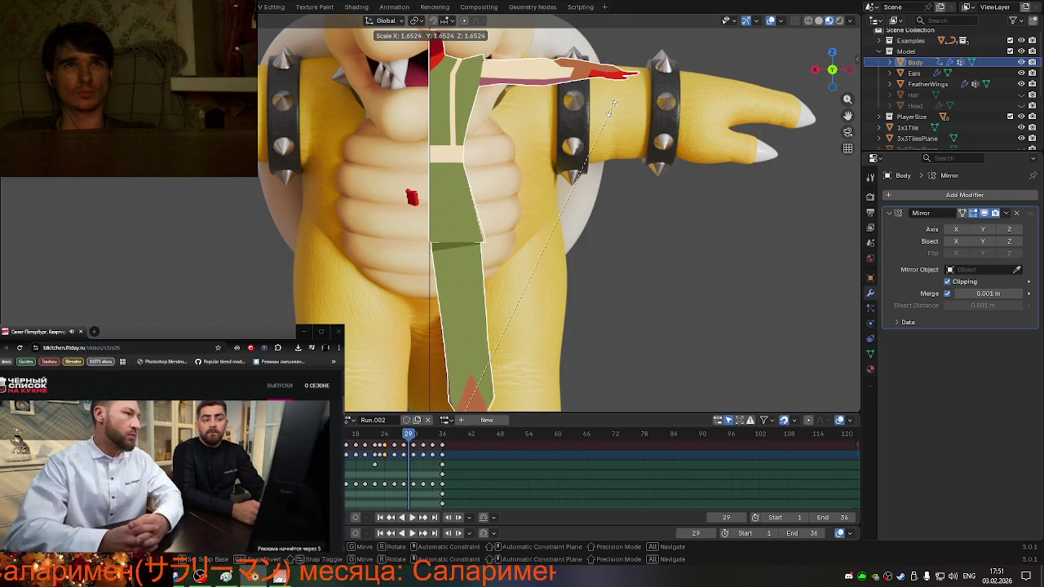
{"action": "right_click", "coordinate": [610, 114]}
{"action": "scroll", "coordinate": [589, 127], "scroll_direction": "down", "scroll_amount": 4}
{"action": "scroll", "coordinate": [490, 204], "scroll_direction": "down", "scroll_amount": 1}
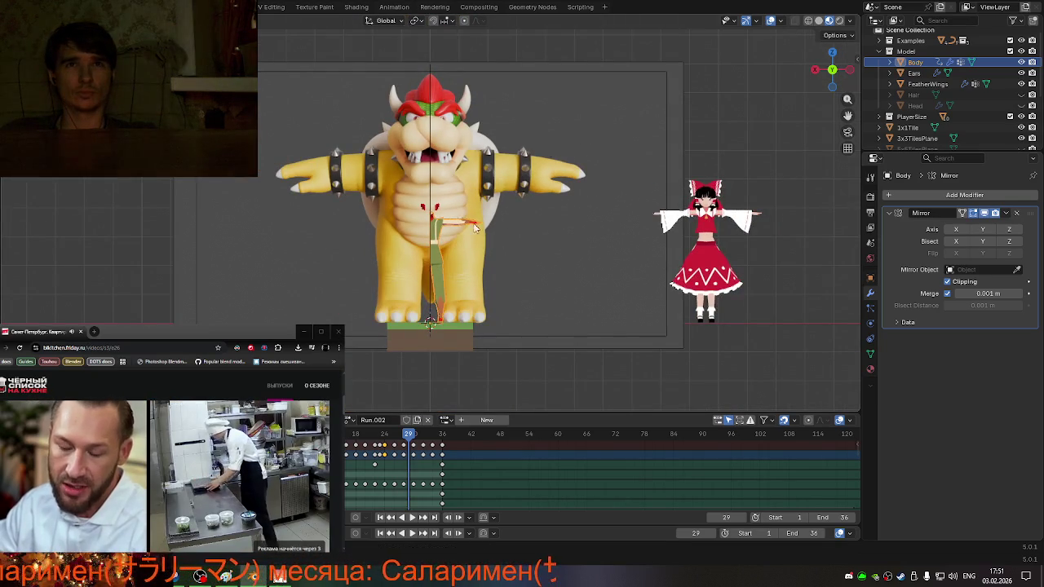
{"action": "key", "text": "s"}
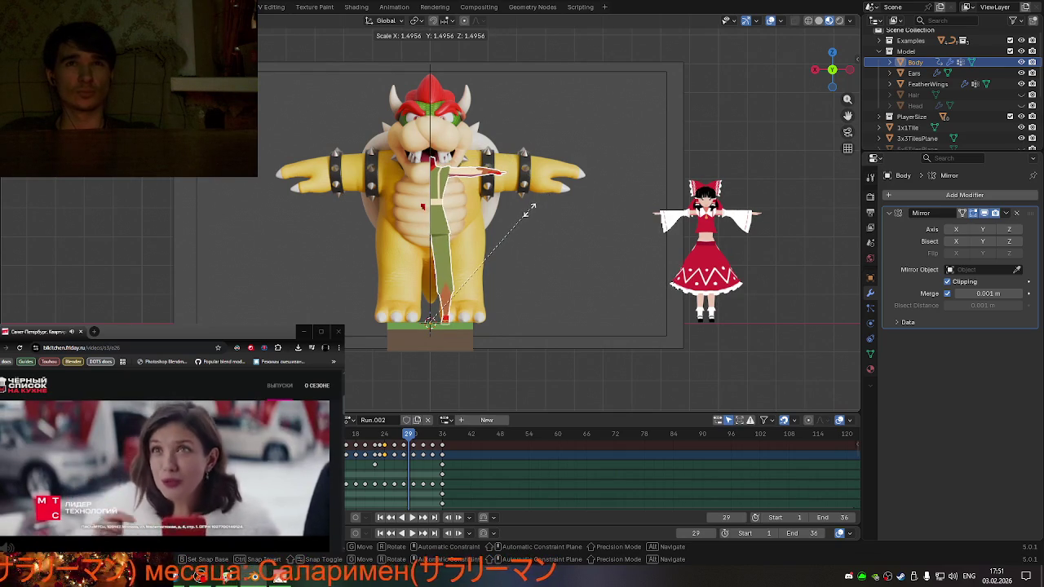
{"action": "left_click", "coordinate": [545, 206]}
- Orbit around Bowser and the character, then snap to a straight front view
{"action": "mouse_move", "coordinate": [545, 207]}
{"action": "middle_mouse_down"}
{"action": "mouse_move", "coordinate": [436, 234]}
{"action": "mouse_move", "coordinate": [548, 221]}
{"action": "middle_mouse_up"}
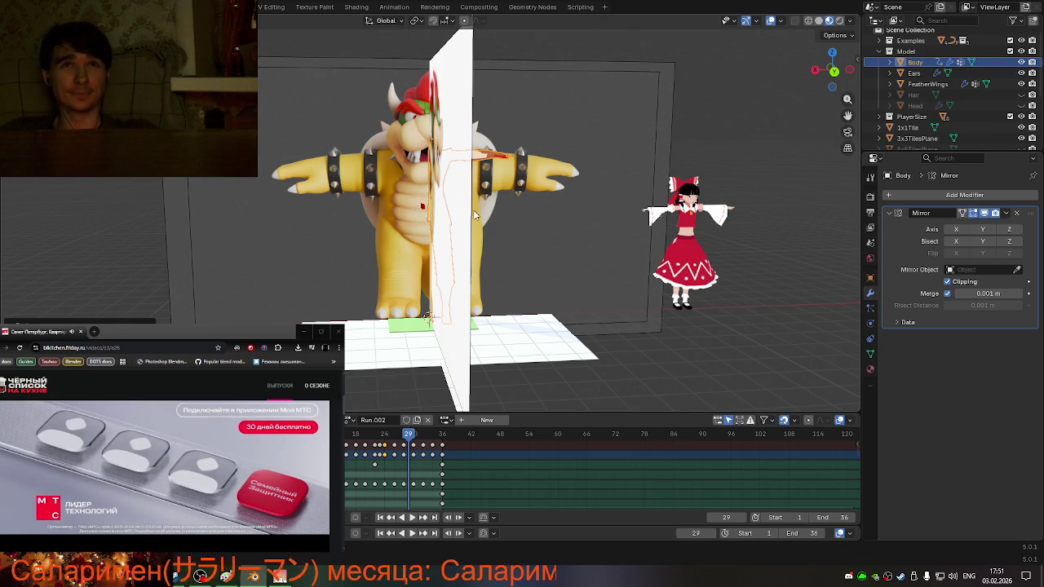
{"action": "middle_click_drag", "start_coordinate": [475, 215], "coordinate": [457, 208]}
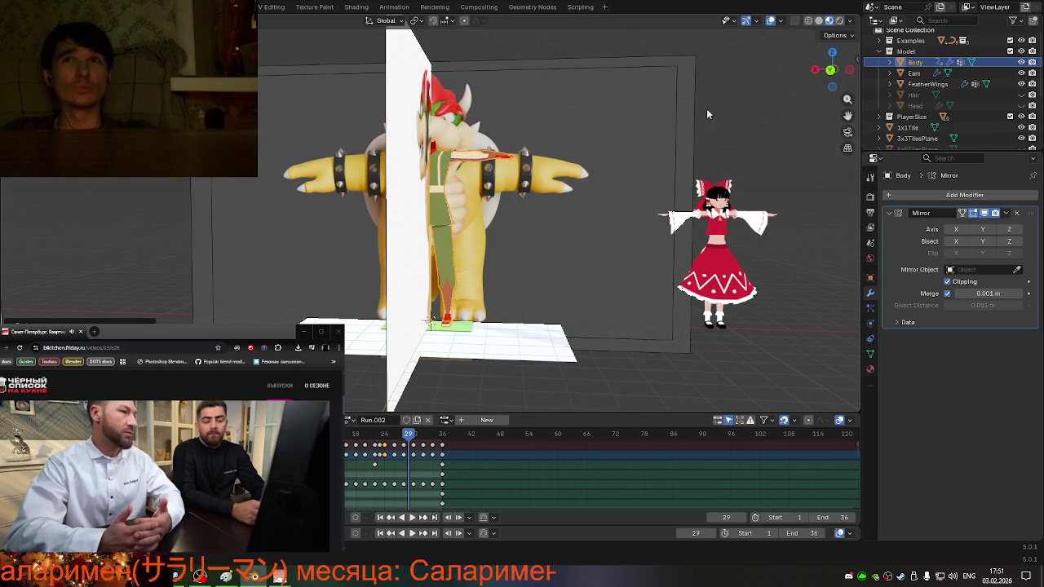
{"action": "left_click", "coordinate": [828, 72]}
{"action": "scroll", "coordinate": [811, 114], "scroll_direction": "up", "scroll_amount": 2}
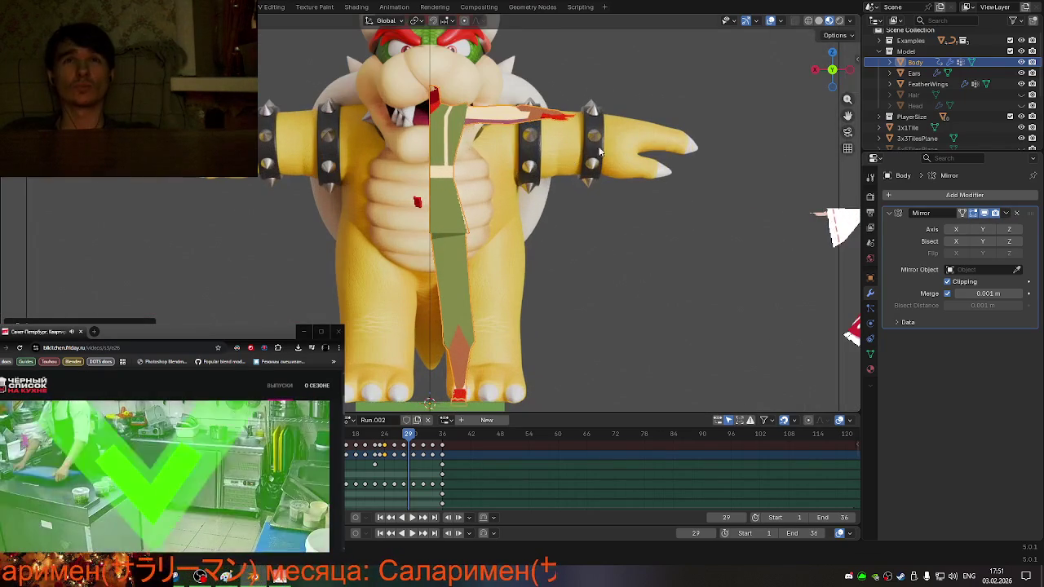
- Orbit to a three-quarter view and enter Edit Mode on the Body mesh
{"action": "scroll", "coordinate": [808, 124], "scroll_direction": "up", "scroll_amount": 1}
{"action": "middle_click_drag", "start_coordinate": [842, 116], "coordinate": [570, 204]}
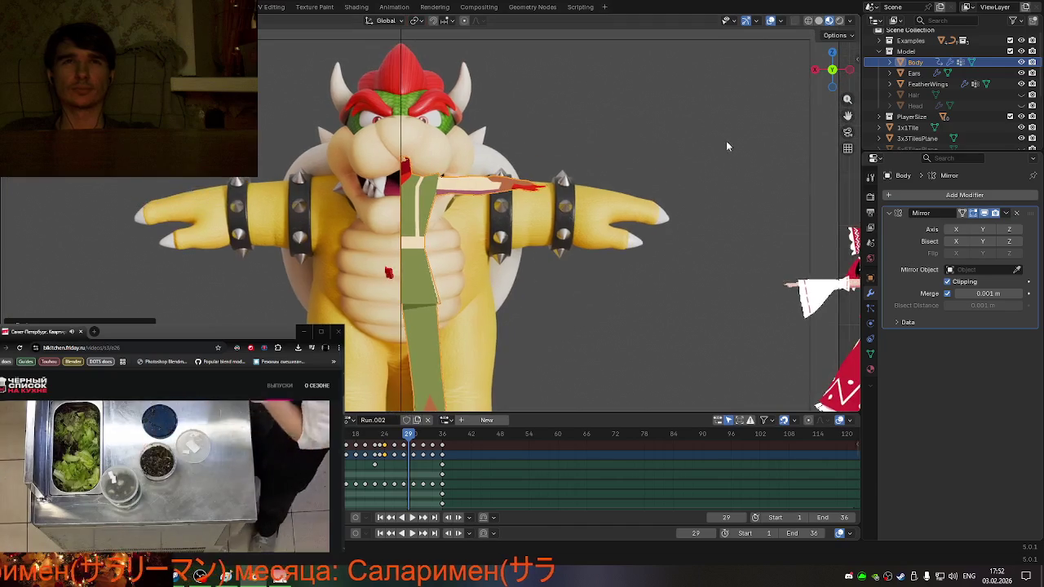
{"action": "scroll", "coordinate": [457, 173], "scroll_direction": "up", "scroll_amount": 5}
{"action": "key", "text": "KP_1"}
{"action": "scroll", "coordinate": [456, 174], "scroll_direction": "down", "scroll_amount": 4}
{"action": "scroll", "coordinate": [456, 174], "scroll_direction": "down", "scroll_amount": 1}
{"action": "middle_click_drag", "start_coordinate": [457, 174], "coordinate": [352, 174]}
{"action": "key", "text": "Tab"}
- Slide a torso edge loop while inspecting the mesh around the shell
{"action": "mouse_move", "coordinate": [433, 226]}
{"action": "middle_mouse_down"}
{"action": "mouse_move", "coordinate": [414, 218]}
{"action": "mouse_move", "coordinate": [467, 226]}
{"action": "mouse_move", "coordinate": [432, 223]}
{"action": "mouse_move", "coordinate": [420, 285]}
{"action": "mouse_move", "coordinate": [439, 295]}
{"action": "middle_mouse_up"}
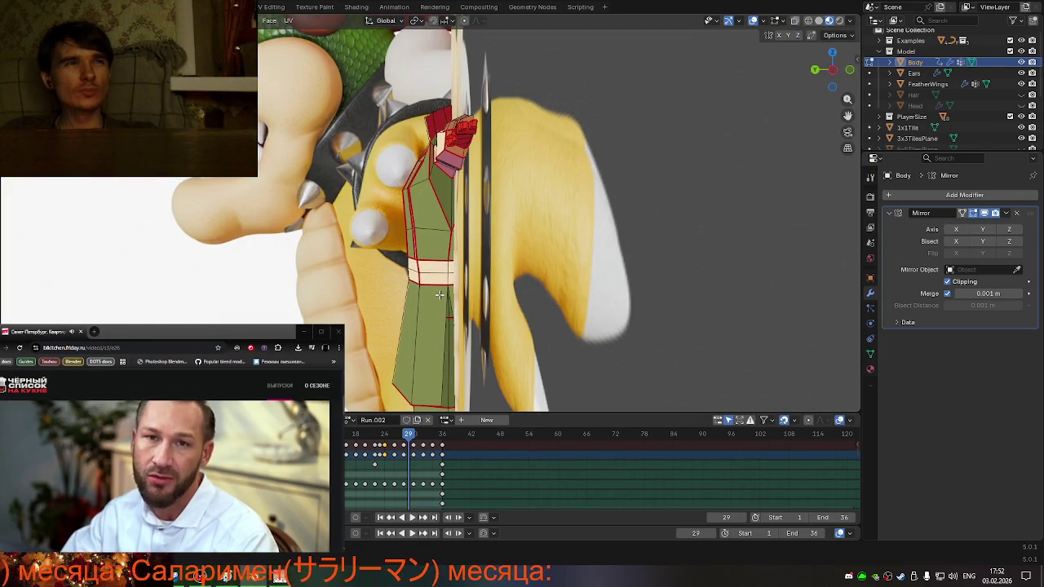
{"action": "mouse_move", "coordinate": [439, 296]}
{"action": "middle_mouse_down"}
{"action": "mouse_move", "coordinate": [454, 295]}
{"action": "mouse_move", "coordinate": [431, 286]}
{"action": "mouse_move", "coordinate": [578, 314]}
{"action": "middle_mouse_up"}
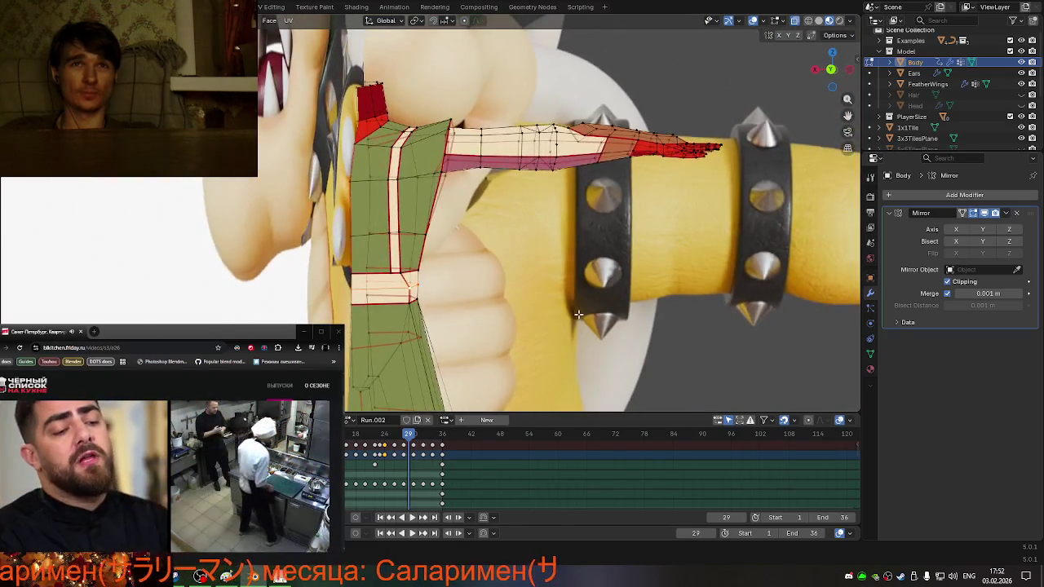
{"action": "mouse_move", "coordinate": [398, 246]}
{"action": "middle_mouse_down"}
{"action": "mouse_move", "coordinate": [501, 280]}
{"action": "mouse_move", "coordinate": [430, 339]}
{"action": "mouse_move", "coordinate": [426, 263]}
{"action": "middle_mouse_up"}
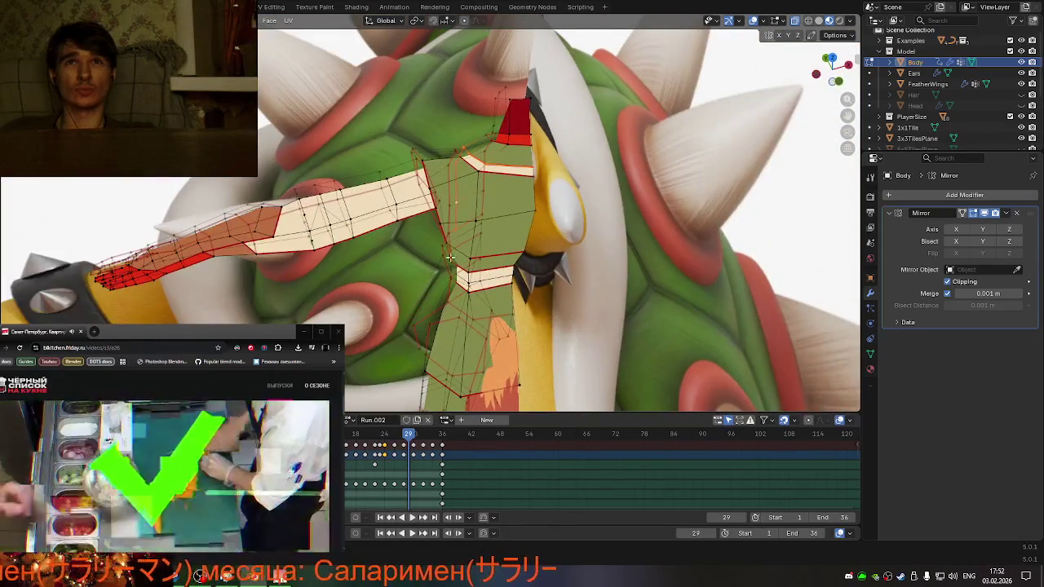
{"action": "mouse_move", "coordinate": [534, 199]}
{"action": "middle_mouse_down"}
{"action": "mouse_move", "coordinate": [497, 194]}
{"action": "mouse_move", "coordinate": [680, 198]}
{"action": "mouse_move", "coordinate": [459, 204]}
{"action": "middle_mouse_up"}
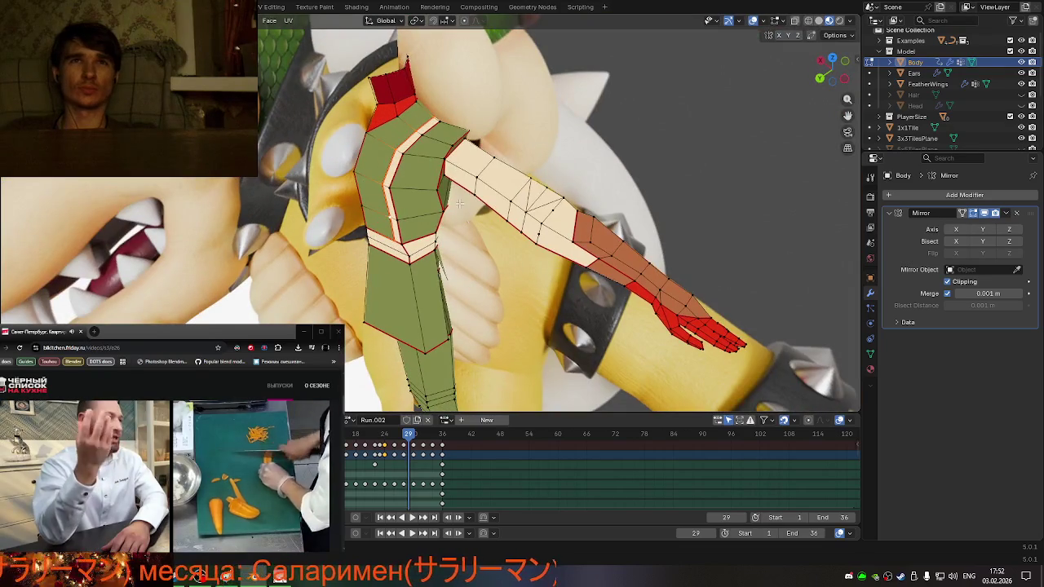
{"action": "left_click", "coordinate": [540, 230]}
{"action": "mouse_move", "coordinate": [540, 230]}
{"action": "middle_mouse_down"}
{"action": "mouse_move", "coordinate": [427, 240]}
{"action": "mouse_move", "coordinate": [582, 251]}
{"action": "mouse_move", "coordinate": [522, 260]}
{"action": "middle_mouse_up"}
{"action": "scroll", "coordinate": [489, 262], "scroll_direction": "up", "scroll_amount": 3}
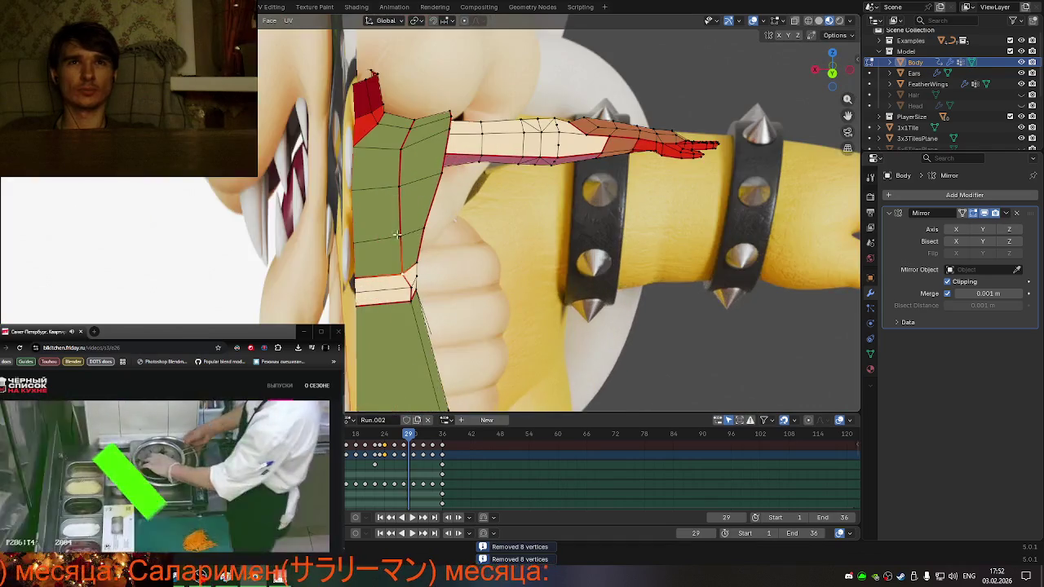
{"action": "scroll", "coordinate": [440, 269], "scroll_direction": "up", "scroll_amount": 1}
{"action": "scroll", "coordinate": [361, 280], "scroll_direction": "up", "scroll_amount": 3}
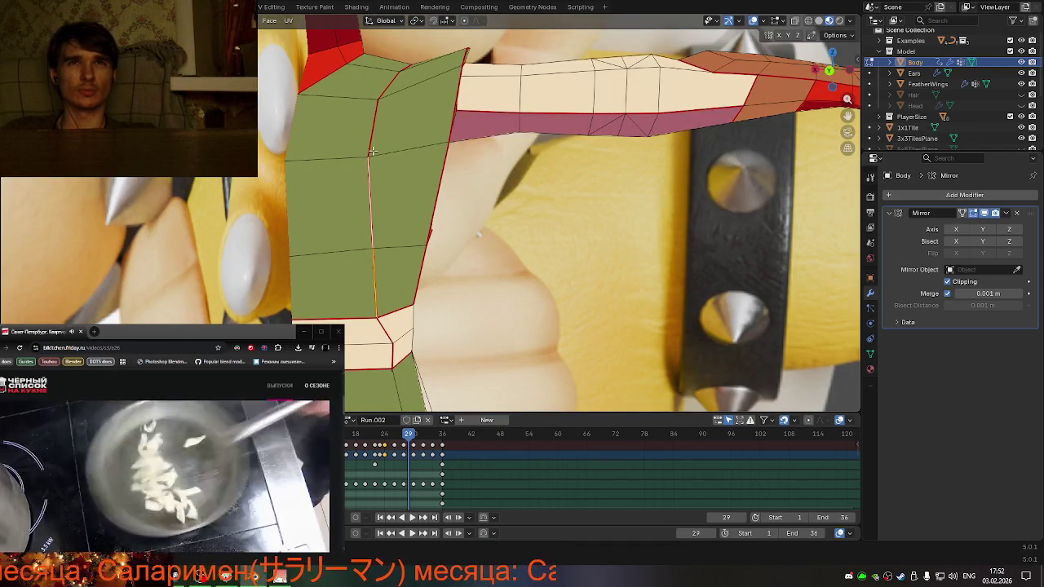
{"action": "mouse_move", "coordinate": [475, 117]}
{"action": "middle_mouse_down"}
{"action": "mouse_move", "coordinate": [622, 178]}
{"action": "mouse_move", "coordinate": [473, 159]}
{"action": "middle_mouse_up"}
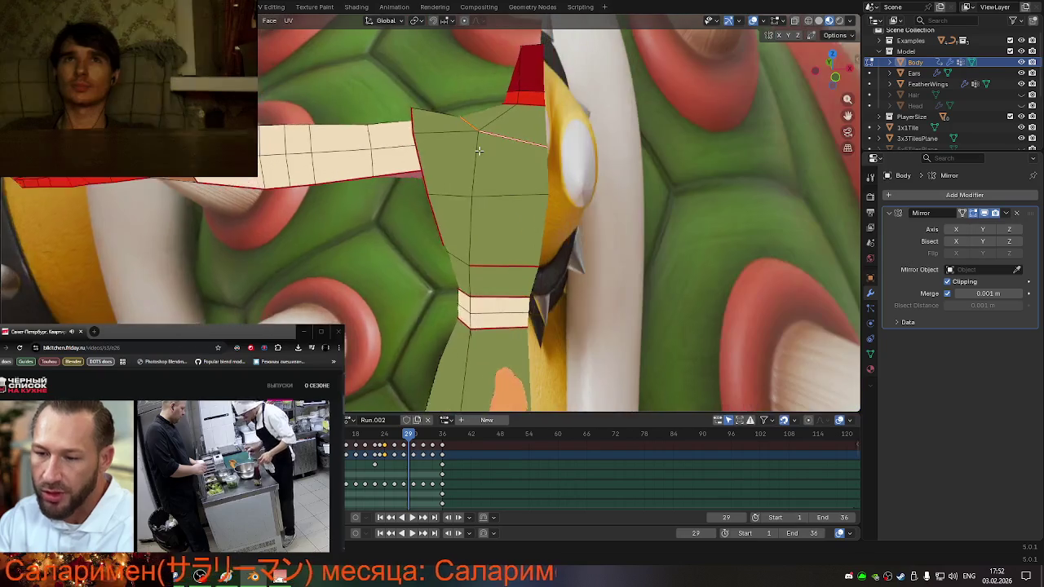
- Clear the seam from the selected edges and slide an edge loop along the arm
{"action": "right_click", "coordinate": [474, 159]}
{"action": "left_click", "coordinate": [449, 362]}
{"action": "middle_click_drag", "start_coordinate": [449, 362], "coordinate": [640, 275]}
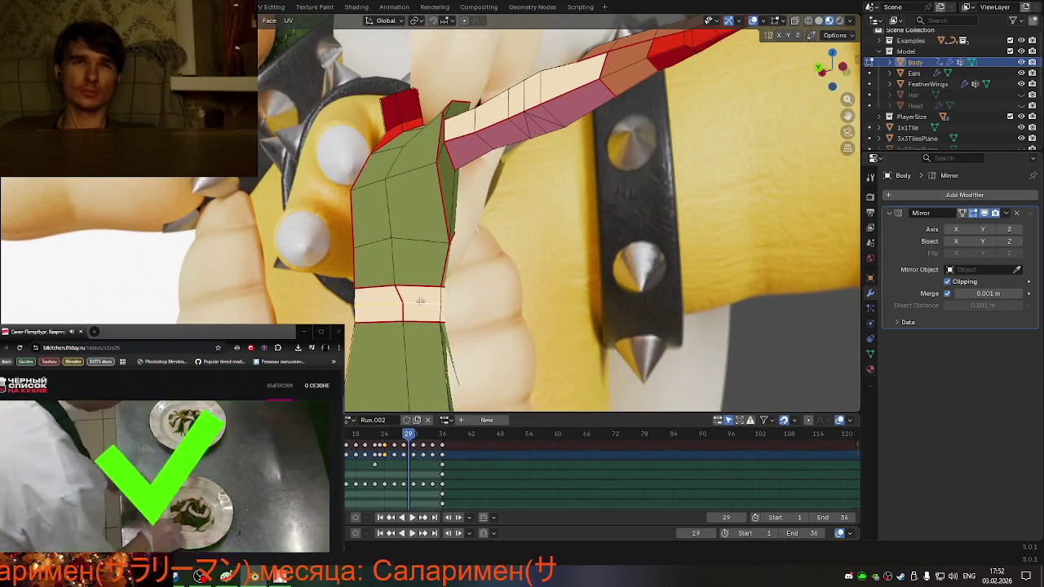
{"action": "middle_click_drag", "start_coordinate": [417, 301], "coordinate": [505, 313]}
{"action": "key", "text": "g"}
{"action": "key", "text": "g"}
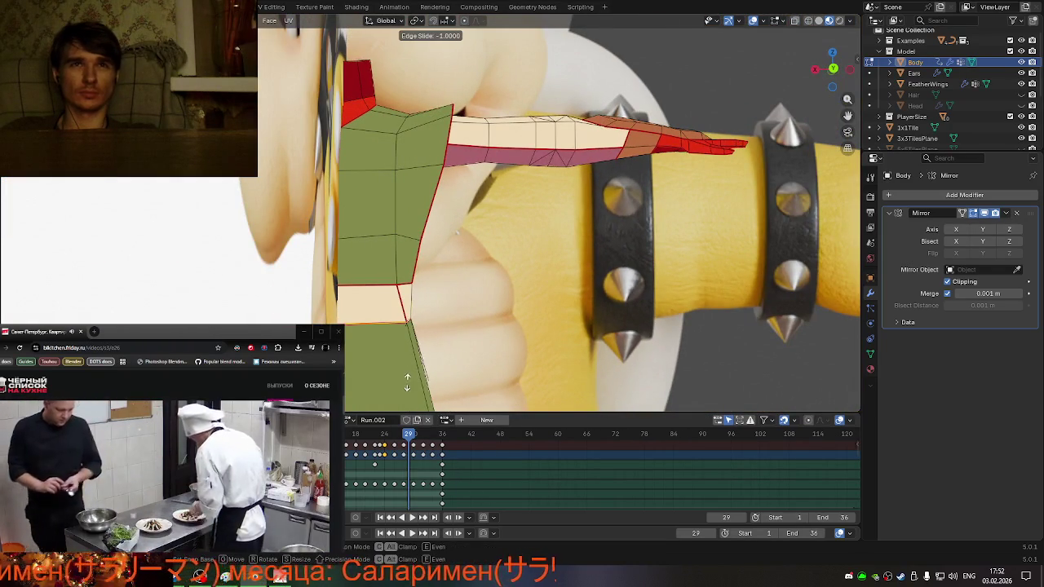
{"action": "left_click", "coordinate": [489, 324]}
- Select the whole mesh and merge overlapping vertices by distance
{"action": "scroll", "coordinate": [496, 337], "scroll_direction": "down", "scroll_amount": 3}
{"action": "mouse_move", "coordinate": [496, 336]}
{"action": "middle_mouse_down"}
{"action": "mouse_move", "coordinate": [499, 303]}
{"action": "mouse_move", "coordinate": [560, 300]}
{"action": "middle_mouse_up"}
{"action": "scroll", "coordinate": [501, 301], "scroll_direction": "up", "scroll_amount": 3}
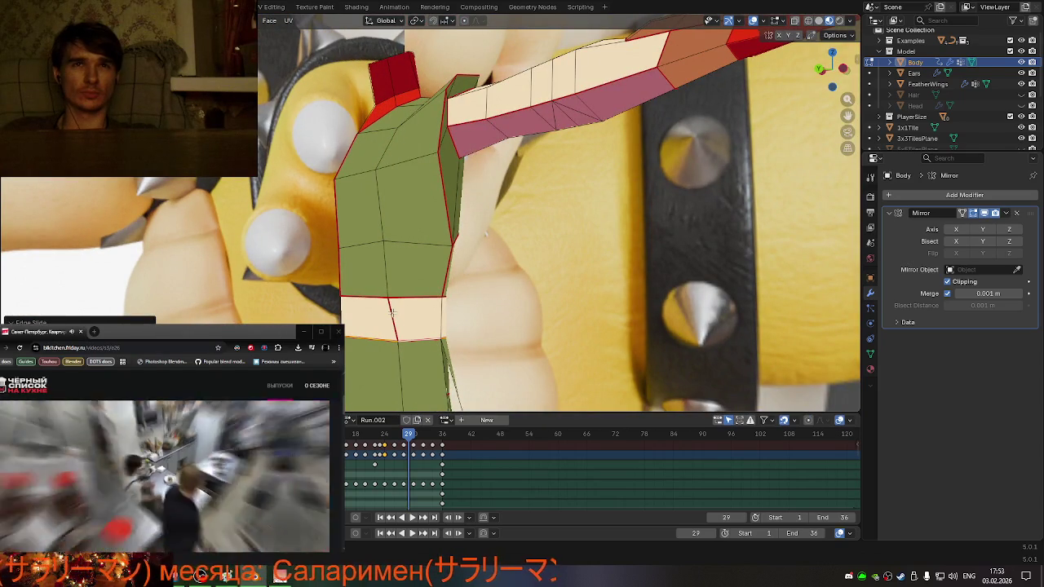
{"action": "key", "text": "g"}
{"action": "key", "text": "g"}
{"action": "right_click", "coordinate": [424, 320]}
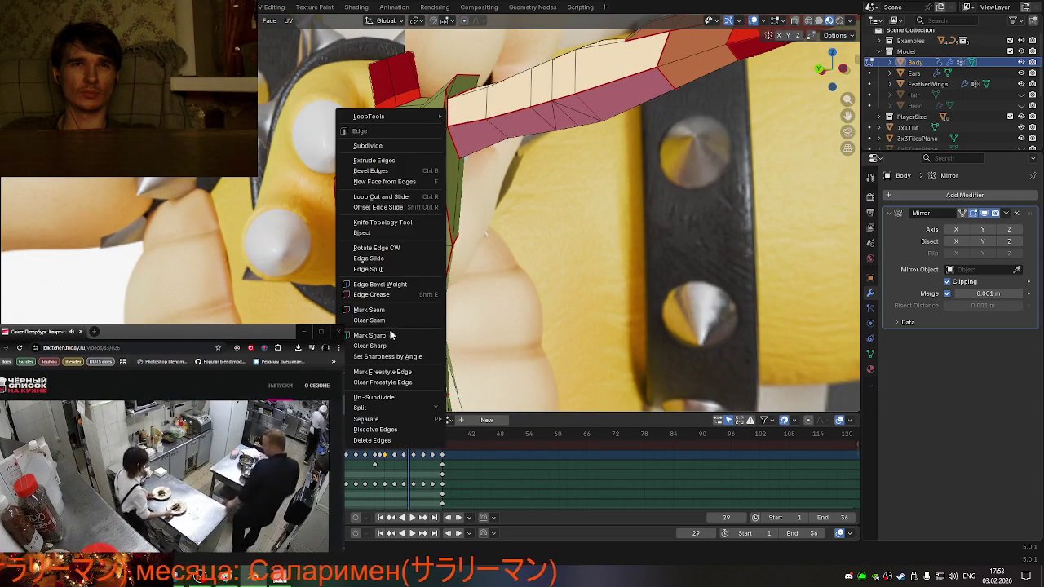
{"action": "key", "text": "a"}
{"action": "key", "text": "m"}
{"action": "left_click", "coordinate": [469, 329]}
{"action": "key", "text": "alt+a"}
- Clear the seams from the remaining torso and arm edges
{"action": "scroll", "coordinate": [465, 326], "scroll_direction": "down", "scroll_amount": 5}
{"action": "mouse_move", "coordinate": [465, 326]}
{"action": "middle_mouse_down"}
{"action": "mouse_move", "coordinate": [452, 326]}
{"action": "mouse_move", "coordinate": [516, 240]}
{"action": "middle_mouse_up"}
{"action": "scroll", "coordinate": [515, 240], "scroll_direction": "up", "scroll_amount": 5}
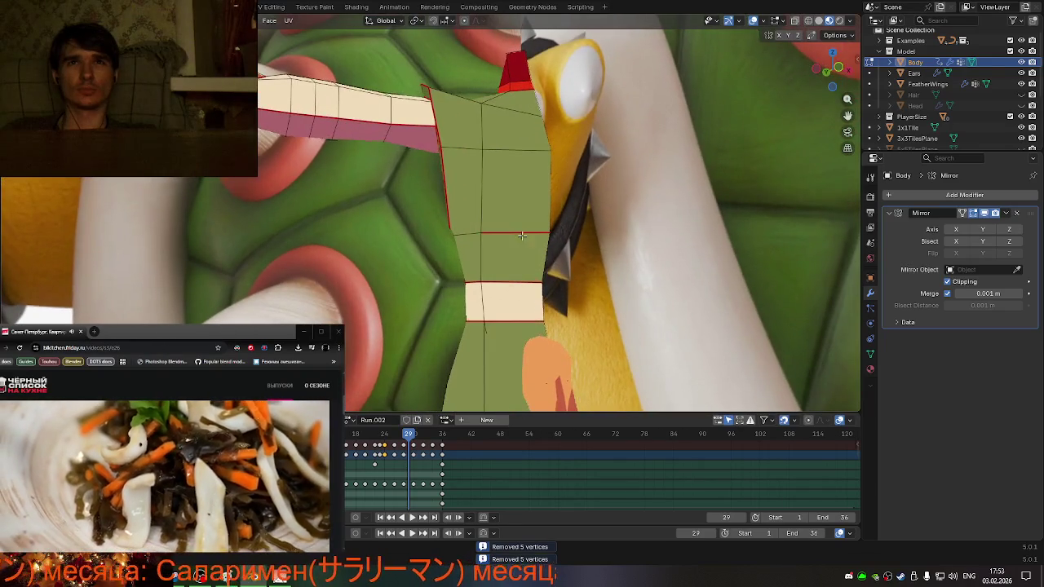
{"action": "right_click", "coordinate": [516, 240]}
{"action": "left_click", "coordinate": [444, 252]}
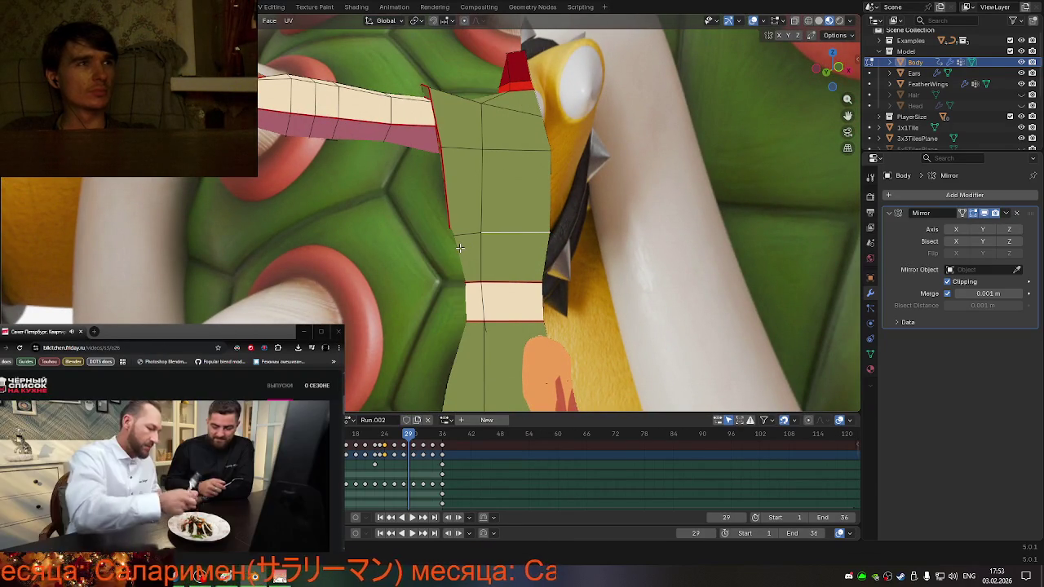
{"action": "scroll", "coordinate": [465, 248], "scroll_direction": "down", "scroll_amount": 4}
{"action": "mouse_move", "coordinate": [465, 249]}
{"action": "middle_mouse_down"}
{"action": "mouse_move", "coordinate": [469, 265]}
{"action": "mouse_move", "coordinate": [427, 279]}
{"action": "mouse_move", "coordinate": [547, 321]}
{"action": "mouse_move", "coordinate": [612, 294]}
{"action": "mouse_move", "coordinate": [521, 298]}
{"action": "mouse_move", "coordinate": [432, 277]}
{"action": "middle_mouse_up"}
{"action": "scroll", "coordinate": [341, 259], "scroll_direction": "up", "scroll_amount": 2}
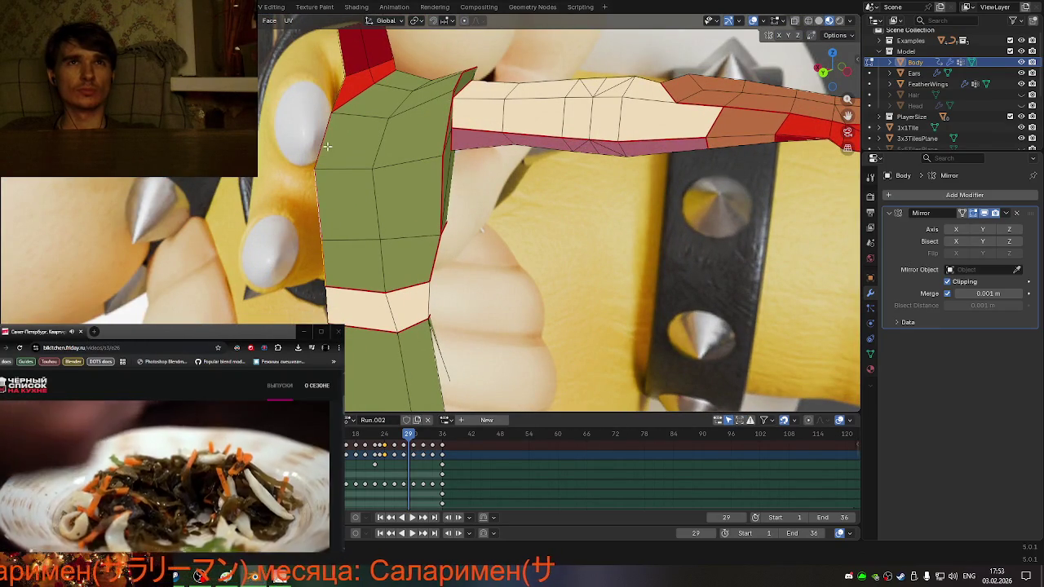
{"action": "key", "text": "ctrl+e"}
{"action": "left_click", "coordinate": [317, 238]}
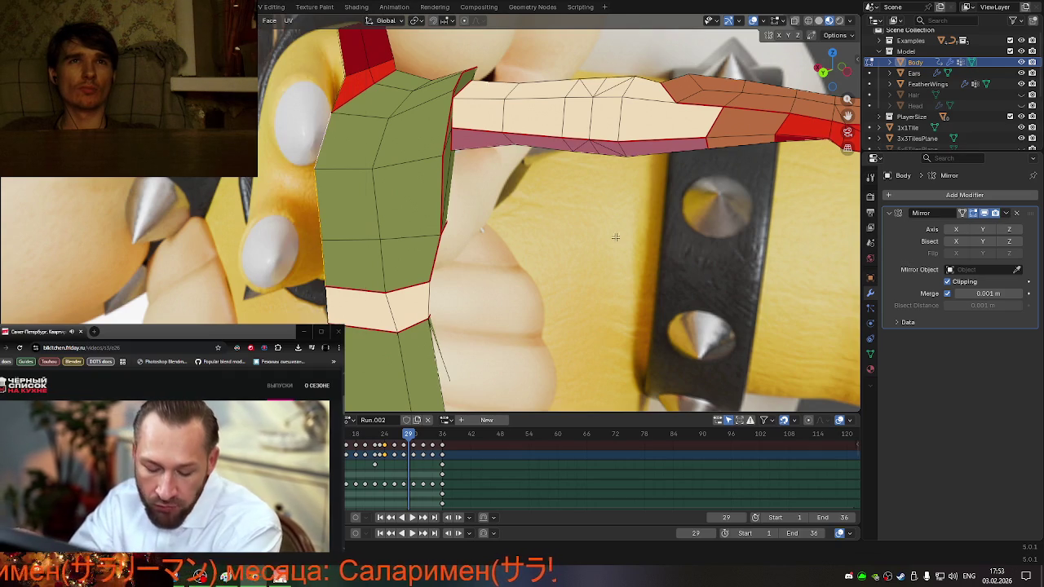
- Orbit to a near-front view of the character and Bowser
{"action": "mouse_move", "coordinate": [527, 245]}
{"action": "middle_mouse_down"}
{"action": "mouse_move", "coordinate": [565, 242]}
{"action": "mouse_move", "coordinate": [445, 204]}
{"action": "mouse_move", "coordinate": [382, 312]}
{"action": "mouse_move", "coordinate": [489, 302]}
{"action": "mouse_move", "coordinate": [556, 270]}
{"action": "middle_mouse_up"}
{"action": "scroll", "coordinate": [445, 204], "scroll_direction": "down", "scroll_amount": 3}
{"action": "scroll", "coordinate": [503, 301], "scroll_direction": "up", "scroll_amount": 5}
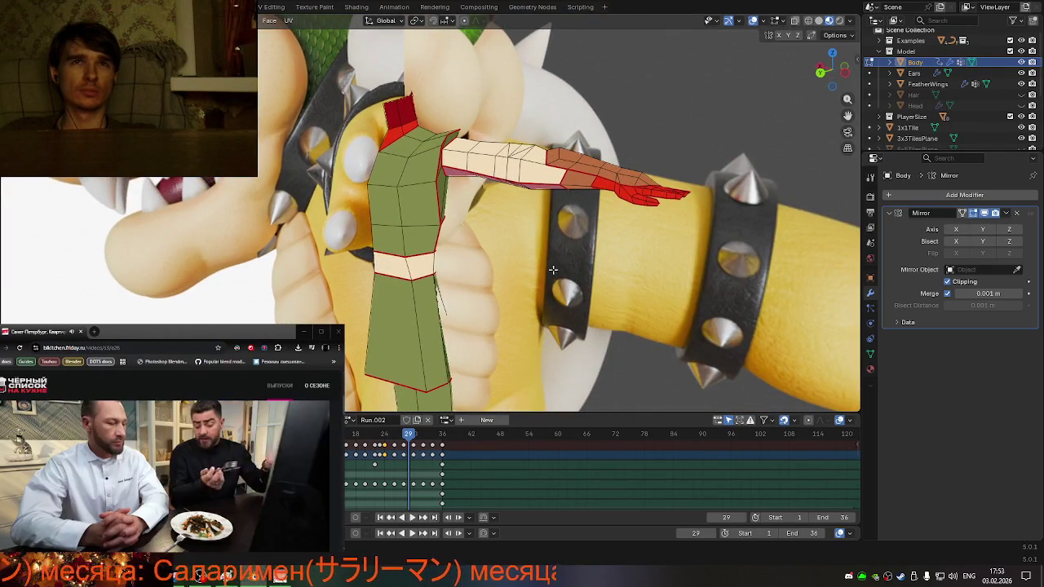
{"action": "scroll", "coordinate": [528, 270], "scroll_direction": "down", "scroll_amount": 5}
{"action": "middle_click_drag", "start_coordinate": [528, 269], "coordinate": [596, 256]}
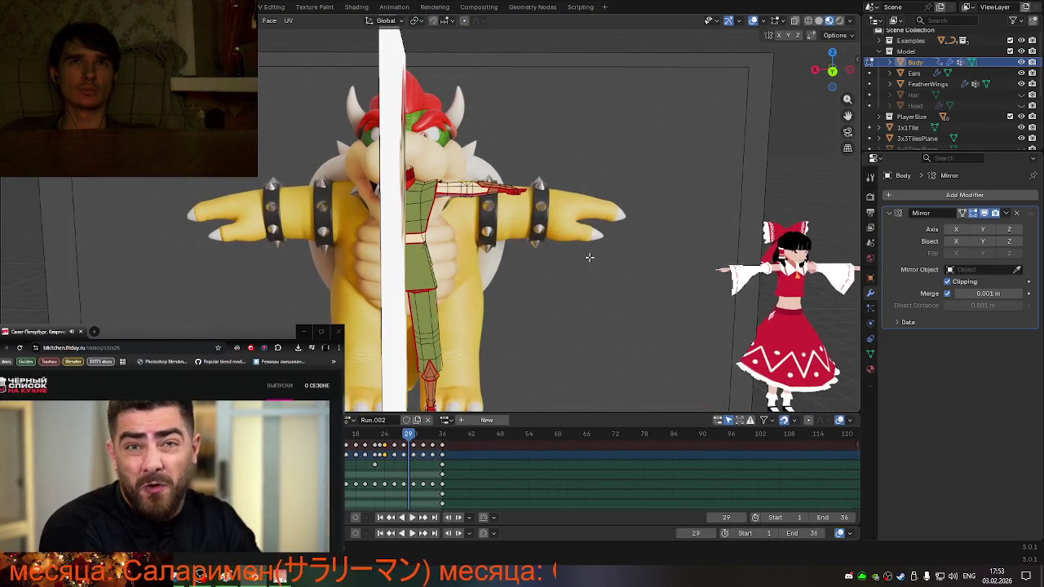
- Orbit around the arm and the back of the shell to review the Body mesh edits
{"action": "scroll", "coordinate": [488, 283], "scroll_direction": "up", "scroll_amount": 2}
{"action": "scroll", "coordinate": [457, 292], "scroll_direction": "up", "scroll_amount": 2}
{"action": "scroll", "coordinate": [424, 302], "scroll_direction": "up", "scroll_amount": 2}
{"action": "mouse_move", "coordinate": [424, 301]}
{"action": "middle_mouse_down"}
{"action": "mouse_move", "coordinate": [362, 320]}
{"action": "mouse_move", "coordinate": [460, 247]}
{"action": "mouse_move", "coordinate": [432, 342]}
{"action": "middle_mouse_up"}
{"action": "scroll", "coordinate": [392, 301], "scroll_direction": "down", "scroll_amount": 3}
{"action": "scroll", "coordinate": [425, 364], "scroll_direction": "up", "scroll_amount": 2}
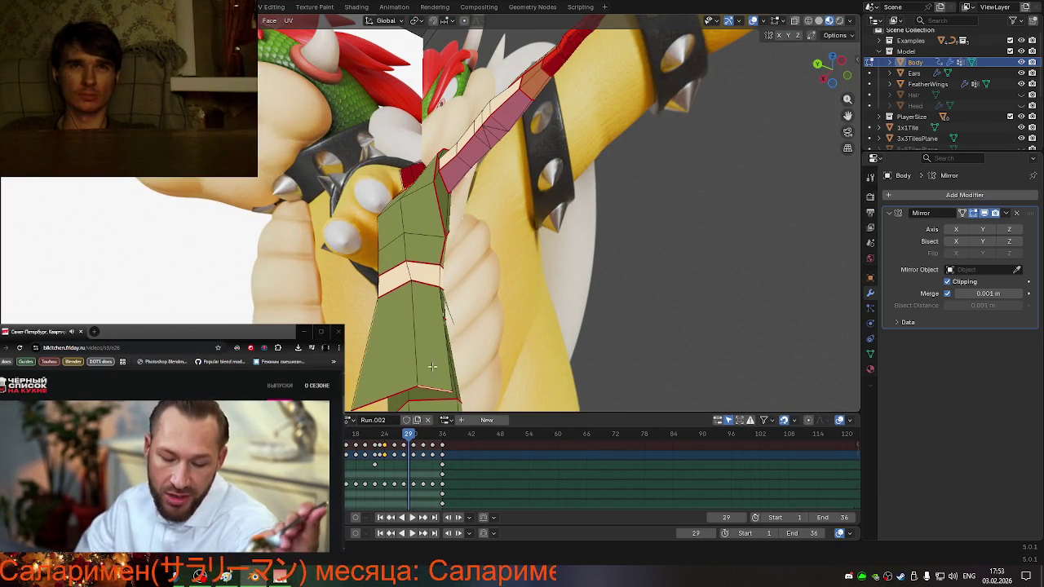
{"action": "mouse_move", "coordinate": [432, 368]}
{"action": "middle_mouse_down"}
{"action": "mouse_move", "coordinate": [461, 306]}
{"action": "mouse_move", "coordinate": [521, 353]}
{"action": "mouse_move", "coordinate": [488, 355]}
{"action": "mouse_move", "coordinate": [489, 323]}
{"action": "middle_mouse_up"}
{"action": "right_click", "coordinate": [488, 355]}
{"action": "key", "text": "Escape"}
- Leave Edit Mode on the Body mesh and delete the FeatherWings object
{"action": "key", "text": "Tab"}
{"action": "scroll", "coordinate": [479, 380], "scroll_direction": "down", "scroll_amount": 3}
{"action": "left_click", "coordinate": [489, 322]}
{"action": "mouse_move", "coordinate": [598, 339]}
{"action": "middle_mouse_down"}
{"action": "mouse_move", "coordinate": [565, 328]}
{"action": "mouse_move", "coordinate": [612, 330]}
{"action": "middle_mouse_up"}
{"action": "key", "text": "Delete"}
{"action": "mouse_move", "coordinate": [501, 302]}
{"action": "middle_mouse_down"}
{"action": "mouse_move", "coordinate": [523, 306]}
{"action": "mouse_move", "coordinate": [554, 346]}
{"action": "mouse_move", "coordinate": [508, 325]}
{"action": "mouse_move", "coordinate": [471, 295]}
{"action": "mouse_move", "coordinate": [475, 287]}
{"action": "mouse_move", "coordinate": [441, 280]}
{"action": "mouse_move", "coordinate": [397, 291]}
{"action": "middle_mouse_up"}
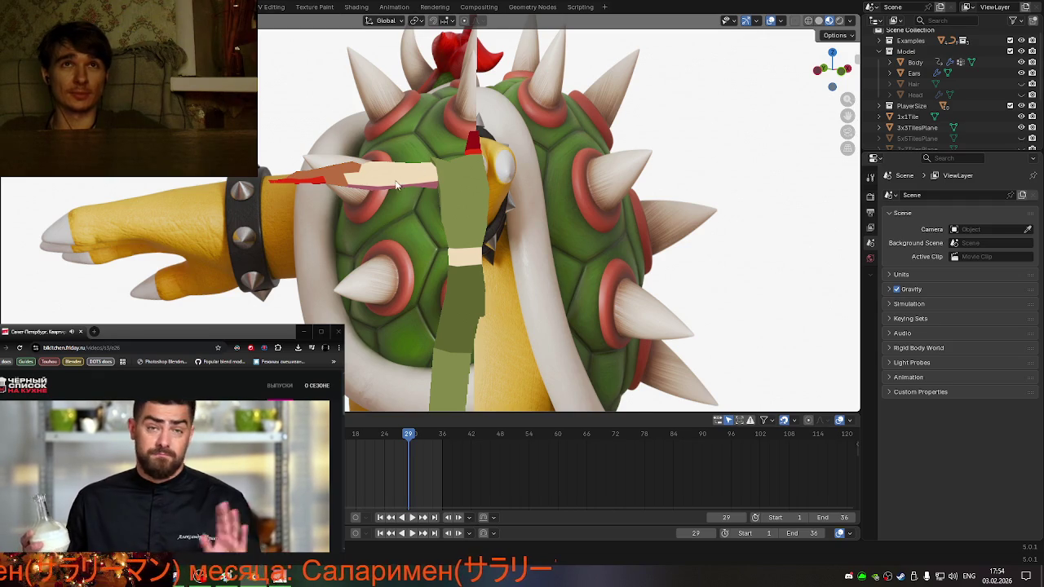
{"action": "middle_click_drag", "start_coordinate": [385, 228], "coordinate": [476, 247]}
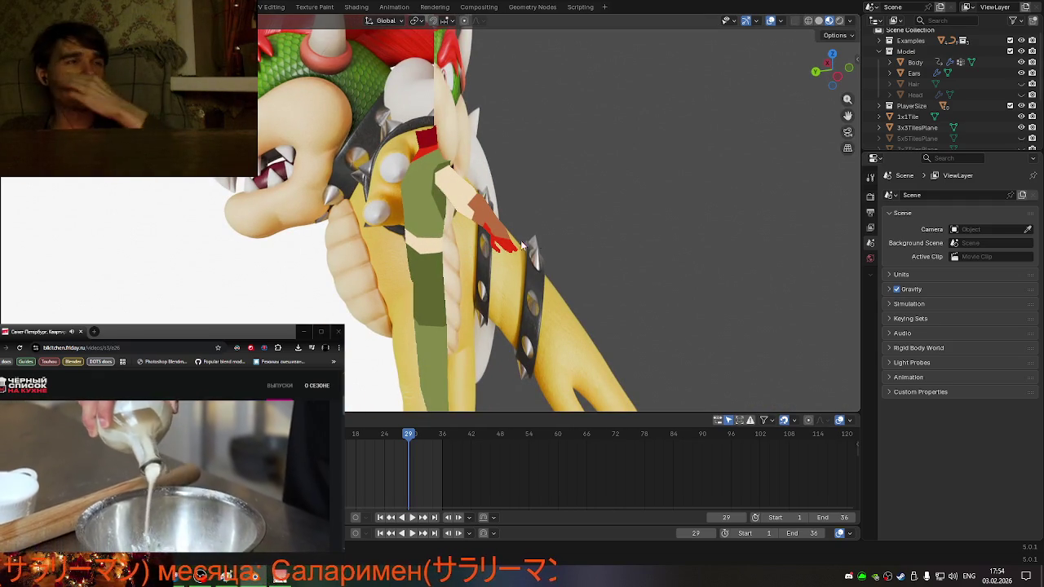
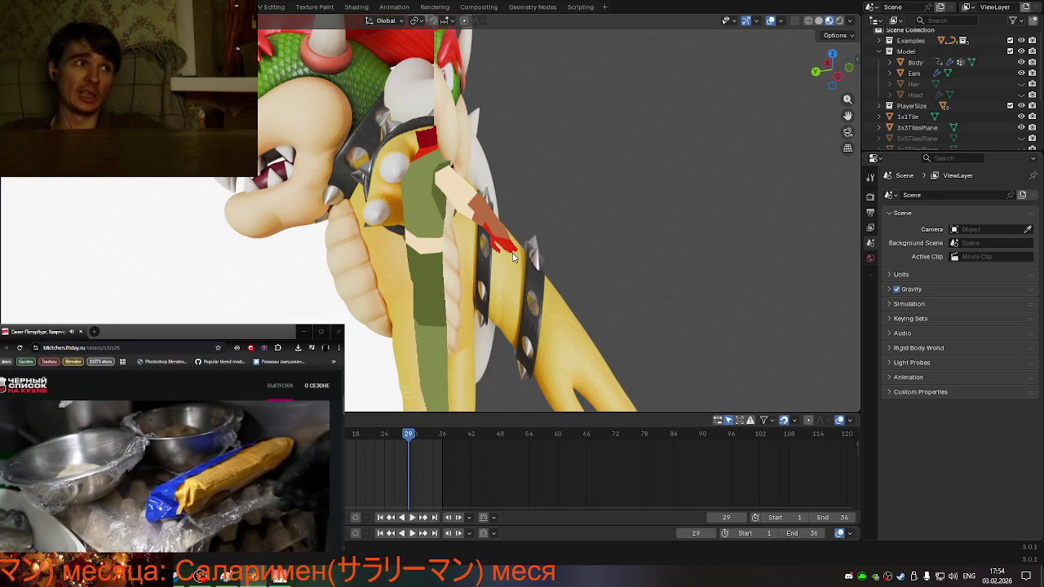
- Orbit around the Bowser model to a side view of the arm
{"action": "mouse_move", "coordinate": [365, 218]}
{"action": "middle_mouse_down"}
{"action": "mouse_move", "coordinate": [551, 197]}
{"action": "mouse_move", "coordinate": [391, 313]}
{"action": "middle_mouse_up"}
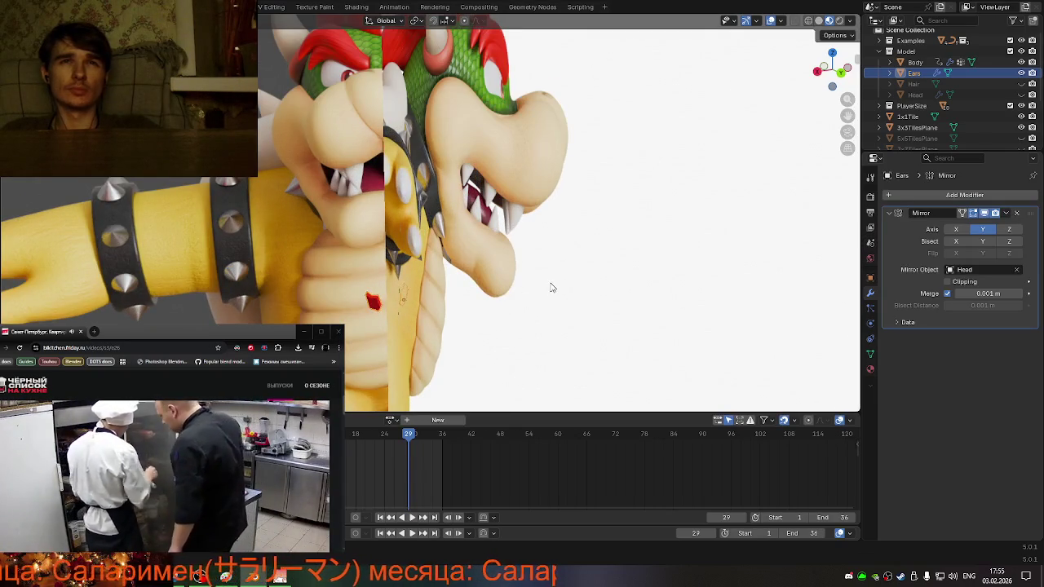
{"action": "mouse_move", "coordinate": [551, 286]}
{"action": "middle_mouse_down"}
{"action": "mouse_move", "coordinate": [454, 281]}
{"action": "mouse_move", "coordinate": [512, 283]}
{"action": "middle_mouse_up"}
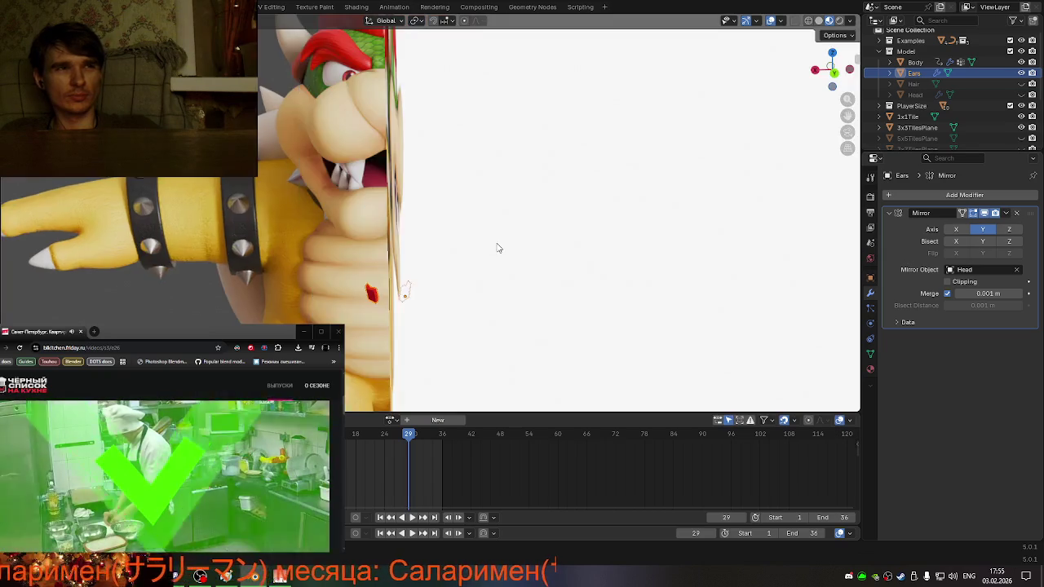
- Scale the ear and move it along X so its mirrored copy follows
{"action": "mouse_move", "coordinate": [497, 245]}
{"action": "middle_mouse_down"}
{"action": "mouse_move", "coordinate": [486, 258]}
{"action": "mouse_move", "coordinate": [480, 250]}
{"action": "middle_mouse_up"}
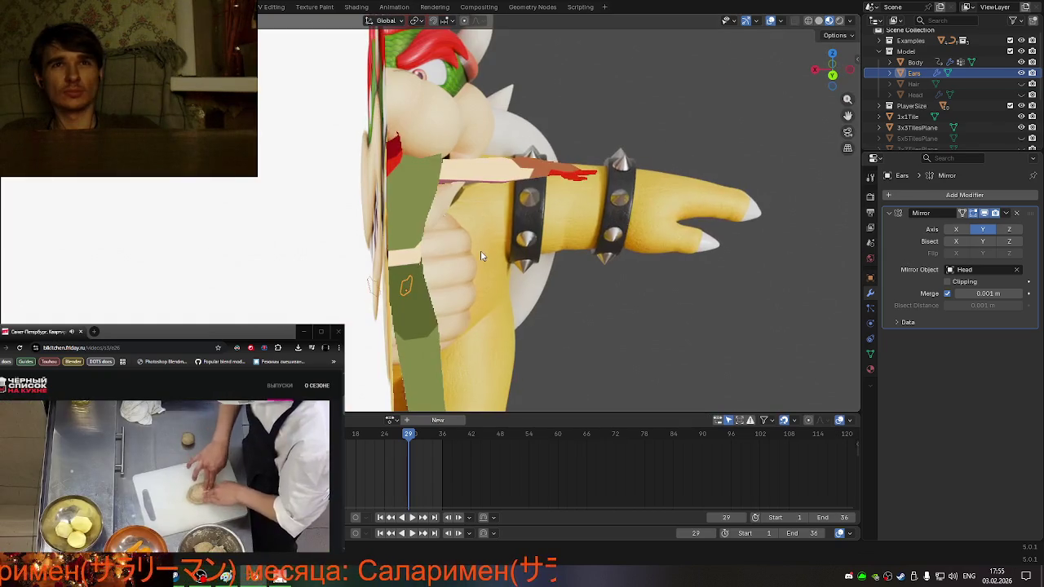
{"action": "key", "text": "s"}
{"action": "left_click", "coordinate": [543, 224]}
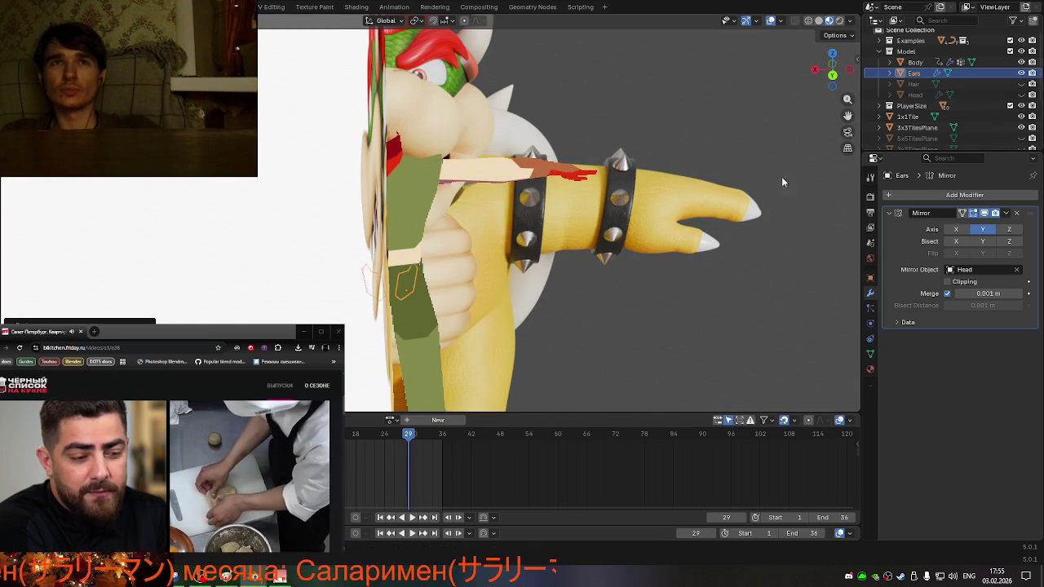
{"action": "key", "text": "g"}
{"action": "key", "text": "x"}
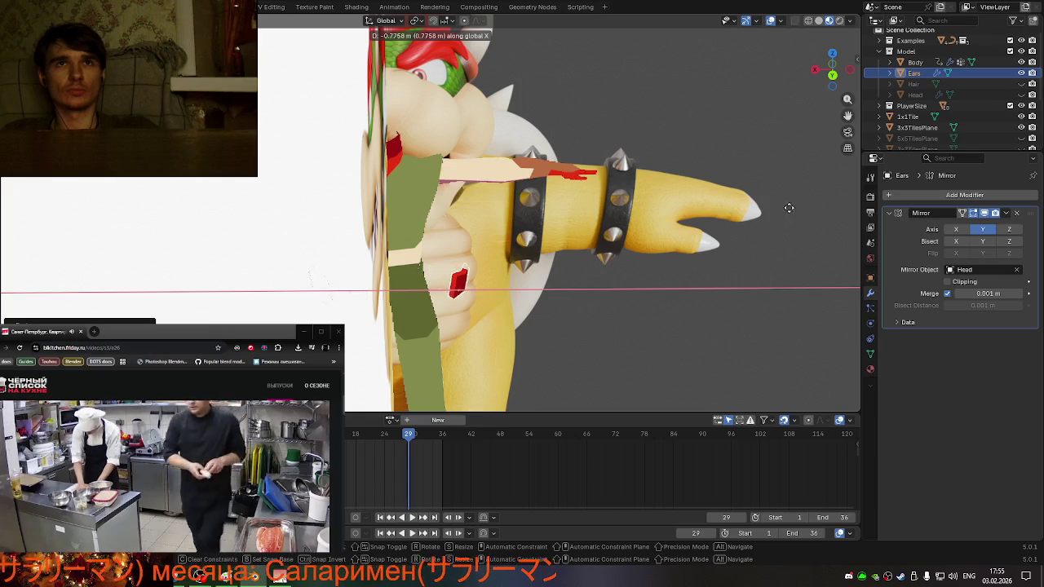
{"action": "left_click", "coordinate": [806, 213]}
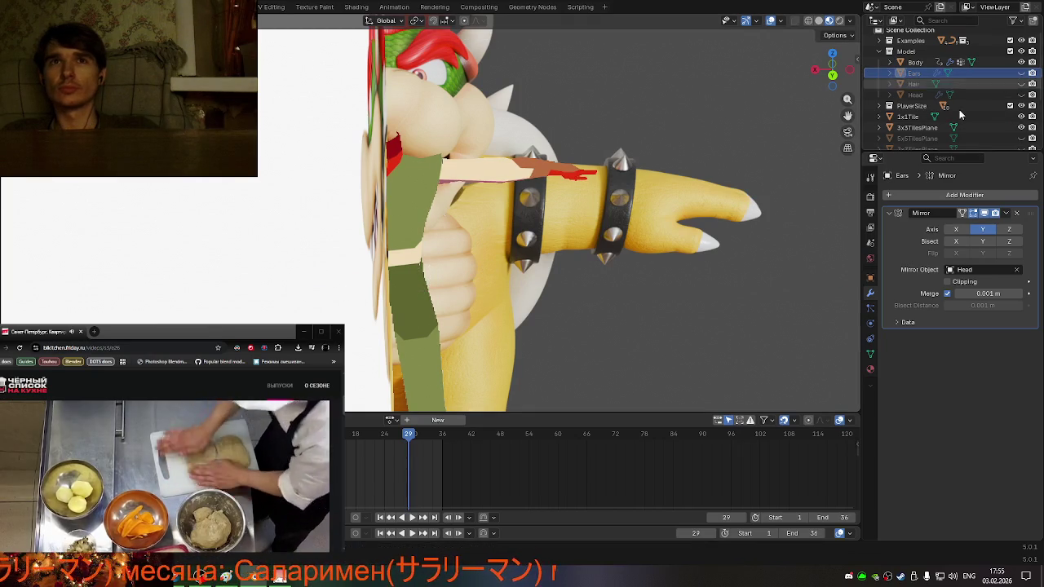
- Select the Body object and enter Edit Mode on its mesh
{"action": "middle_click_drag", "start_coordinate": [625, 245], "coordinate": [540, 231]}
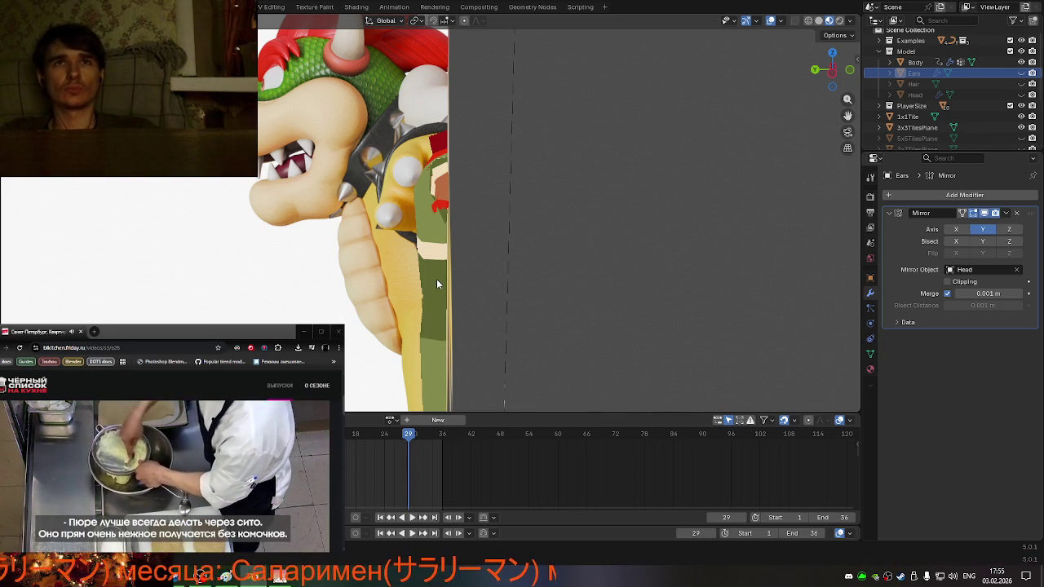
{"action": "left_click", "coordinate": [436, 278]}
{"action": "key", "text": "Tab"}
{"action": "middle_click_drag", "start_coordinate": [464, 294], "coordinate": [461, 284]}
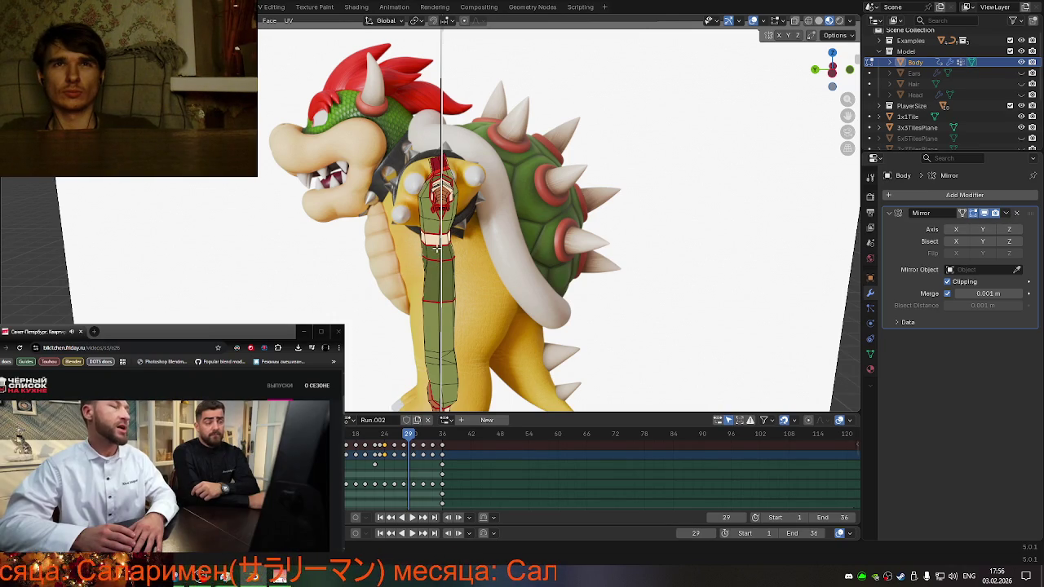
- Scale up the selected waist faces, then check them from the side view
{"action": "scroll", "coordinate": [435, 245], "scroll_direction": "up", "scroll_amount": 3}
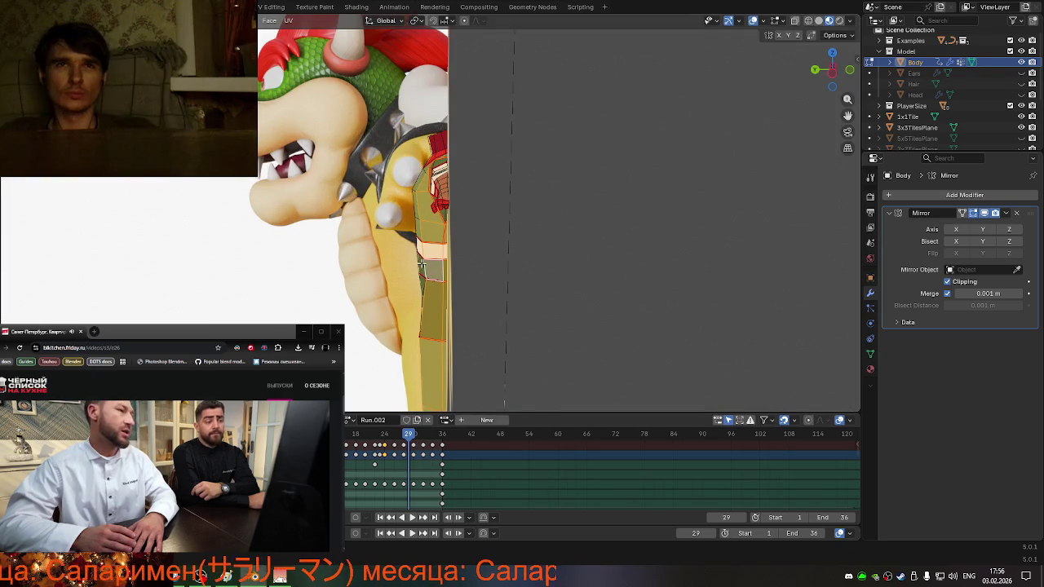
{"action": "middle_click_drag", "start_coordinate": [429, 260], "coordinate": [402, 267]}
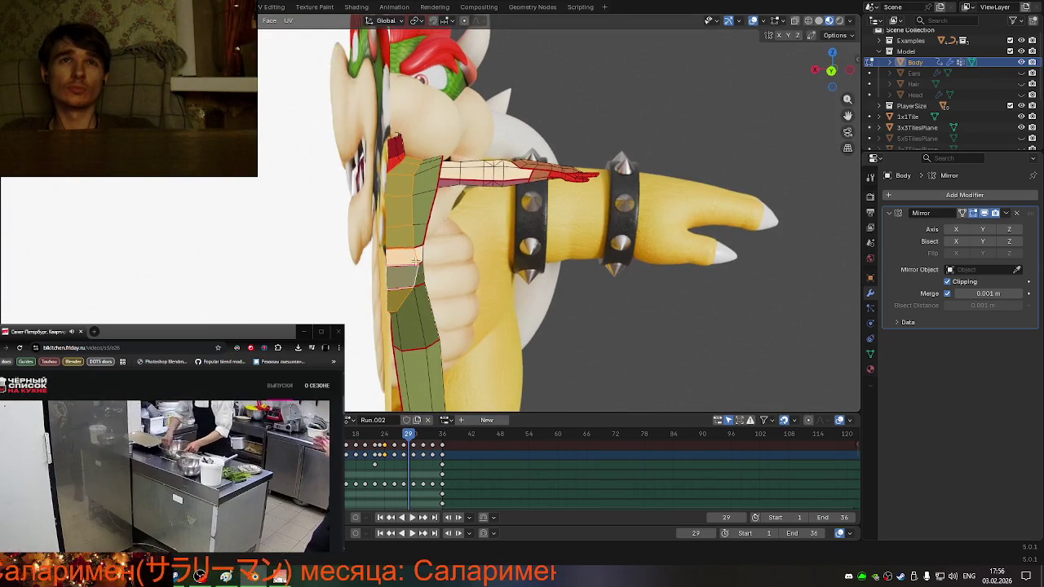
{"action": "middle_click_drag", "start_coordinate": [402, 268], "coordinate": [413, 269]}
{"action": "scroll", "coordinate": [411, 269], "scroll_direction": "up", "scroll_amount": 3}
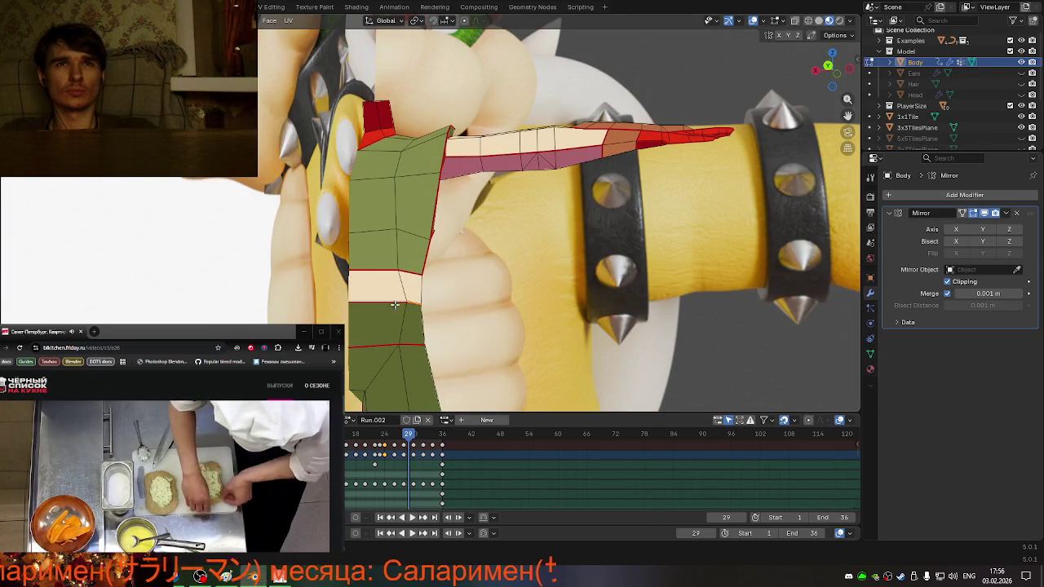
{"action": "scroll", "coordinate": [435, 307], "scroll_direction": "down", "scroll_amount": 3}
{"action": "key", "text": "s"}
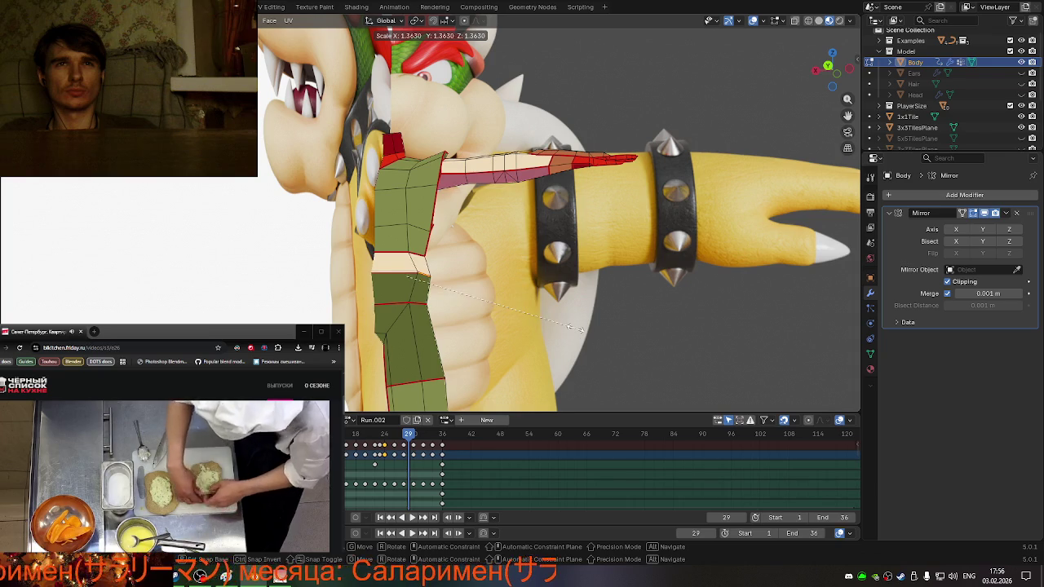
{"action": "left_click", "coordinate": [608, 337]}
{"action": "key", "text": "KP_3"}
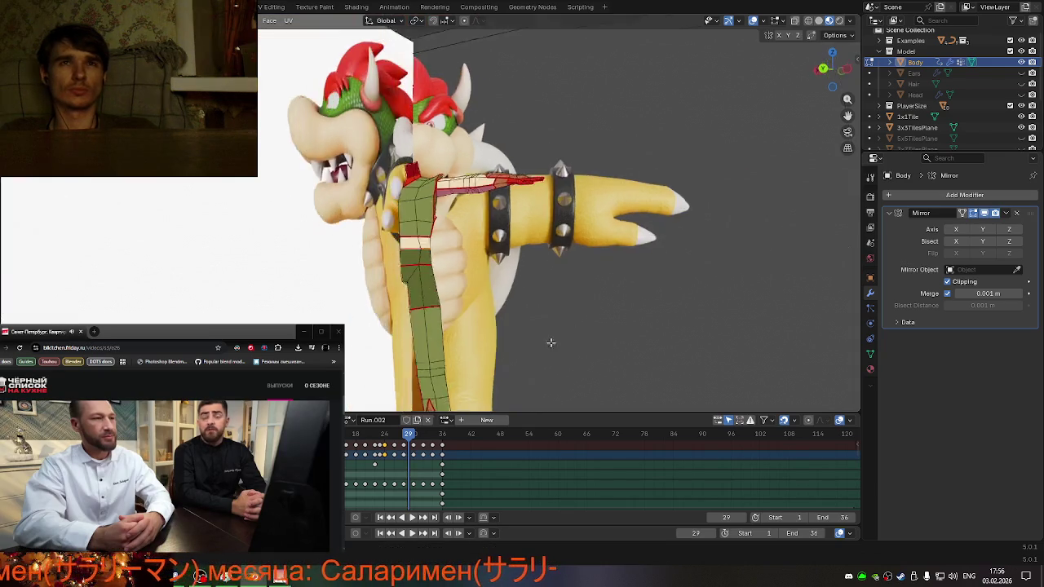
{"action": "key", "text": "s"}
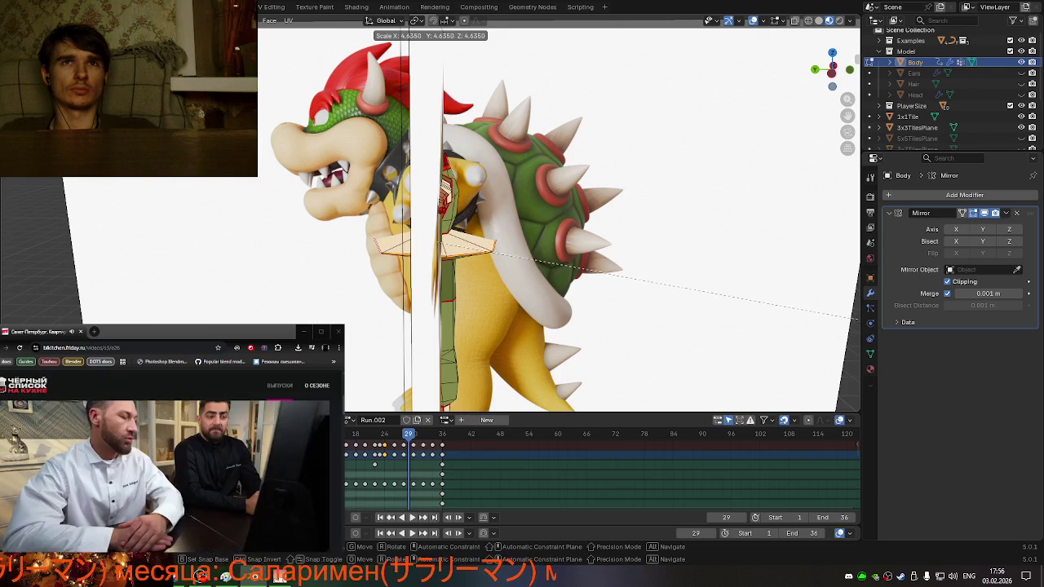
{"action": "key", "text": "Escape"}
- Cancel further scaling attempts and undo the oversized waist widening
{"action": "mouse_move", "coordinate": [442, 32]}
{"action": "middle_mouse_down"}
{"action": "mouse_move", "coordinate": [431, 313]}
{"action": "mouse_move", "coordinate": [406, 273]}
{"action": "middle_mouse_up"}
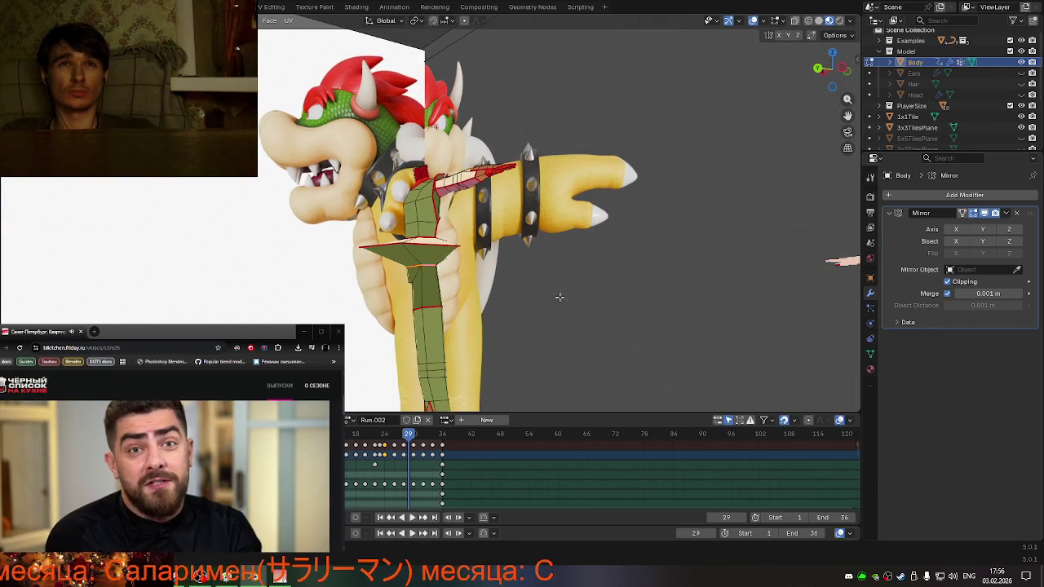
{"action": "scroll", "coordinate": [556, 296], "scroll_direction": "down", "scroll_amount": 4}
{"action": "middle_click_drag", "start_coordinate": [544, 313], "coordinate": [533, 318]}
{"action": "key", "text": "s"}
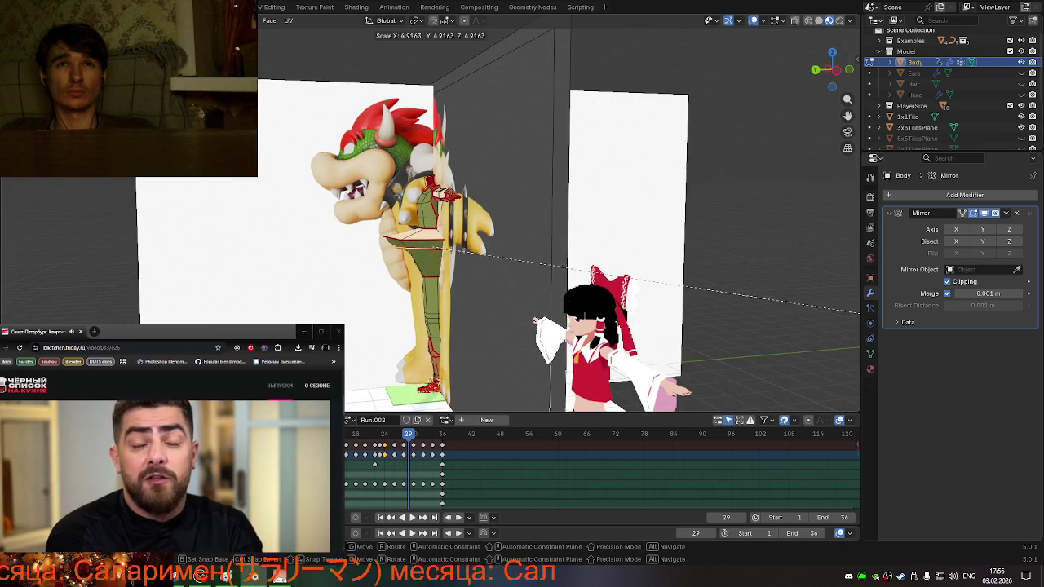
{"action": "key", "text": "Escape"}
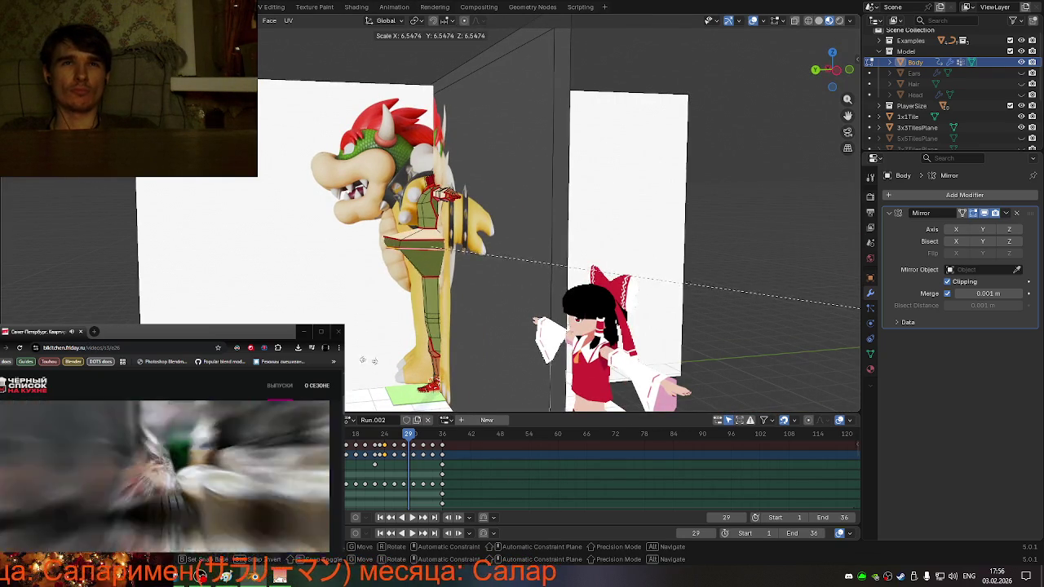
{"action": "scroll", "coordinate": [469, 334], "scroll_direction": "up", "scroll_amount": 4}
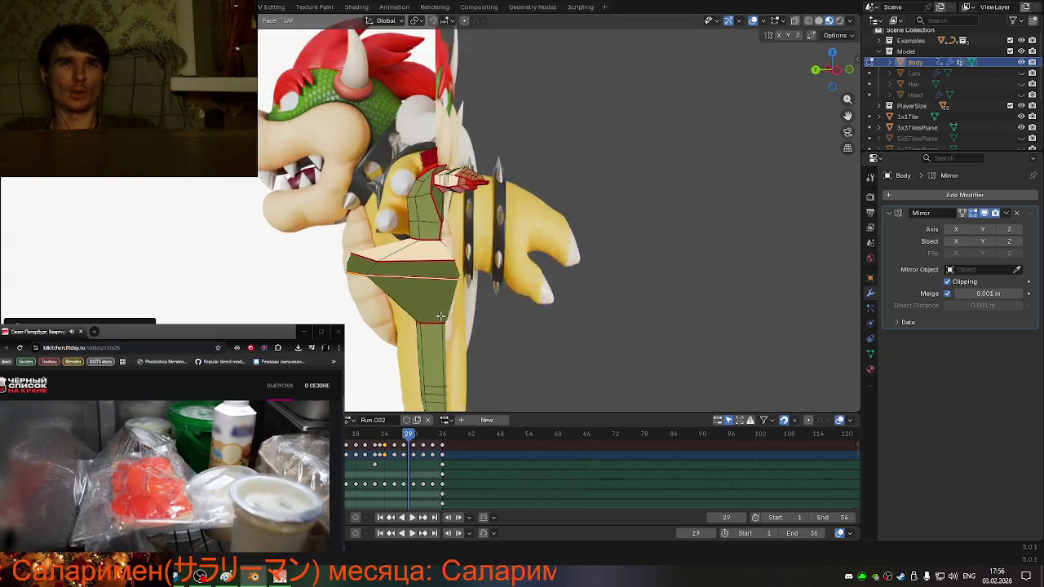
{"action": "middle_click_drag", "start_coordinate": [447, 339], "coordinate": [456, 325]}
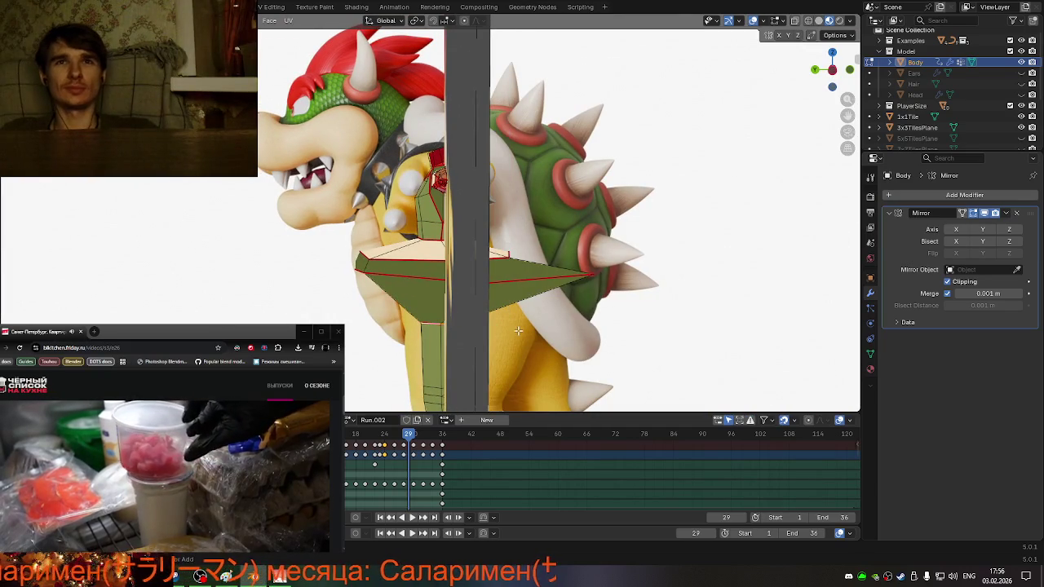
{"action": "key", "text": "ctrl+z"}
{"action": "middle_click_drag", "start_coordinate": [506, 335], "coordinate": [571, 330]}
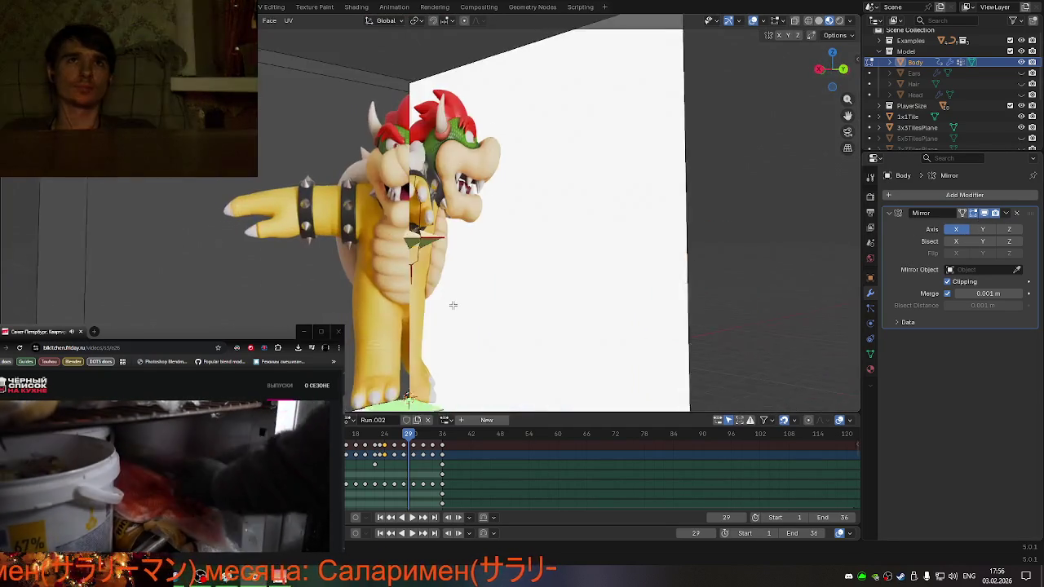
- Enable Y-axis mirroring on the Body modifier and undo the stray chest change
{"action": "middle_click_drag", "start_coordinate": [369, 302], "coordinate": [409, 393]}
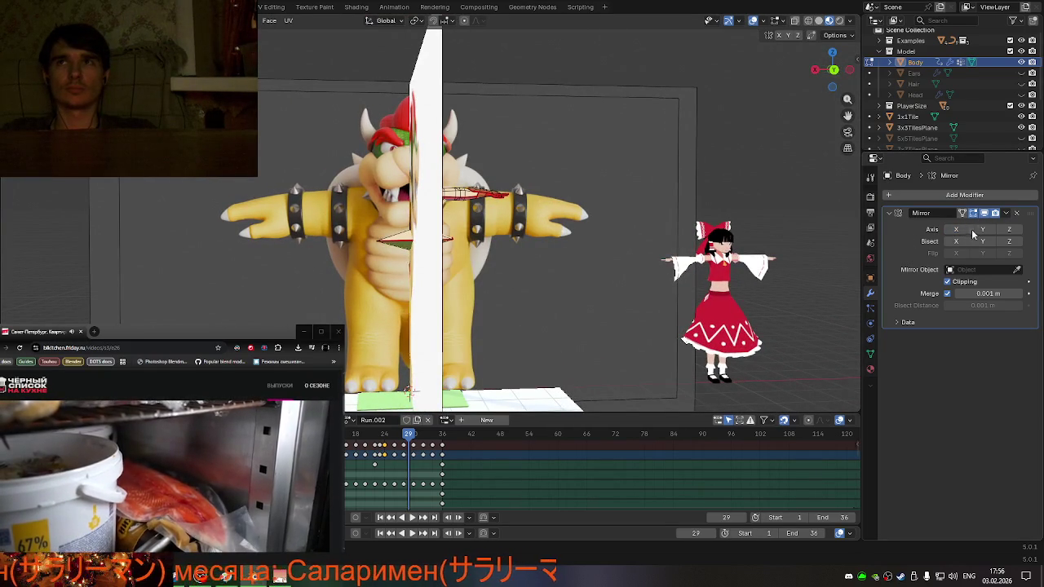
{"action": "left_click", "coordinate": [981, 230]}
{"action": "scroll", "coordinate": [630, 288], "scroll_direction": "up", "scroll_amount": 5}
{"action": "middle_click_drag", "start_coordinate": [630, 288], "coordinate": [530, 289]}
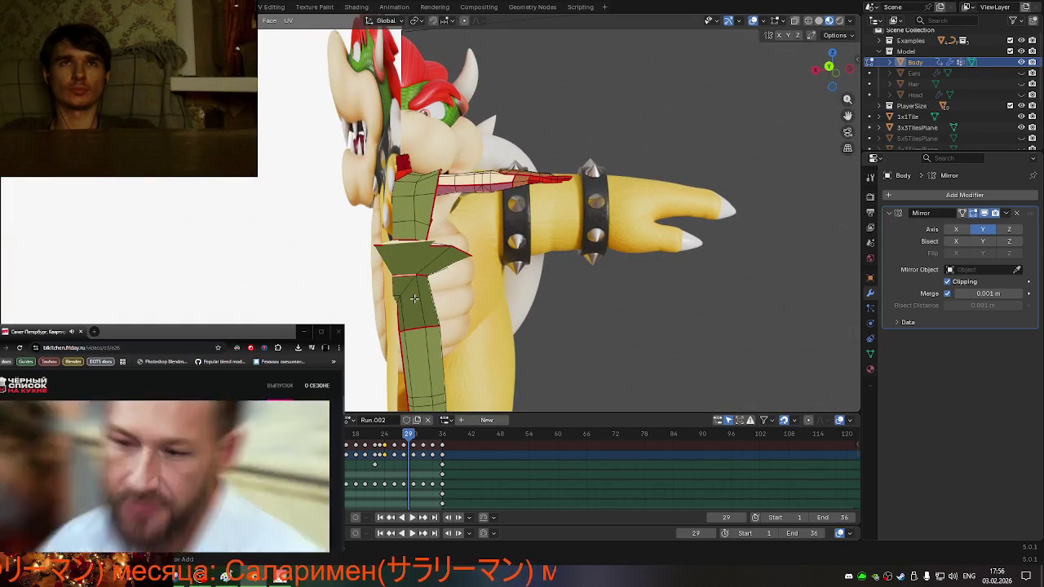
{"action": "key", "text": "ctrl+z"}
{"action": "middle_click_drag", "start_coordinate": [426, 301], "coordinate": [529, 315]}
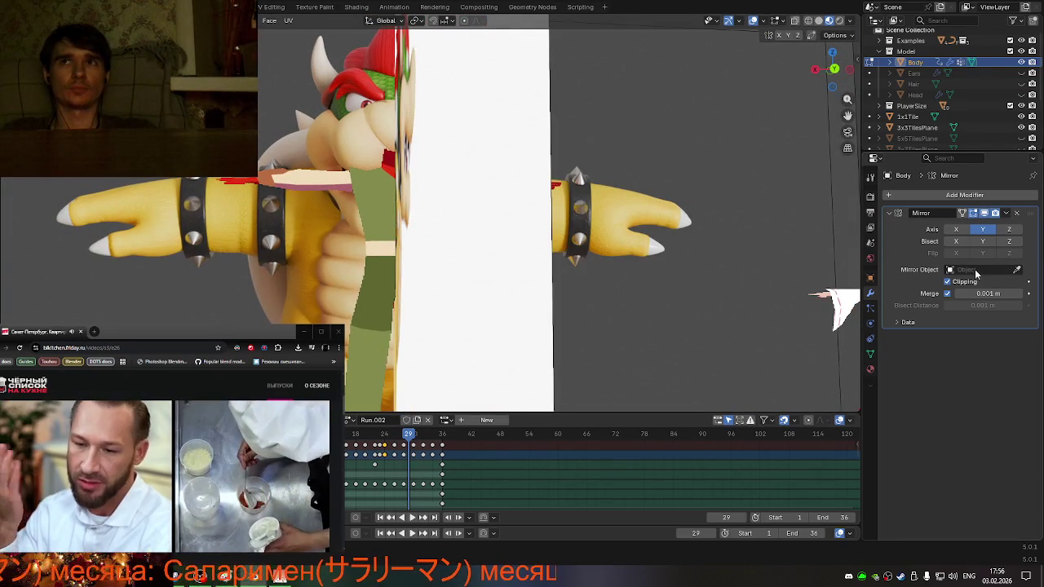
{"action": "scroll", "coordinate": [558, 304], "scroll_direction": "up", "scroll_amount": 6}
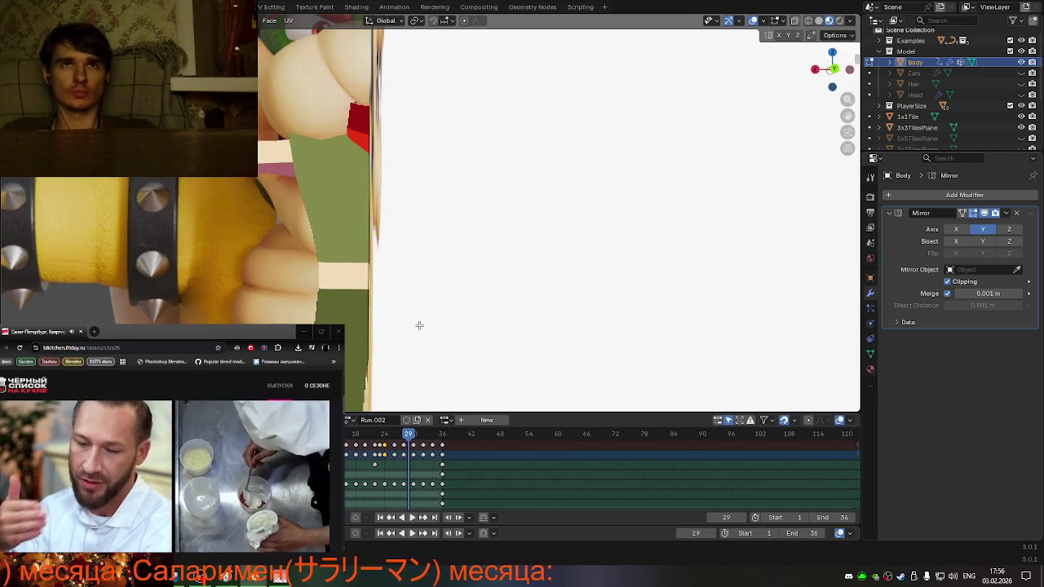
{"action": "scroll", "coordinate": [419, 325], "scroll_direction": "down", "scroll_amount": 5}
{"action": "scroll", "coordinate": [435, 319], "scroll_direction": "up", "scroll_amount": 3}
{"action": "scroll", "coordinate": [445, 319], "scroll_direction": "up", "scroll_amount": 3}
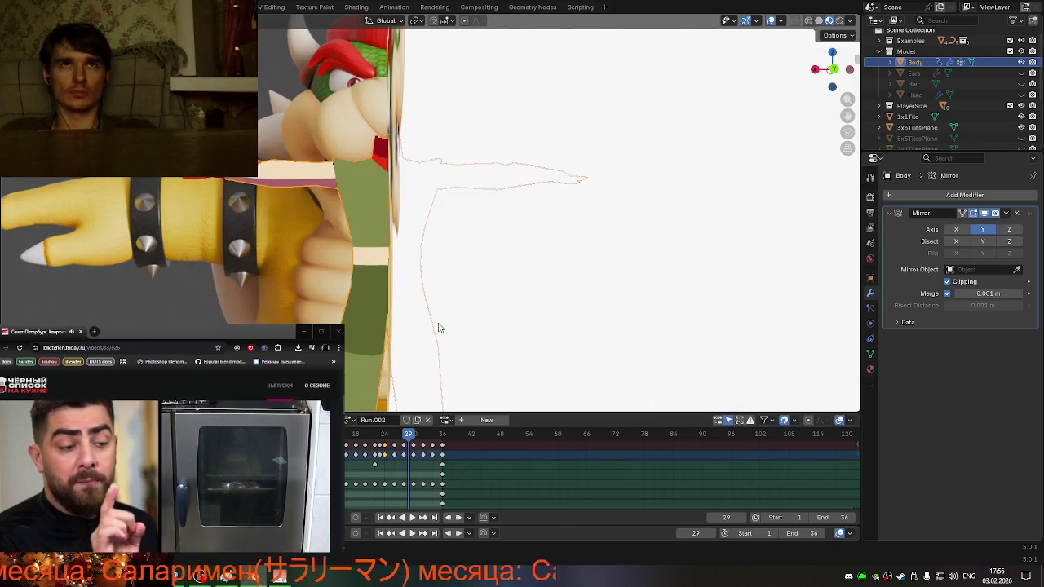
{"action": "scroll", "coordinate": [442, 327], "scroll_direction": "down", "scroll_amount": 4}
{"action": "mouse_move", "coordinate": [441, 326]}
{"action": "middle_mouse_down"}
{"action": "mouse_move", "coordinate": [428, 375]}
{"action": "mouse_move", "coordinate": [429, 337]}
{"action": "mouse_move", "coordinate": [443, 338]}
{"action": "middle_mouse_up"}
{"action": "scroll", "coordinate": [423, 355], "scroll_direction": "up", "scroll_amount": 3}
- Back in Edit Mode, toggle X-ray and reposition the selected geometry
{"action": "key", "text": "Tab"}
{"action": "scroll", "coordinate": [431, 326], "scroll_direction": "up", "scroll_amount": 2}
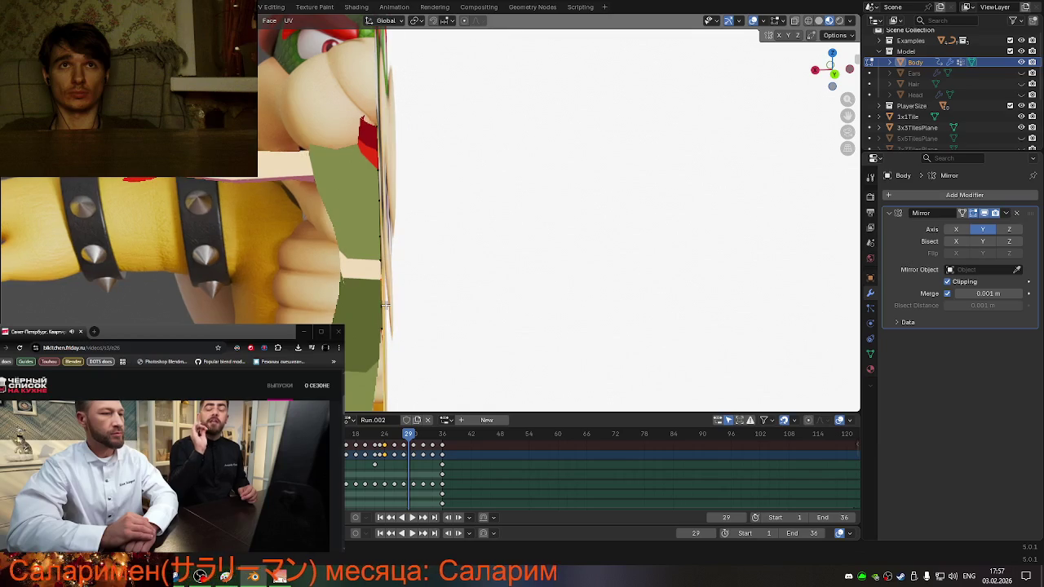
{"action": "key", "text": "alt+z"}
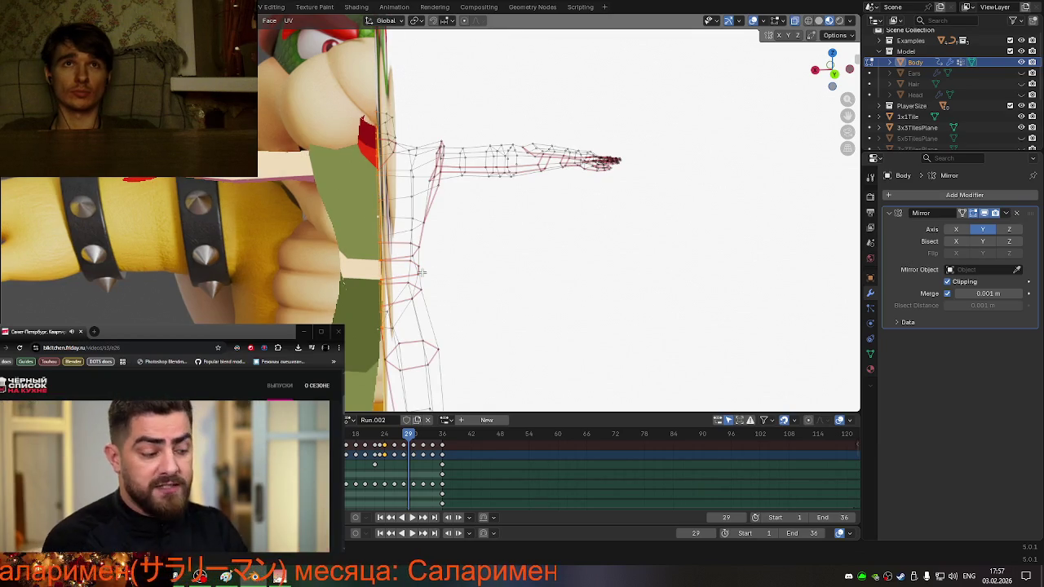
{"action": "key", "text": "alt+z"}
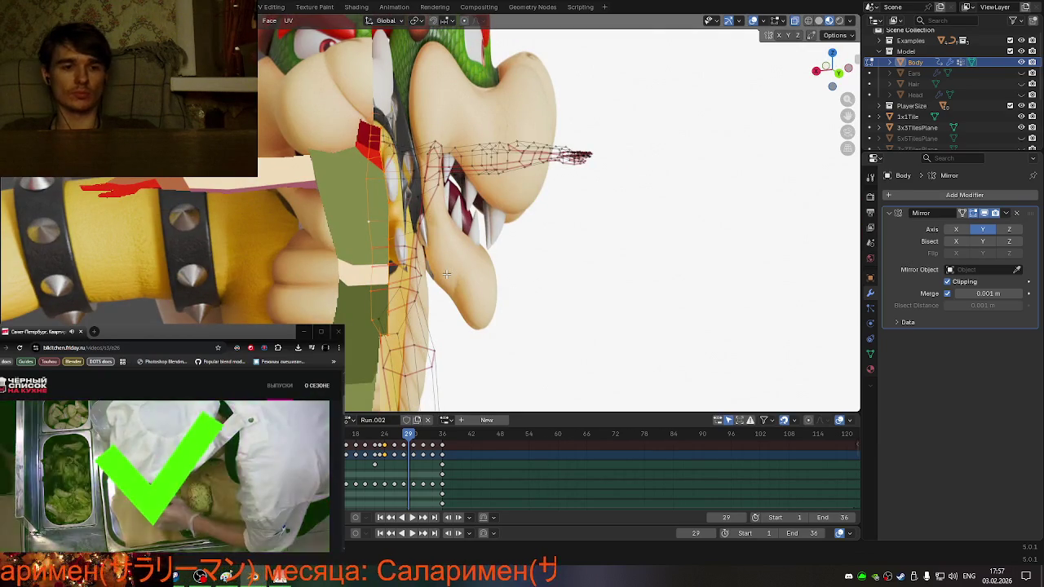
{"action": "key", "text": "g"}
{"action": "left_click", "coordinate": [380, 265]}
{"action": "scroll", "coordinate": [622, 260], "scroll_direction": "down", "scroll_amount": 3}
- Check the mesh in X-ray from the front and apply the Mirror modifier with Ctrl+A
{"action": "mouse_move", "coordinate": [622, 261]}
{"action": "middle_mouse_down"}
{"action": "mouse_move", "coordinate": [591, 243]}
{"action": "mouse_move", "coordinate": [522, 260]}
{"action": "middle_mouse_up"}
{"action": "scroll", "coordinate": [522, 261], "scroll_direction": "up", "scroll_amount": 3}
{"action": "key", "text": "alt+z"}
{"action": "key", "text": "alt+z"}
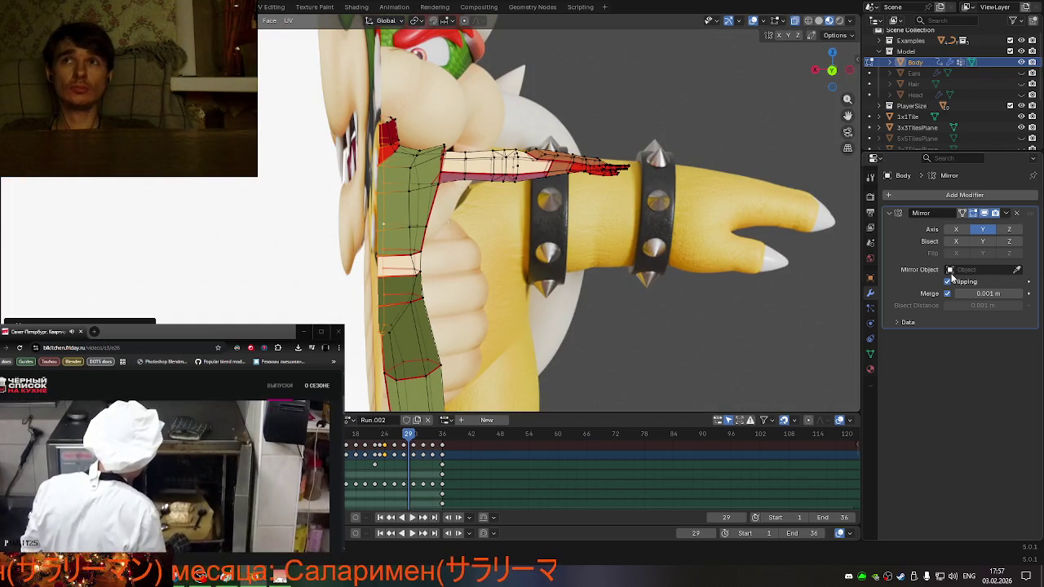
{"action": "key", "text": "ctrl+a"}
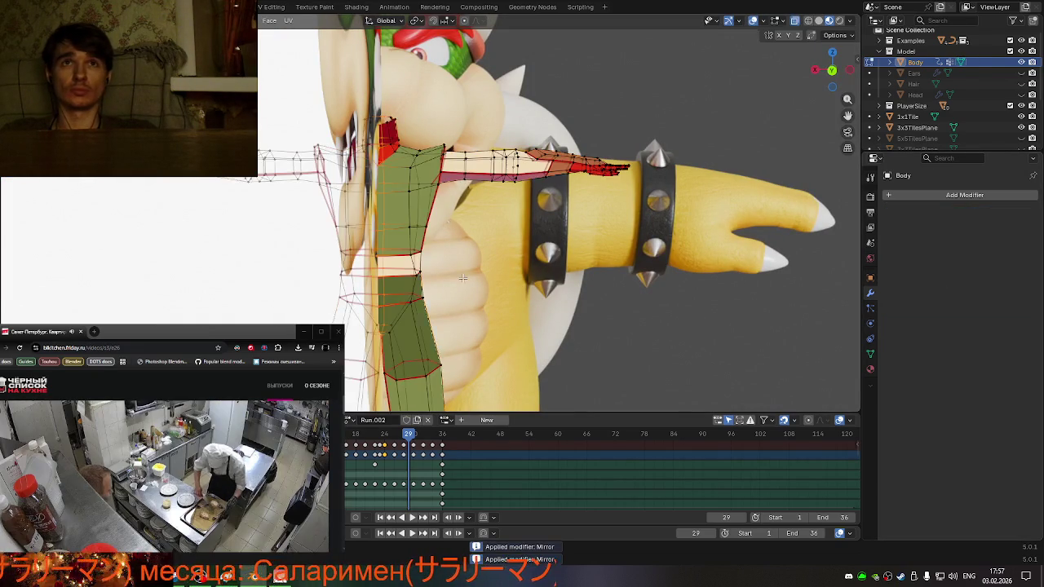
- Scale the hand selection, then undo the recent hand and torso loop edits
{"action": "mouse_move", "coordinate": [389, 286]}
{"action": "middle_mouse_down"}
{"action": "mouse_move", "coordinate": [348, 273]}
{"action": "mouse_move", "coordinate": [496, 296]}
{"action": "middle_mouse_up"}
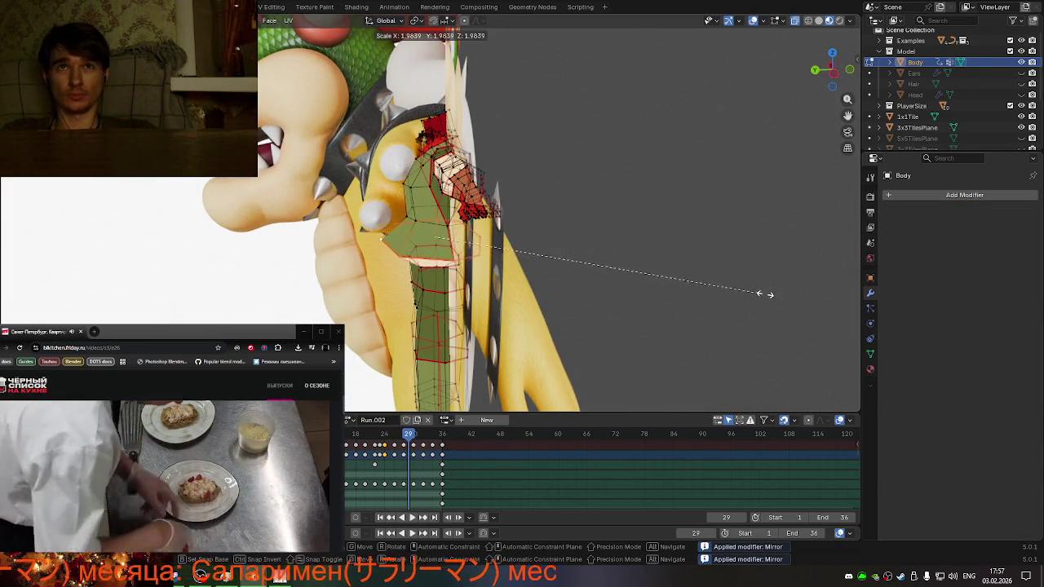
{"action": "left_click", "coordinate": [758, 293]}
{"action": "key", "text": "ctrl+z"}
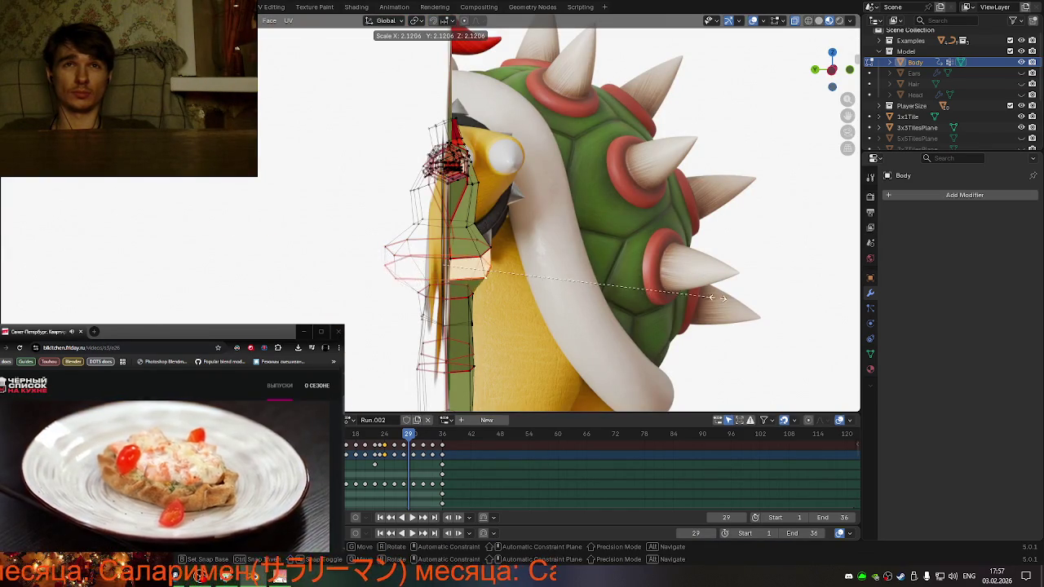
{"action": "key", "text": "ctrl+z"}
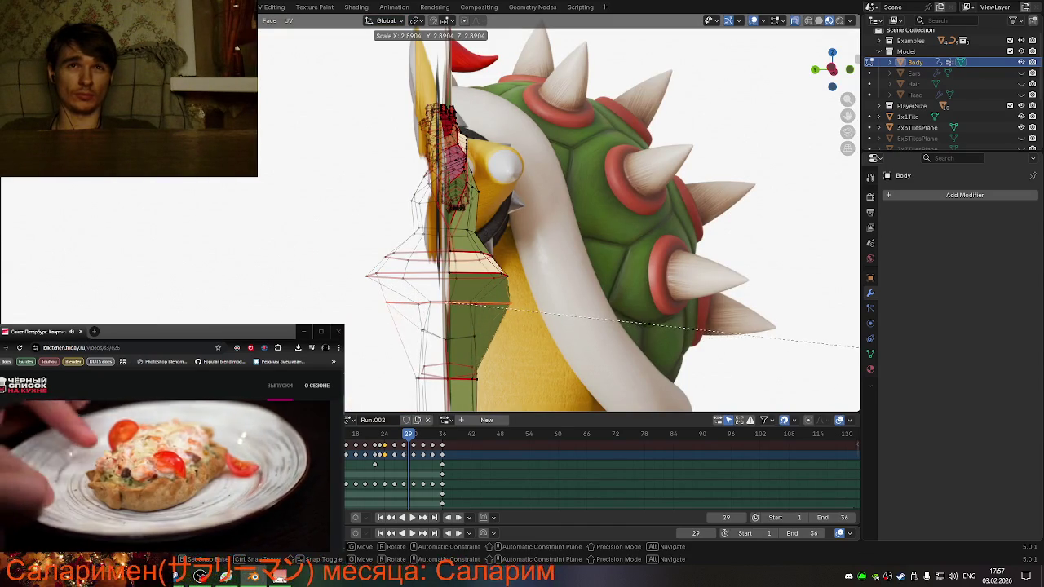
{"action": "middle_click_drag", "start_coordinate": [713, 346], "coordinate": [748, 324]}
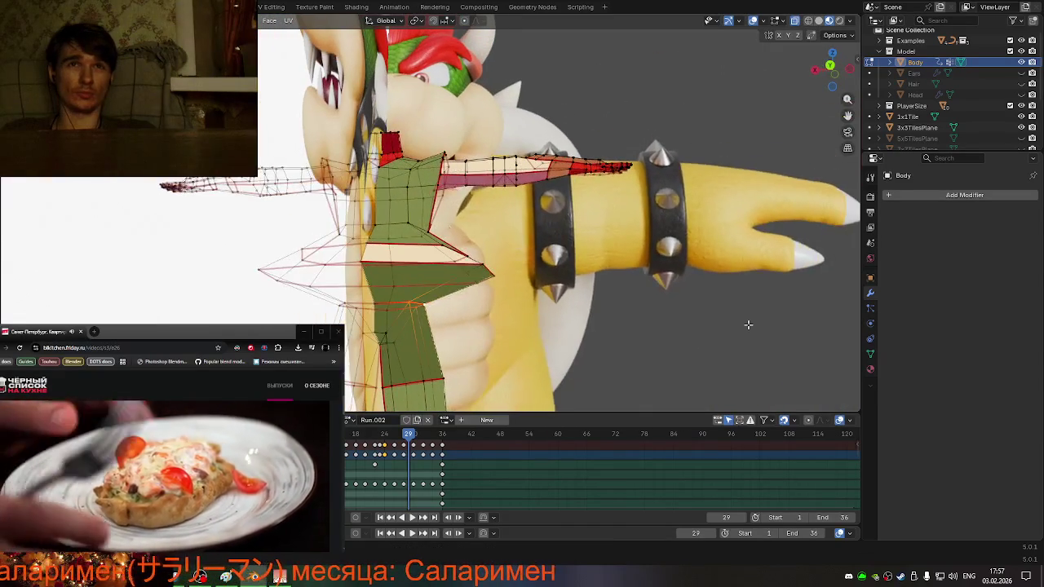
{"action": "middle_click_drag", "start_coordinate": [635, 334], "coordinate": [477, 350]}
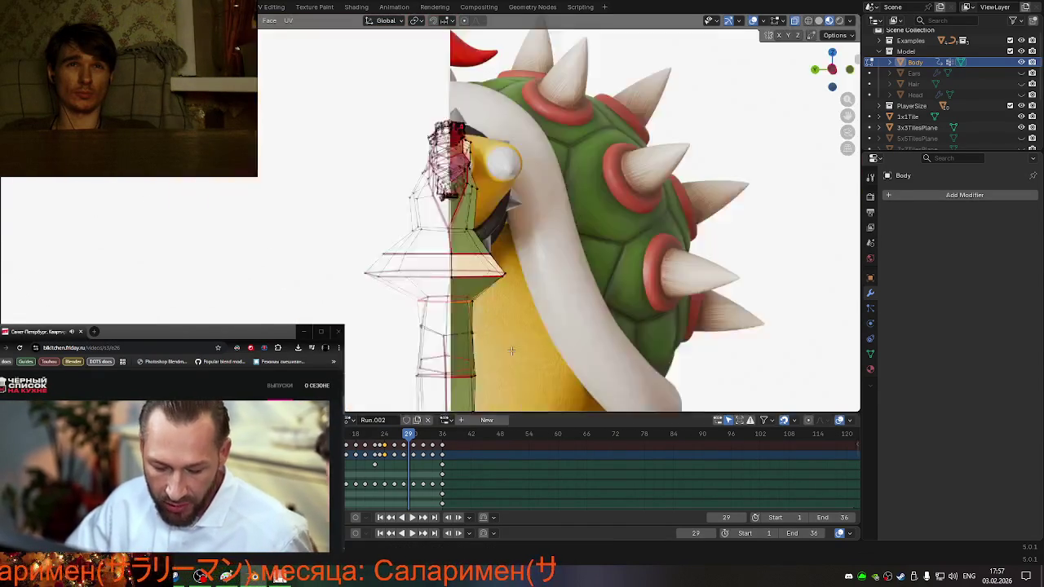
- Rescale the selected torso loops from side view and check them from the front
{"action": "key", "text": "KP_3"}
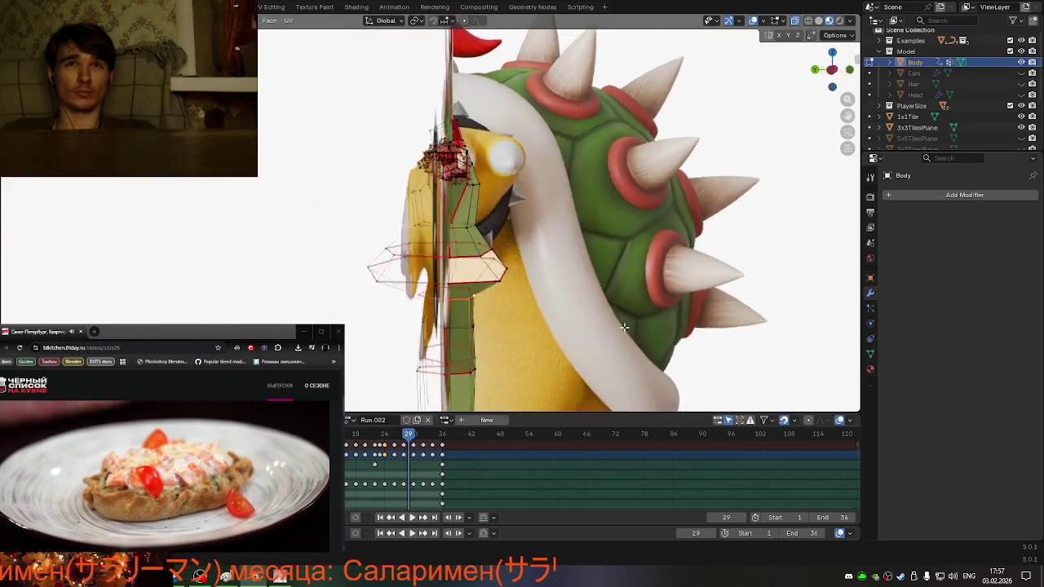
{"action": "key", "text": "s"}
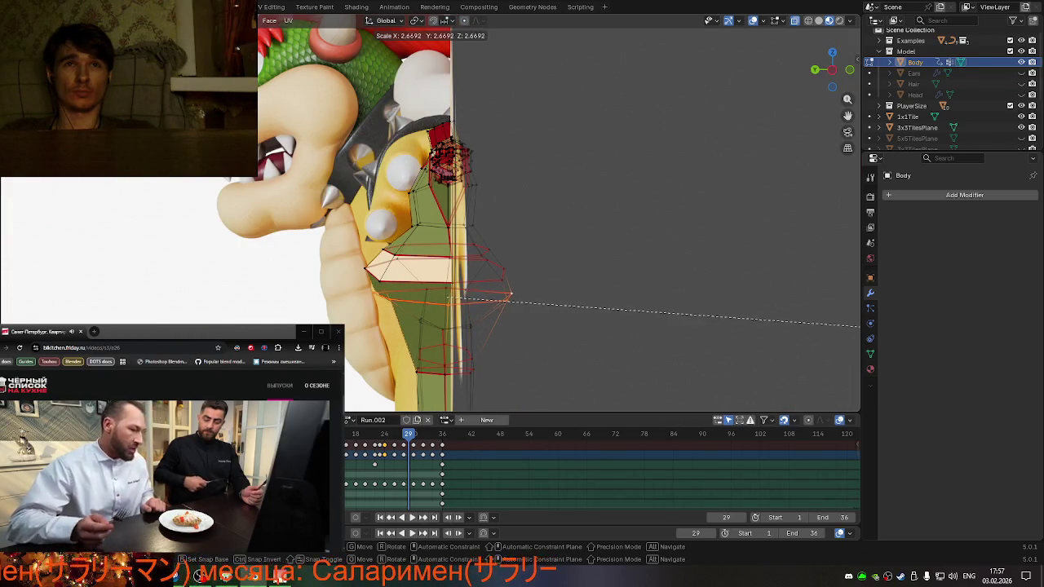
{"action": "key", "text": "Return"}
{"action": "mouse_move", "coordinate": [431, 287]}
{"action": "middle_mouse_down"}
{"action": "mouse_move", "coordinate": [444, 347]}
{"action": "mouse_move", "coordinate": [400, 388]}
{"action": "middle_mouse_up"}
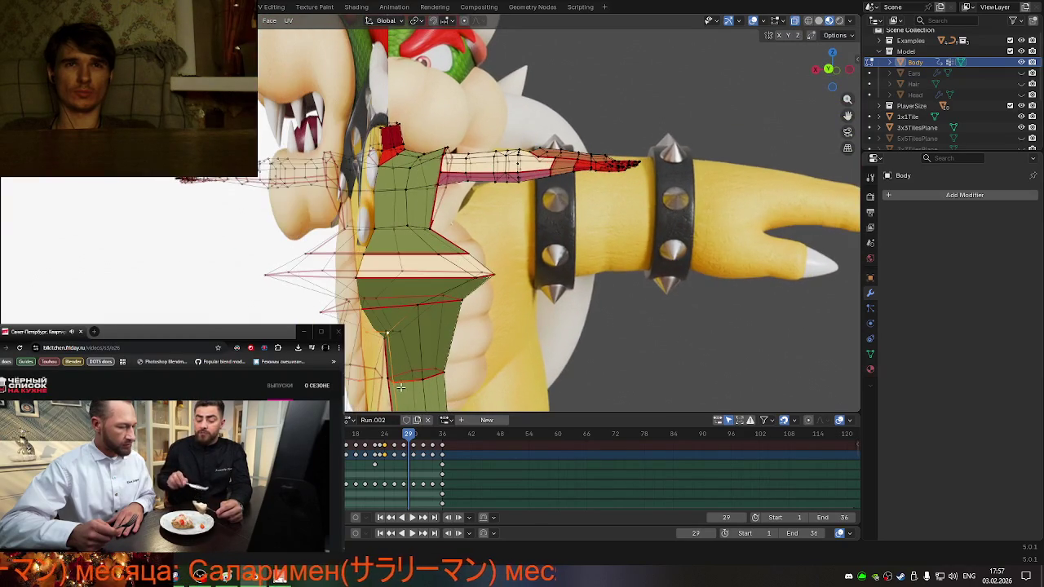
{"action": "middle_click_drag", "start_coordinate": [379, 331], "coordinate": [393, 326]}
{"action": "middle_click_drag", "start_coordinate": [503, 375], "coordinate": [428, 367]}
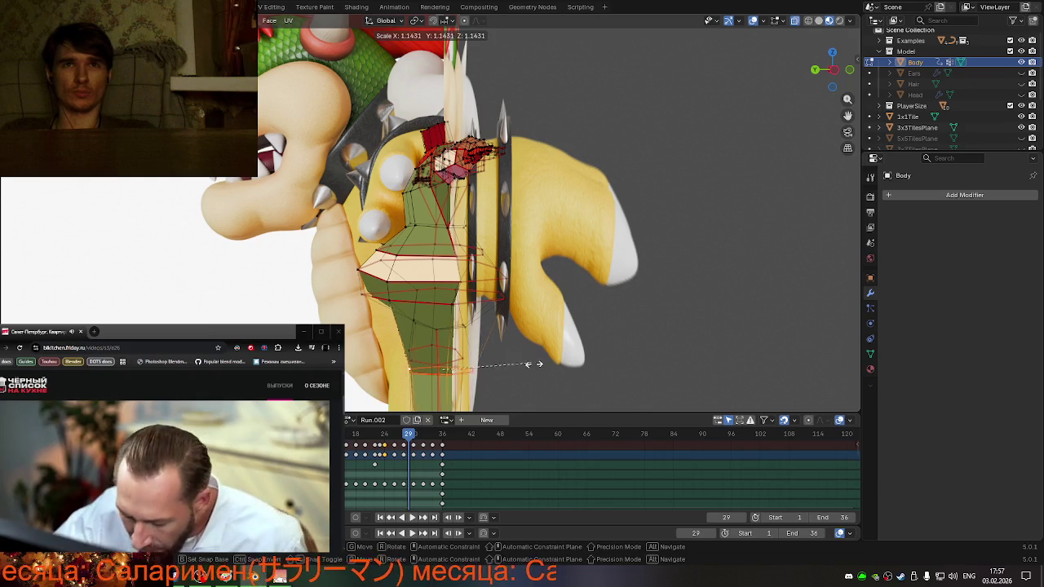
{"action": "left_click", "coordinate": [587, 372]}
{"action": "scroll", "coordinate": [579, 359], "scroll_direction": "down", "scroll_amount": 3}
{"action": "scroll", "coordinate": [570, 343], "scroll_direction": "down", "scroll_amount": 3}
{"action": "scroll", "coordinate": [559, 328], "scroll_direction": "down", "scroll_amount": 2}
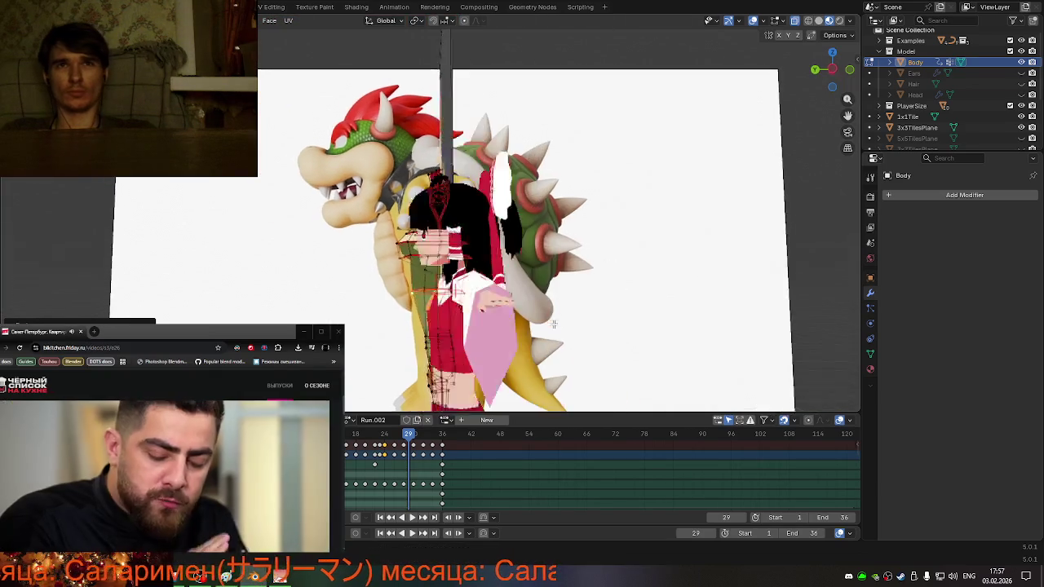
- Confirm the scaling and compare the Body mesh against the smaller character
{"action": "mouse_move", "coordinate": [559, 329]}
{"action": "middle_mouse_down"}
{"action": "mouse_move", "coordinate": [414, 333]}
{"action": "mouse_move", "coordinate": [477, 300]}
{"action": "mouse_move", "coordinate": [400, 301]}
{"action": "middle_mouse_up"}
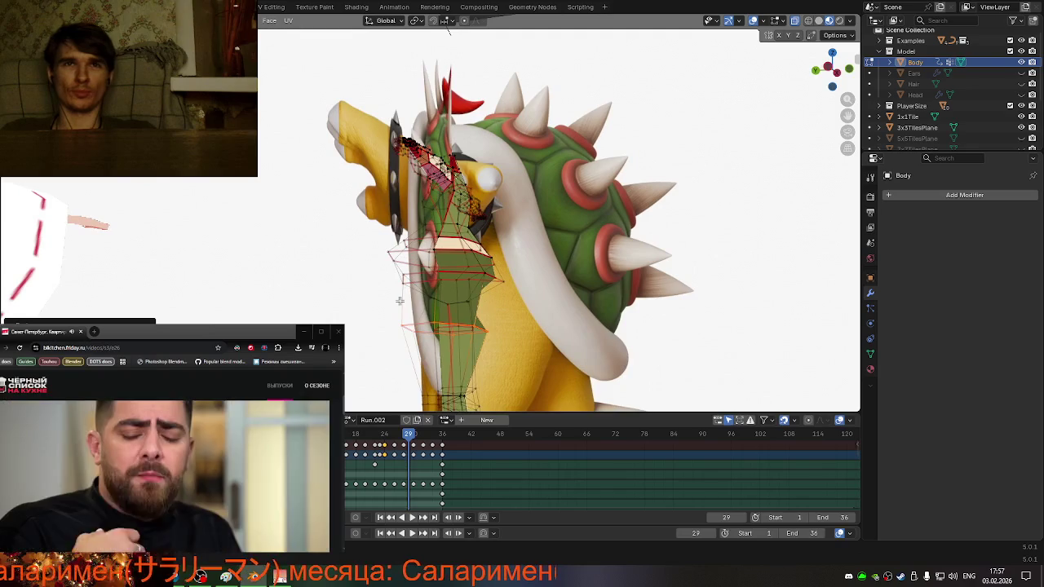
{"action": "middle_click_drag", "start_coordinate": [508, 314], "coordinate": [526, 315]}
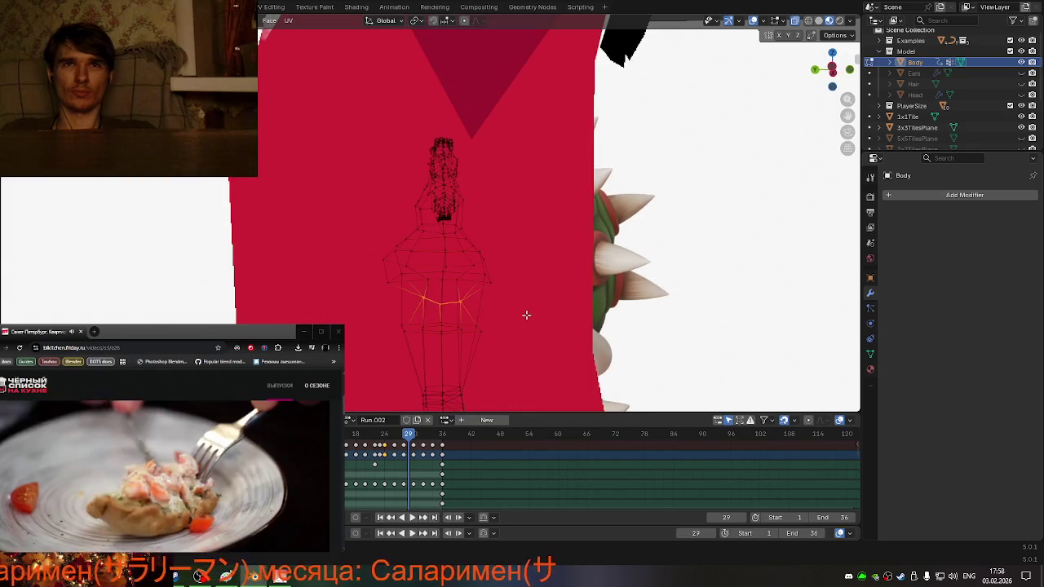
{"action": "left_click", "coordinate": [649, 334]}
{"action": "mouse_move", "coordinate": [649, 333]}
{"action": "middle_mouse_down"}
{"action": "mouse_move", "coordinate": [503, 321]}
{"action": "mouse_move", "coordinate": [538, 330]}
{"action": "mouse_move", "coordinate": [617, 345]}
{"action": "mouse_move", "coordinate": [454, 288]}
{"action": "mouse_move", "coordinate": [462, 306]}
{"action": "middle_mouse_up"}
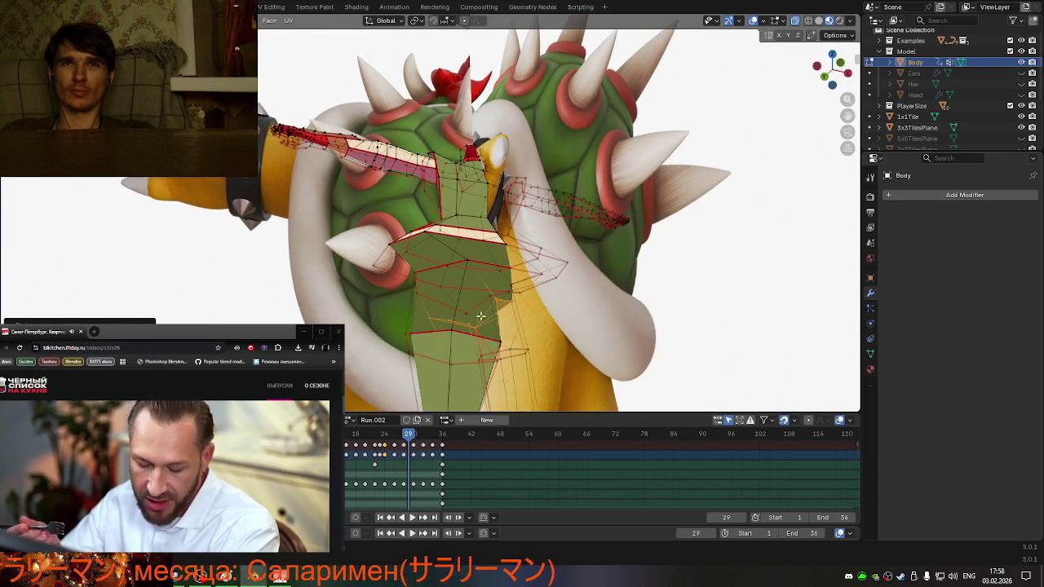
{"action": "mouse_move", "coordinate": [547, 345]}
{"action": "middle_mouse_down"}
{"action": "mouse_move", "coordinate": [532, 351]}
{"action": "mouse_move", "coordinate": [580, 345]}
{"action": "mouse_move", "coordinate": [536, 354]}
{"action": "mouse_move", "coordinate": [457, 330]}
{"action": "middle_mouse_up"}
{"action": "mouse_move", "coordinate": [409, 354]}
{"action": "middle_mouse_down"}
{"action": "mouse_move", "coordinate": [406, 314]}
{"action": "mouse_move", "coordinate": [404, 326]}
{"action": "middle_mouse_up"}
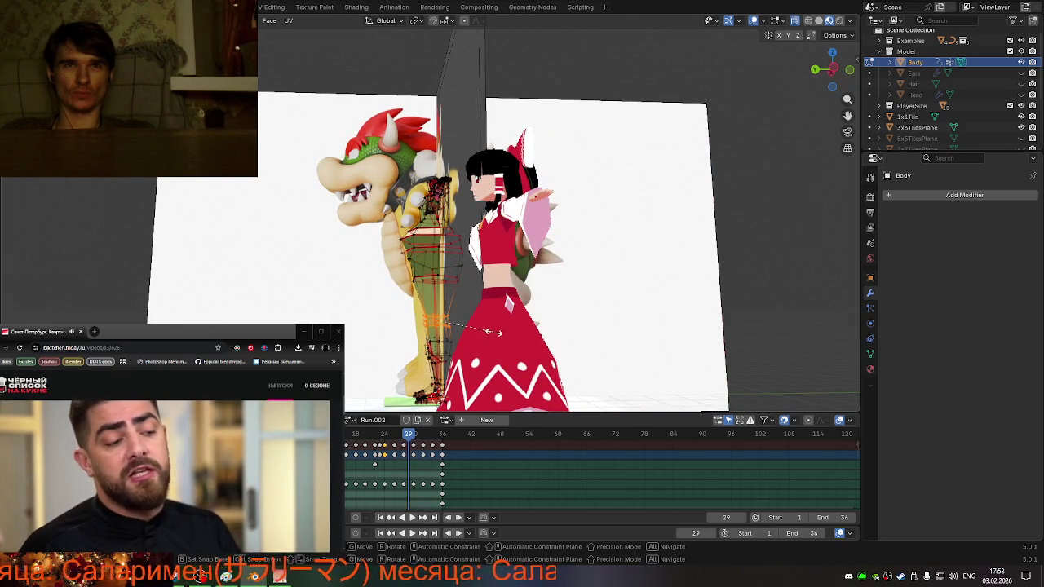
{"action": "mouse_move", "coordinate": [529, 335]}
{"action": "middle_mouse_down"}
{"action": "mouse_move", "coordinate": [624, 345]}
{"action": "mouse_move", "coordinate": [573, 346]}
{"action": "mouse_move", "coordinate": [583, 389]}
{"action": "middle_mouse_up"}
{"action": "scroll", "coordinate": [554, 348], "scroll_direction": "down", "scroll_amount": 2}
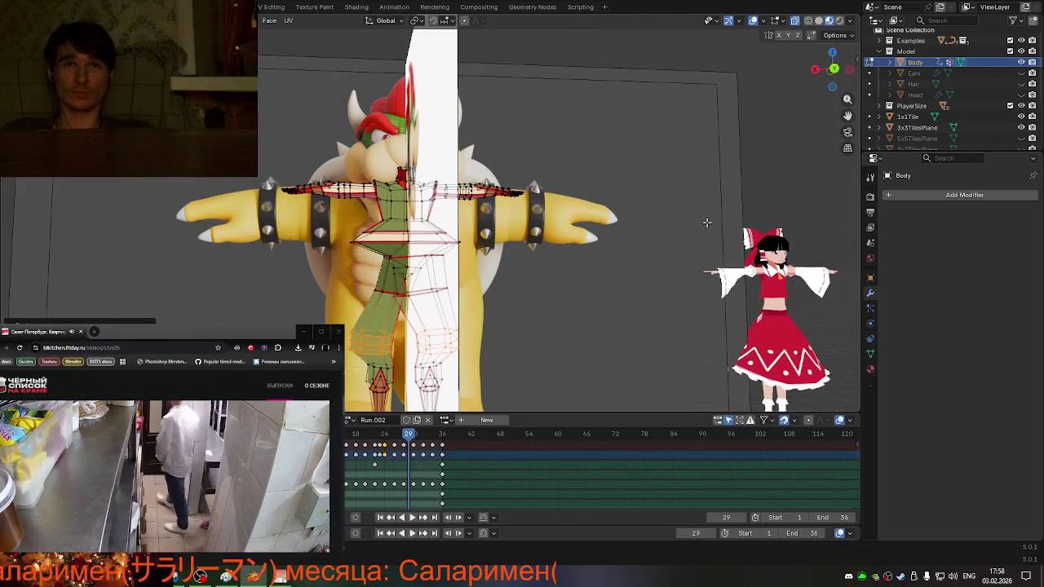
{"action": "scroll", "coordinate": [447, 248], "scroll_direction": "up", "scroll_amount": 2}
- Snap to side view and delete the selected leg vertices
{"action": "middle_click_drag", "start_coordinate": [446, 249], "coordinate": [377, 259]}
{"action": "scroll", "coordinate": [447, 248], "scroll_direction": "up", "scroll_amount": 4}
{"action": "mouse_move", "coordinate": [447, 315]}
{"action": "middle_mouse_down"}
{"action": "mouse_move", "coordinate": [407, 340]}
{"action": "mouse_move", "coordinate": [483, 359]}
{"action": "mouse_move", "coordinate": [801, 79]}
{"action": "middle_mouse_up"}
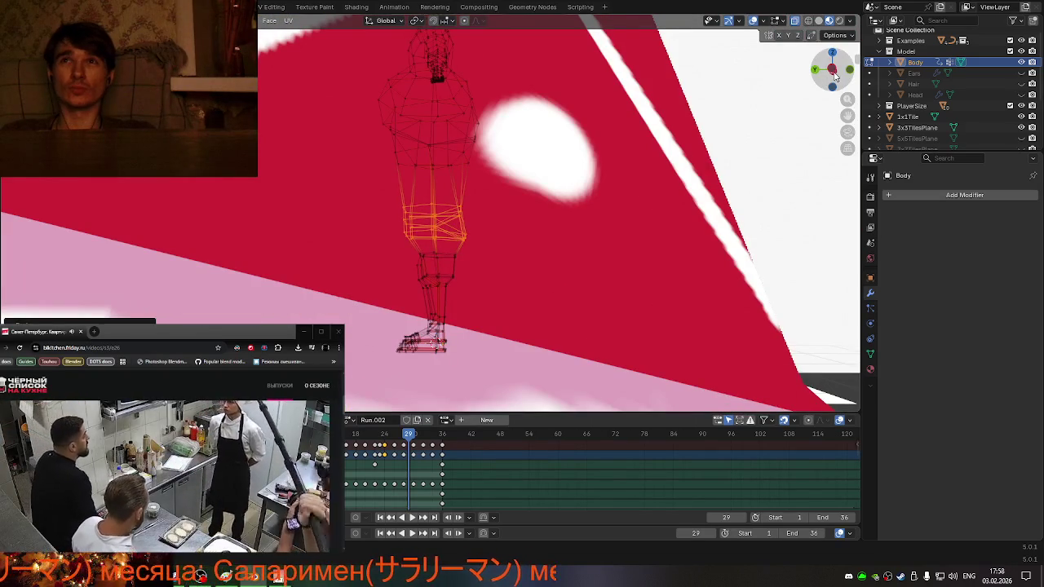
{"action": "left_click", "coordinate": [831, 70]}
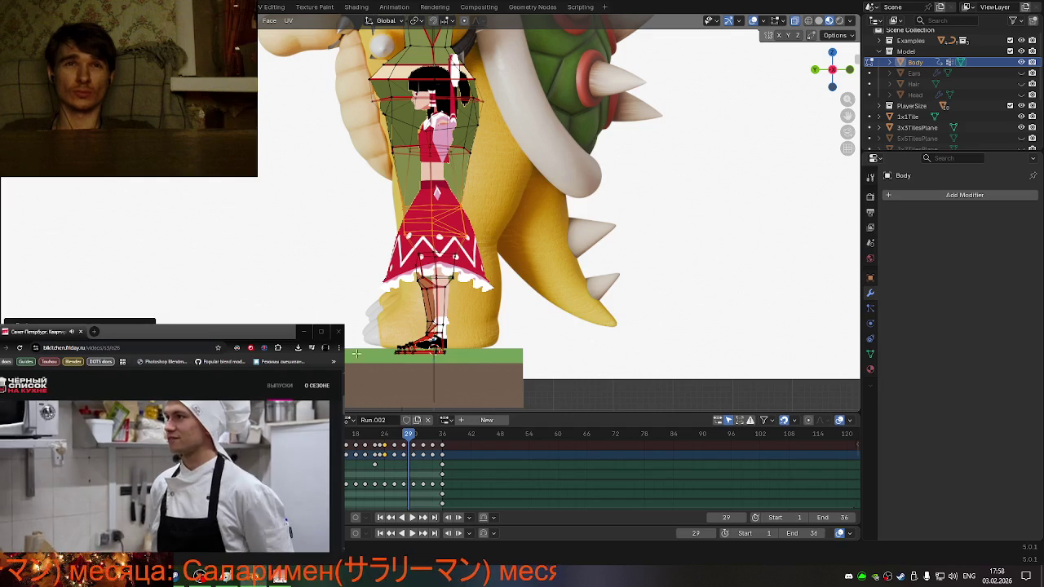
{"action": "mouse_move", "coordinate": [529, 399]}
{"action": "middle_mouse_down"}
{"action": "mouse_move", "coordinate": [543, 367]}
{"action": "mouse_move", "coordinate": [533, 345]}
{"action": "mouse_move", "coordinate": [603, 359]}
{"action": "mouse_move", "coordinate": [505, 360]}
{"action": "mouse_move", "coordinate": [525, 337]}
{"action": "middle_mouse_up"}
{"action": "key", "text": "x"}
{"action": "left_click", "coordinate": [494, 336]}
{"action": "scroll", "coordinate": [386, 326], "scroll_direction": "up", "scroll_amount": 3}
{"action": "mouse_move", "coordinate": [386, 327]}
{"action": "middle_mouse_down"}
{"action": "mouse_move", "coordinate": [468, 328]}
{"action": "mouse_move", "coordinate": [387, 331]}
{"action": "mouse_move", "coordinate": [457, 324]}
{"action": "mouse_move", "coordinate": [402, 325]}
{"action": "mouse_move", "coordinate": [414, 264]}
{"action": "middle_mouse_up"}
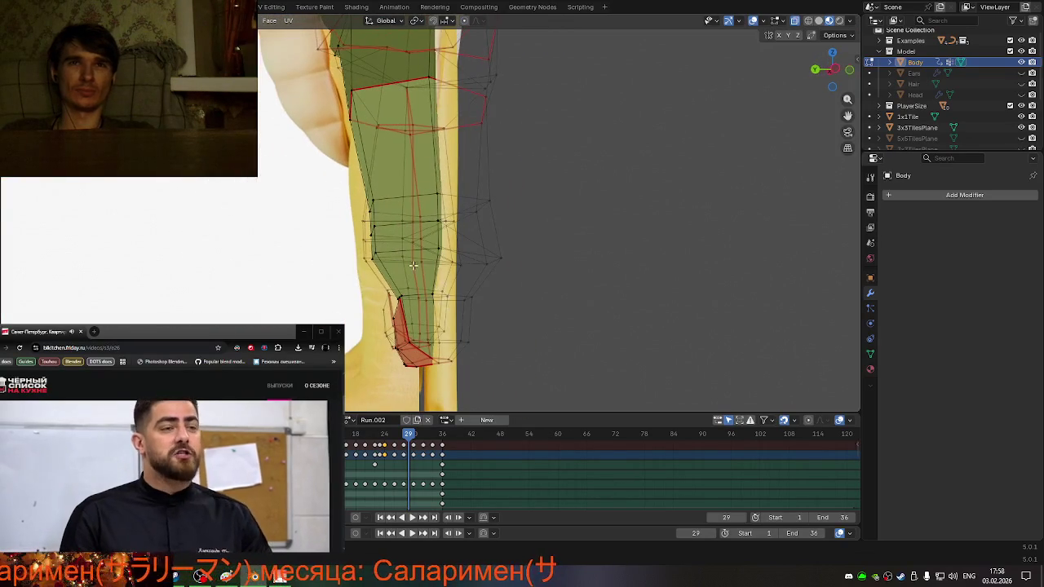
{"action": "left_click", "coordinate": [837, 71]}
- Box-select the vertices at the bottom of the leg and inspect them from several angles
{"action": "left_click_drag", "start_coordinate": [360, 279], "coordinate": [592, 410]}
{"action": "middle_click_drag", "start_coordinate": [502, 253], "coordinate": [576, 312]}
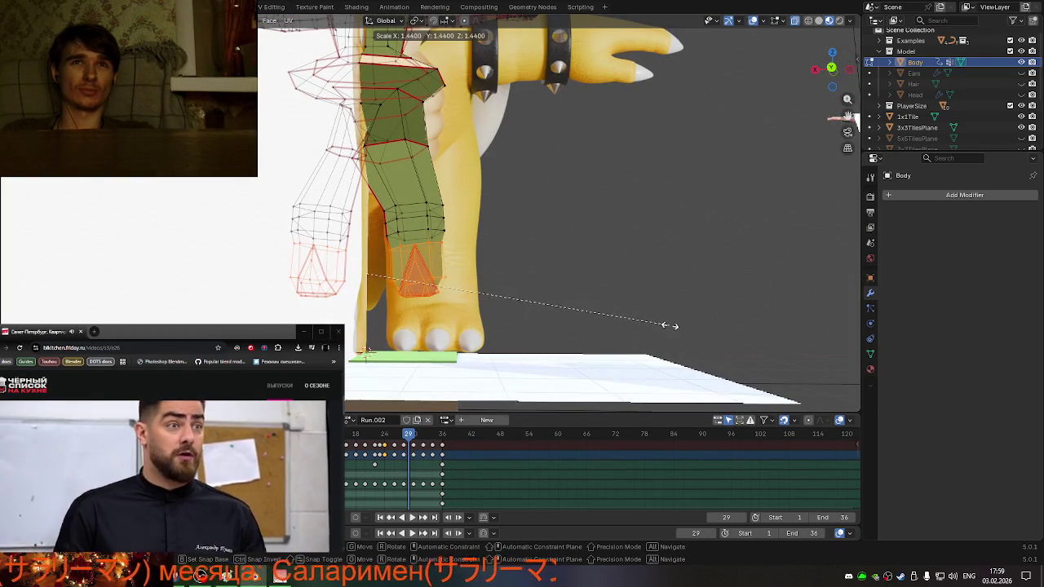
{"action": "mouse_move", "coordinate": [653, 323]}
{"action": "middle_mouse_down"}
{"action": "mouse_move", "coordinate": [541, 335]}
{"action": "mouse_move", "coordinate": [489, 314]}
{"action": "middle_mouse_up"}
{"action": "scroll", "coordinate": [489, 314], "scroll_direction": "up", "scroll_amount": 2}
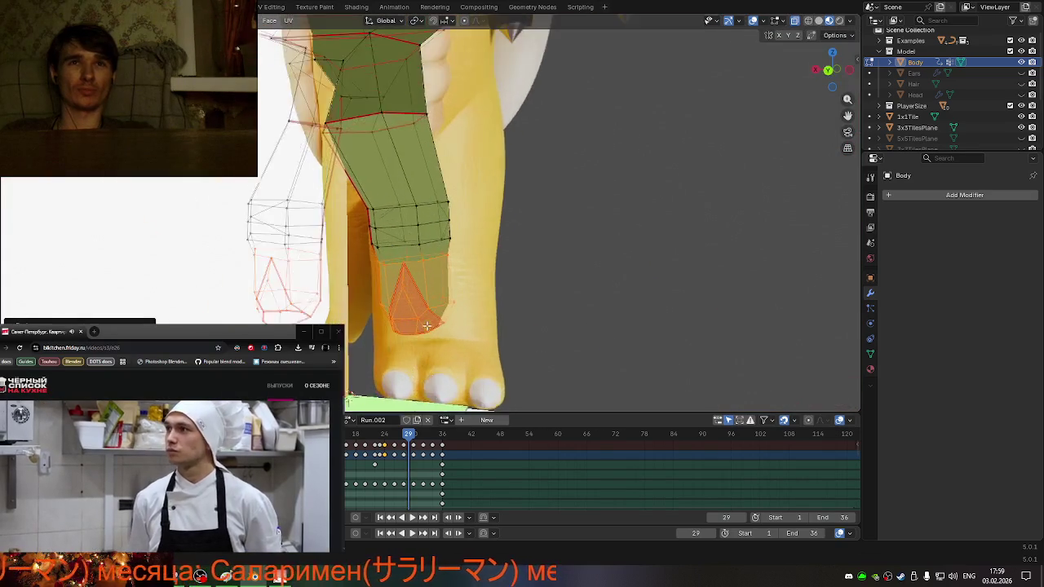
{"action": "scroll", "coordinate": [484, 298], "scroll_direction": "up", "scroll_amount": 3}
{"action": "scroll", "coordinate": [424, 308], "scroll_direction": "up", "scroll_amount": 2}
{"action": "middle_click_drag", "start_coordinate": [423, 308], "coordinate": [380, 318]}
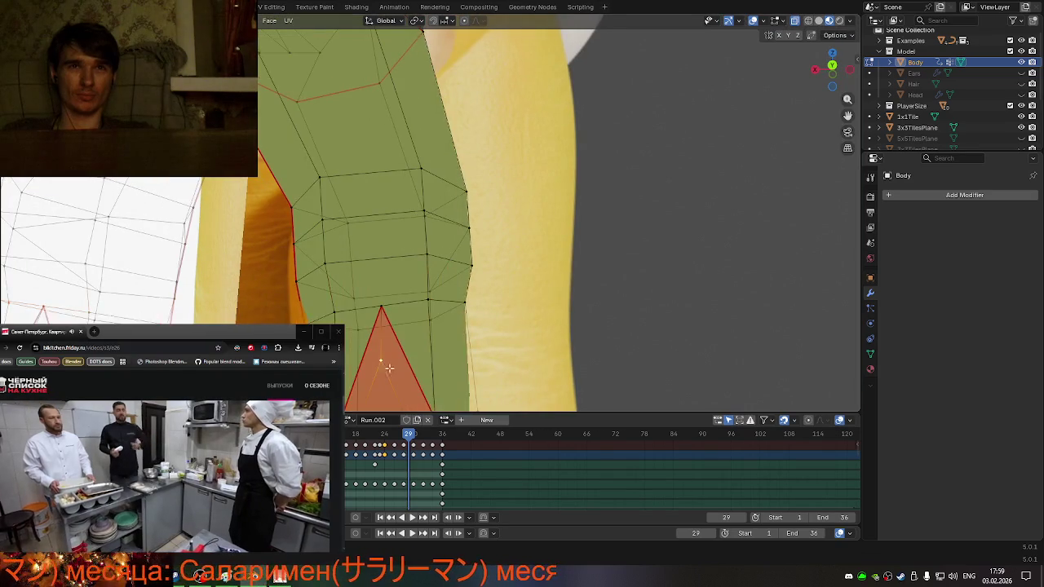
{"action": "scroll", "coordinate": [399, 363], "scroll_direction": "down", "scroll_amount": 2}
{"action": "middle_click_drag", "start_coordinate": [381, 359], "coordinate": [414, 392]}
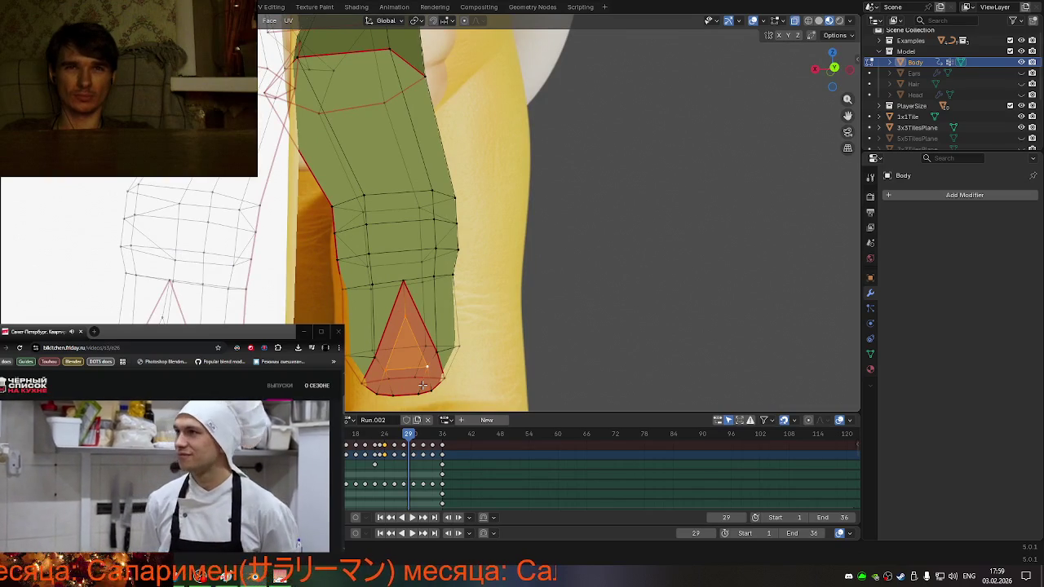
{"action": "middle_click_drag", "start_coordinate": [368, 394], "coordinate": [559, 387]}
{"action": "scroll", "coordinate": [489, 343], "scroll_direction": "down", "scroll_amount": 3}
- Delete the pointed triangular faces at the leg bottom with X > Faces
{"action": "key", "text": "shift+z"}
{"action": "key", "text": "x"}
{"action": "left_click", "coordinate": [489, 333]}
{"action": "mouse_move", "coordinate": [489, 332]}
{"action": "middle_mouse_down"}
{"action": "mouse_move", "coordinate": [466, 366]}
{"action": "mouse_move", "coordinate": [493, 349]}
{"action": "middle_mouse_up"}
{"action": "key", "text": "shift+z"}
{"action": "scroll", "coordinate": [473, 375], "scroll_direction": "up", "scroll_amount": 3}
{"action": "scroll", "coordinate": [490, 399], "scroll_direction": "up", "scroll_amount": 3}
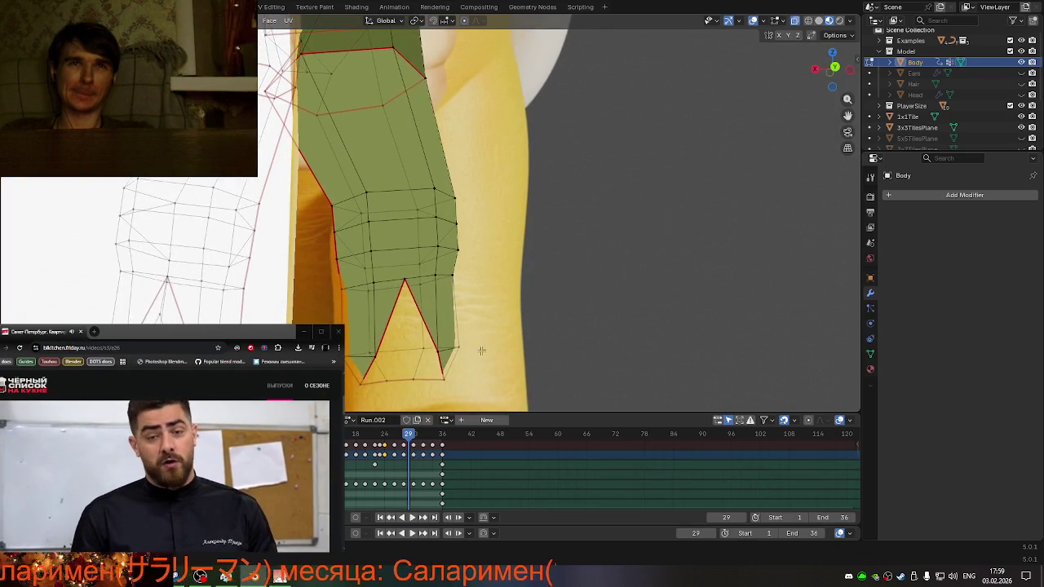
{"action": "key", "text": "x"}
{"action": "left_click", "coordinate": [546, 371]}
- Merge the leftover leg-tip vertices into one with Merge At Last
{"action": "mouse_move", "coordinate": [489, 359]}
{"action": "middle_mouse_down"}
{"action": "mouse_move", "coordinate": [389, 335]}
{"action": "mouse_move", "coordinate": [415, 255]}
{"action": "middle_mouse_up"}
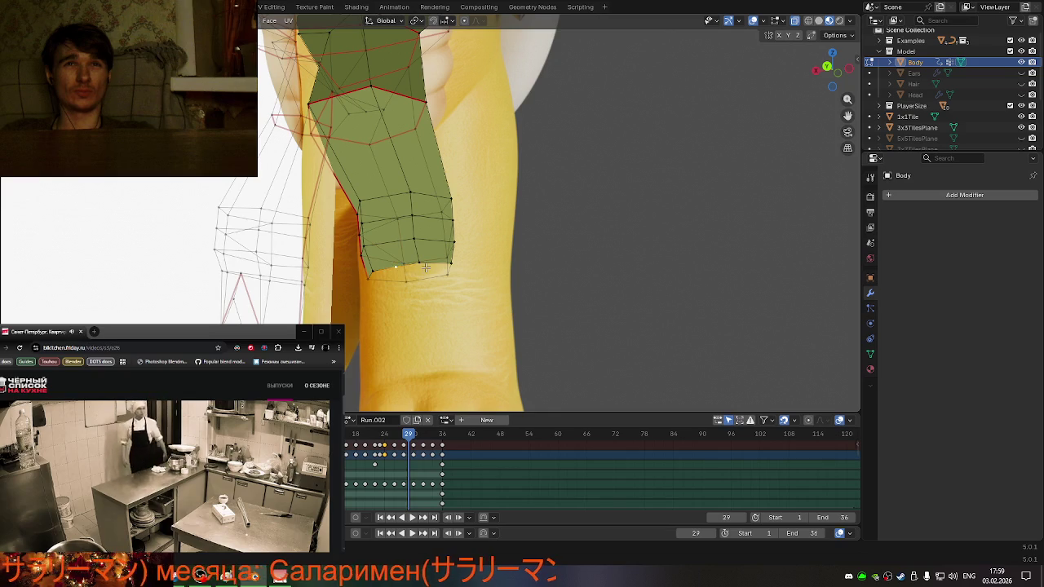
{"action": "key", "text": "comma"}
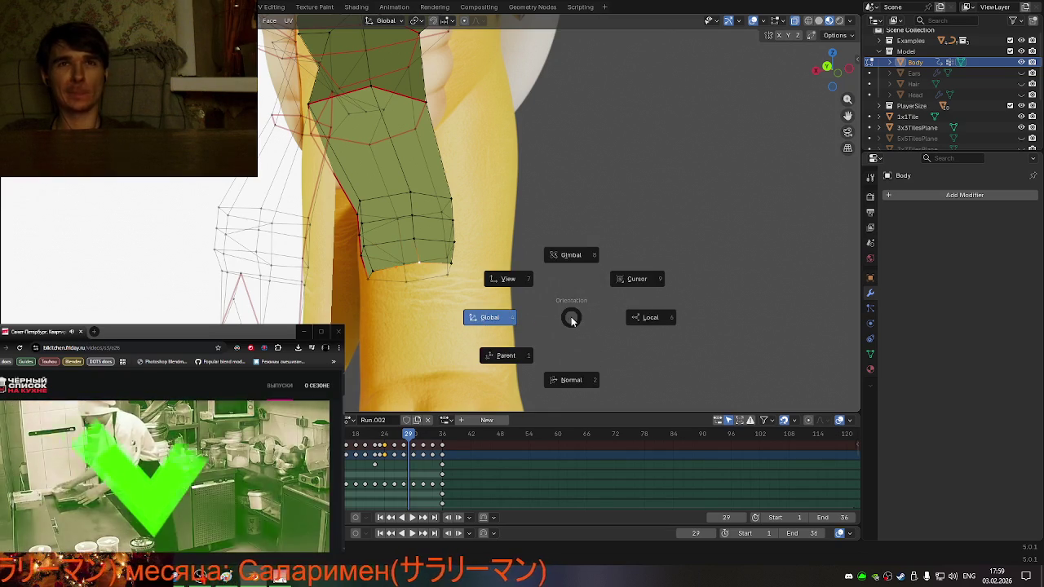
{"action": "key", "text": "Escape"}
{"action": "key", "text": "m"}
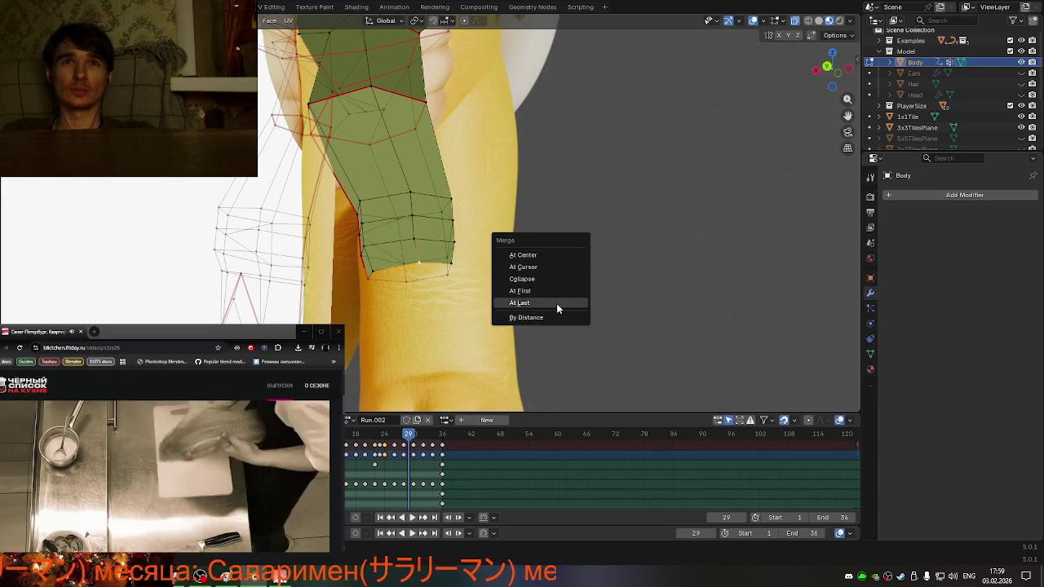
{"action": "left_click", "coordinate": [557, 308]}
{"action": "mouse_move", "coordinate": [557, 309]}
{"action": "middle_mouse_down"}
{"action": "mouse_move", "coordinate": [368, 339]}
{"action": "mouse_move", "coordinate": [234, 322]}
{"action": "middle_mouse_up"}
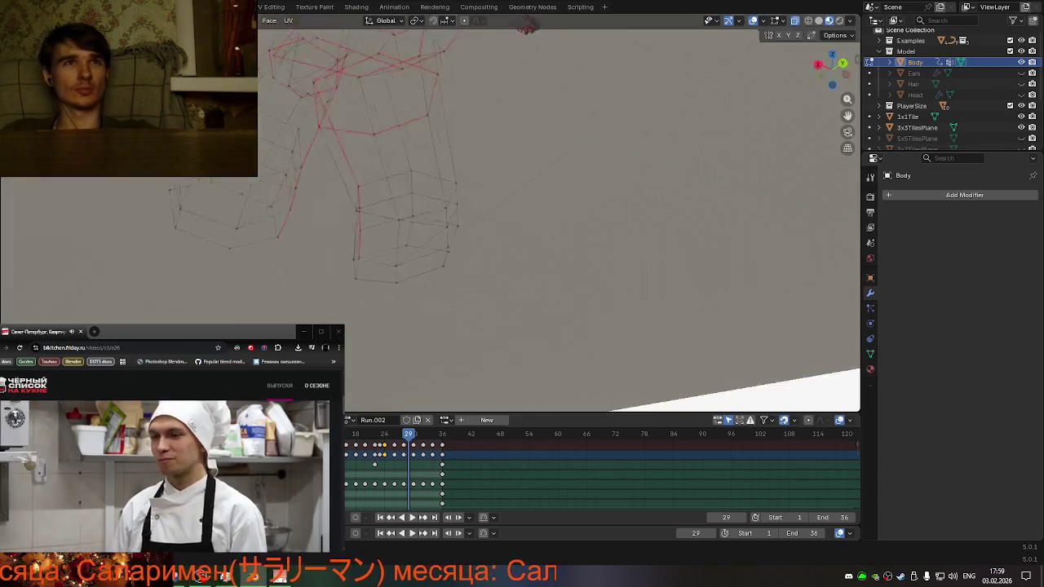
- Merge the selected leg vertices again with the M merge menu
{"action": "middle_click_drag", "start_coordinate": [234, 322], "coordinate": [263, 259]}
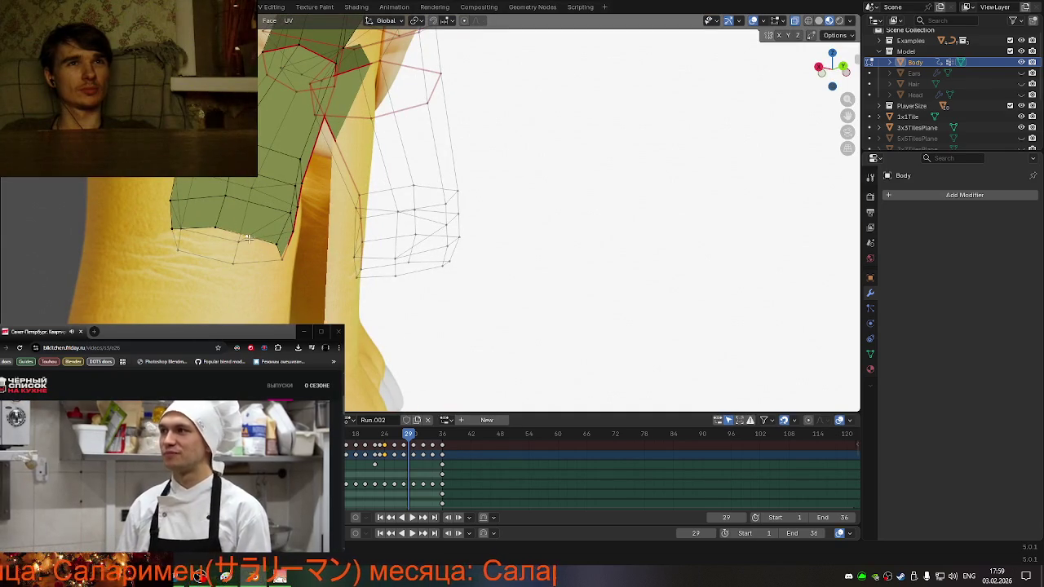
{"action": "key", "text": "m"}
{"action": "left_click", "coordinate": [502, 343]}
{"action": "mouse_move", "coordinate": [502, 342]}
{"action": "middle_mouse_down"}
{"action": "mouse_move", "coordinate": [455, 356]}
{"action": "mouse_move", "coordinate": [487, 18]}
{"action": "mouse_move", "coordinate": [454, 349]}
{"action": "middle_mouse_up"}
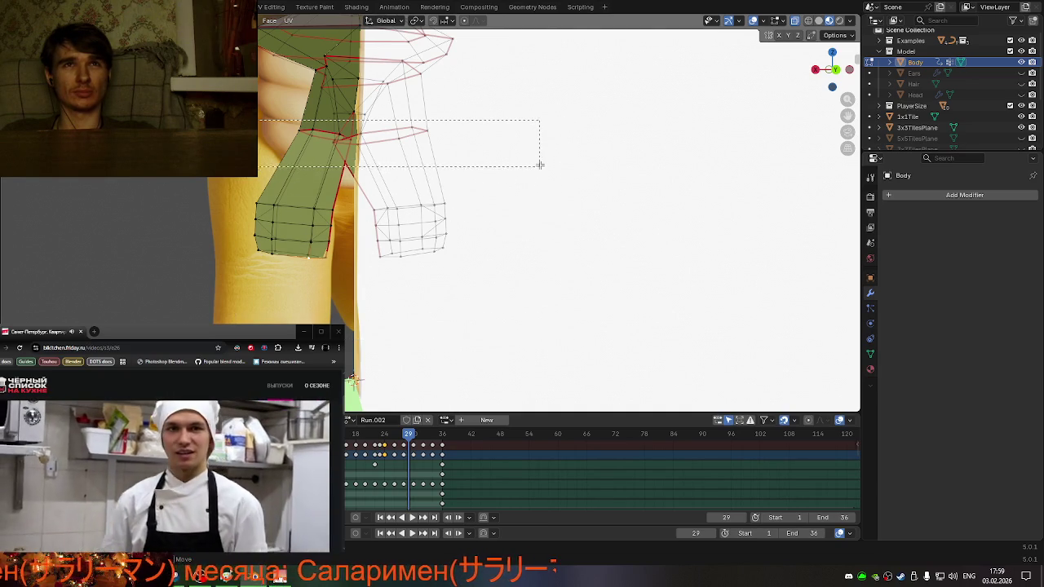
- Delete the selected upper-leg vertices and orbit out to a near-front view
{"action": "key", "text": "x"}
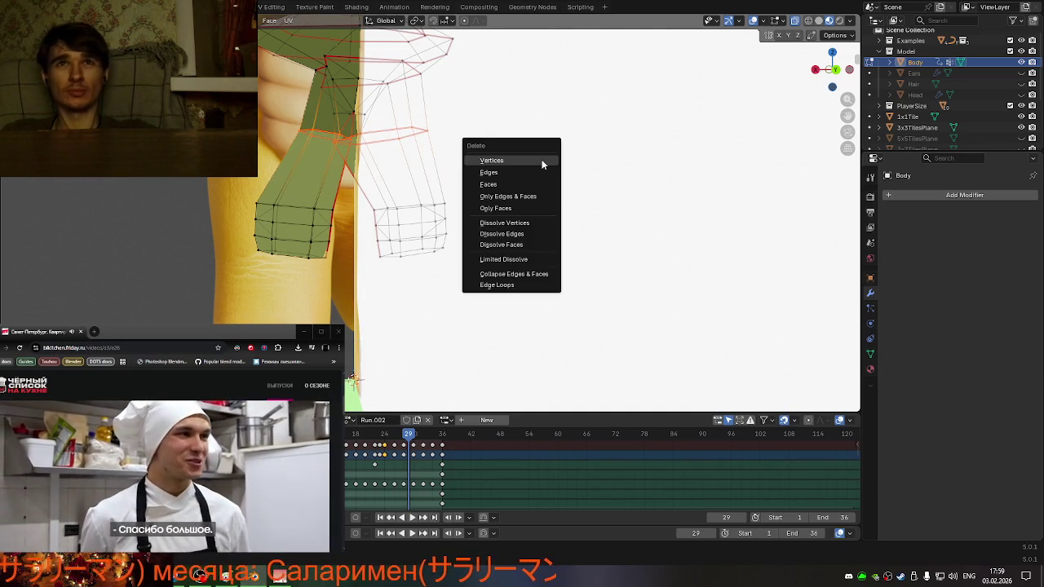
{"action": "left_click", "coordinate": [541, 160]}
{"action": "mouse_move", "coordinate": [541, 160]}
{"action": "middle_mouse_down"}
{"action": "mouse_move", "coordinate": [492, 212]}
{"action": "mouse_move", "coordinate": [539, 266]}
{"action": "mouse_move", "coordinate": [554, 226]}
{"action": "mouse_move", "coordinate": [538, 219]}
{"action": "mouse_move", "coordinate": [637, 232]}
{"action": "mouse_move", "coordinate": [478, 234]}
{"action": "mouse_move", "coordinate": [477, 249]}
{"action": "mouse_move", "coordinate": [427, 201]}
{"action": "mouse_move", "coordinate": [445, 175]}
{"action": "mouse_move", "coordinate": [450, 187]}
{"action": "mouse_move", "coordinate": [484, 187]}
{"action": "mouse_move", "coordinate": [523, 231]}
{"action": "mouse_move", "coordinate": [475, 233]}
{"action": "mouse_move", "coordinate": [560, 205]}
{"action": "mouse_move", "coordinate": [331, 225]}
{"action": "mouse_move", "coordinate": [541, 206]}
{"action": "mouse_move", "coordinate": [418, 210]}
{"action": "mouse_move", "coordinate": [531, 210]}
{"action": "middle_mouse_up"}
{"action": "scroll", "coordinate": [331, 226], "scroll_direction": "down", "scroll_amount": 3}
{"action": "mouse_move", "coordinate": [545, 220]}
{"action": "middle_mouse_down"}
{"action": "mouse_move", "coordinate": [522, 203]}
{"action": "mouse_move", "coordinate": [520, 183]}
{"action": "middle_mouse_up"}
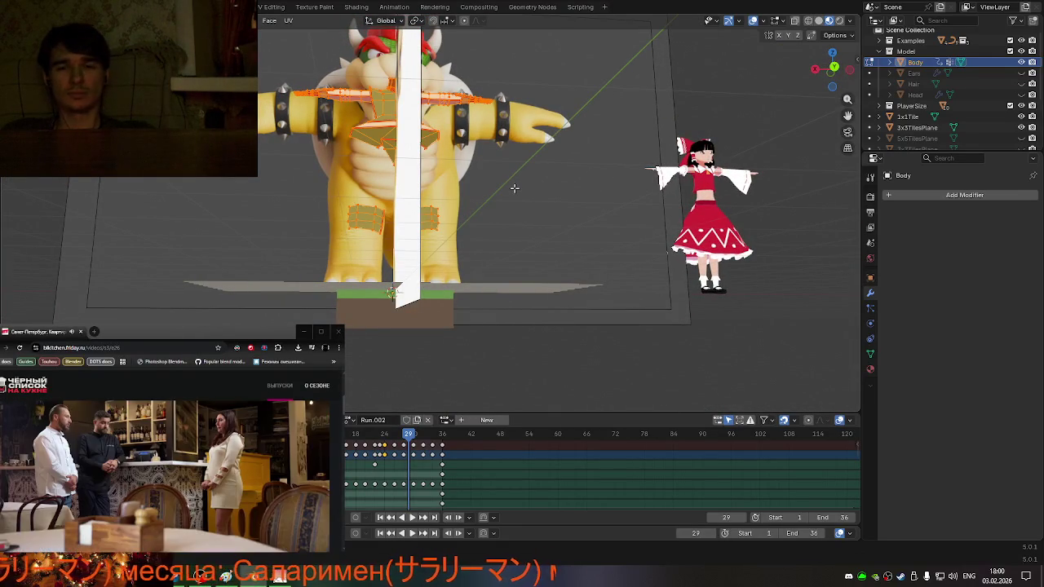
- Dismiss the delete menu and scale up the selected chest faces
{"action": "key", "text": "x"}
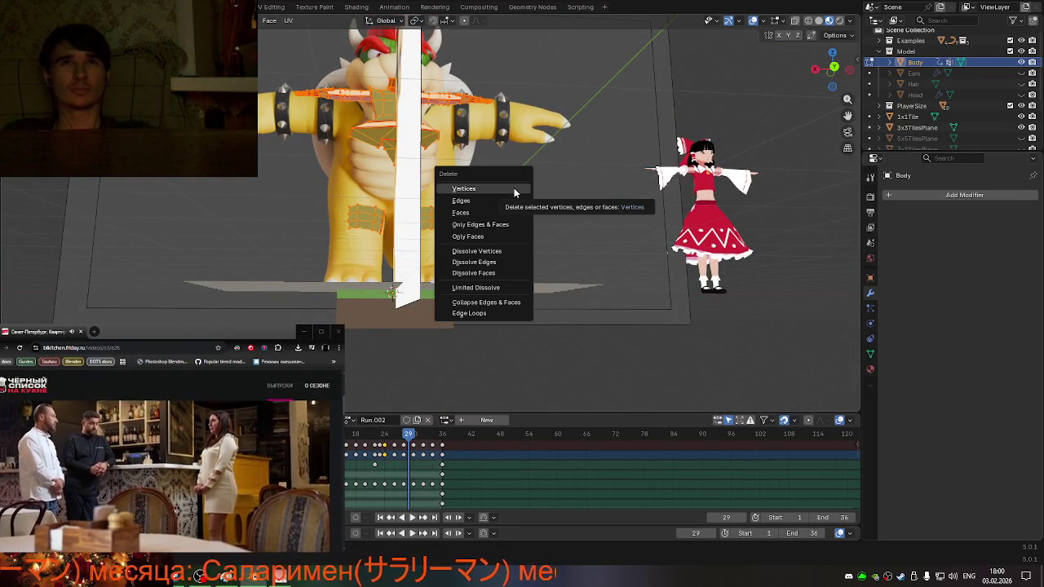
{"action": "key", "text": "Escape"}
{"action": "mouse_move", "coordinate": [510, 181]}
{"action": "middle_mouse_down"}
{"action": "mouse_move", "coordinate": [502, 169]}
{"action": "mouse_move", "coordinate": [524, 179]}
{"action": "mouse_move", "coordinate": [437, 195]}
{"action": "mouse_move", "coordinate": [472, 245]}
{"action": "mouse_move", "coordinate": [457, 277]}
{"action": "mouse_move", "coordinate": [373, 296]}
{"action": "mouse_move", "coordinate": [236, 181]}
{"action": "mouse_move", "coordinate": [294, 168]}
{"action": "mouse_move", "coordinate": [477, 181]}
{"action": "middle_mouse_up"}
{"action": "scroll", "coordinate": [396, 178], "scroll_direction": "up", "scroll_amount": 3}
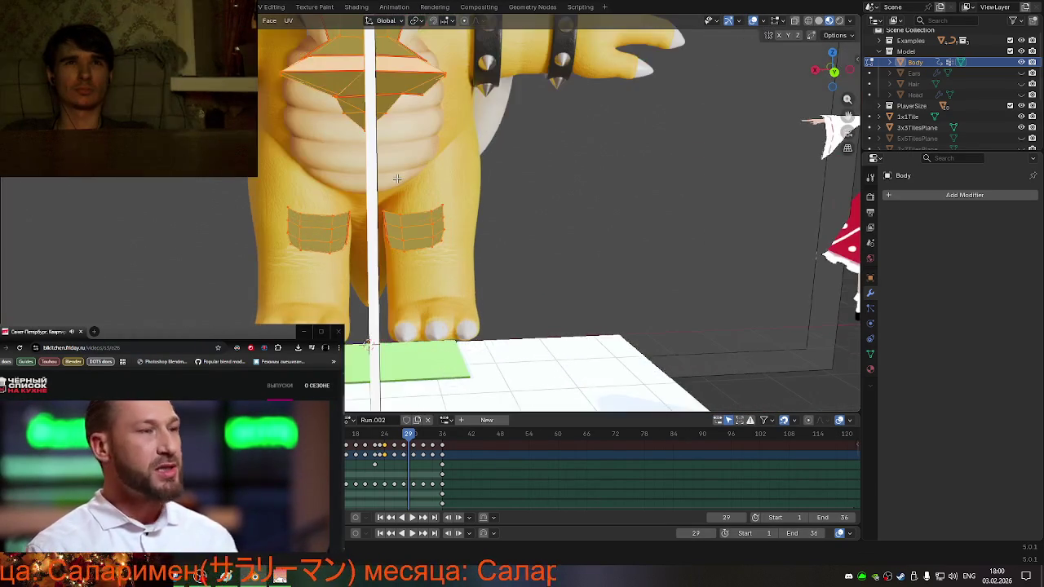
{"action": "key", "text": "s"}
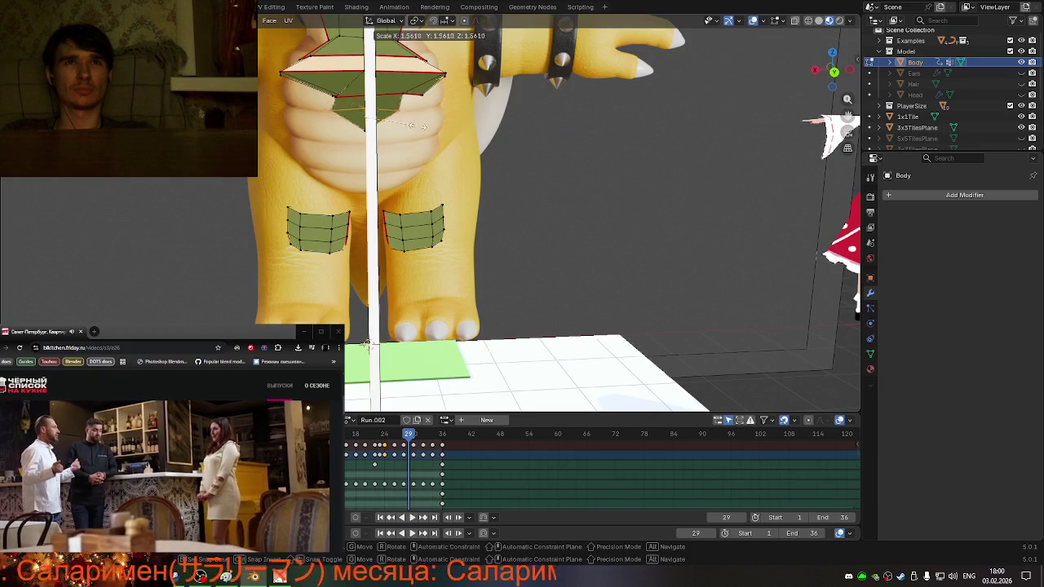
{"action": "left_click", "coordinate": [462, 131]}
- Check the enlarged faces from above, then close the browser window
{"action": "scroll", "coordinate": [432, 132], "scroll_direction": "down", "scroll_amount": 5}
{"action": "mouse_move", "coordinate": [432, 132]}
{"action": "middle_mouse_down"}
{"action": "mouse_move", "coordinate": [483, 214]}
{"action": "mouse_move", "coordinate": [517, 220]}
{"action": "middle_mouse_up"}
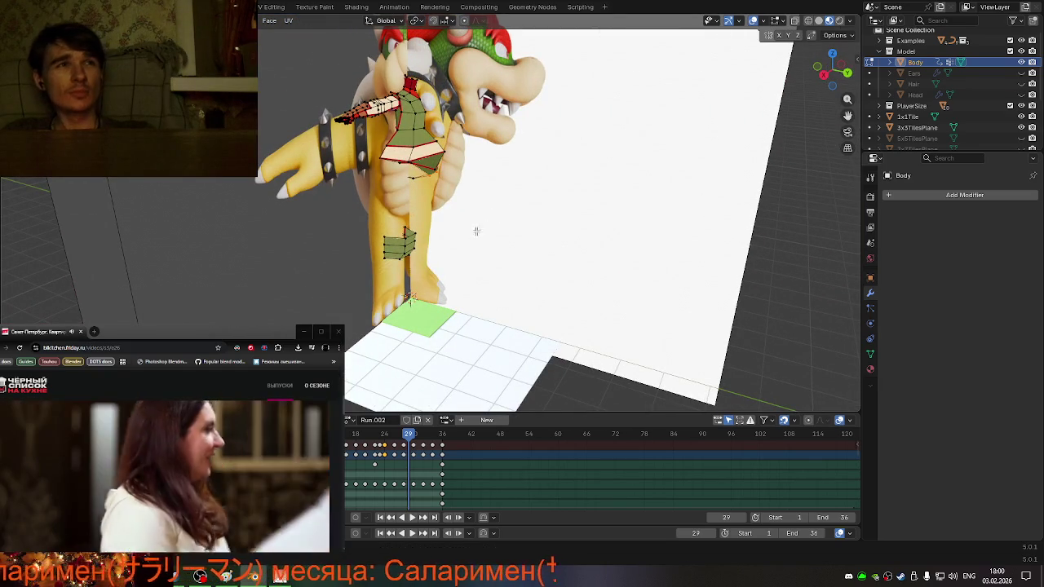
{"action": "left_click", "coordinate": [210, 472]}
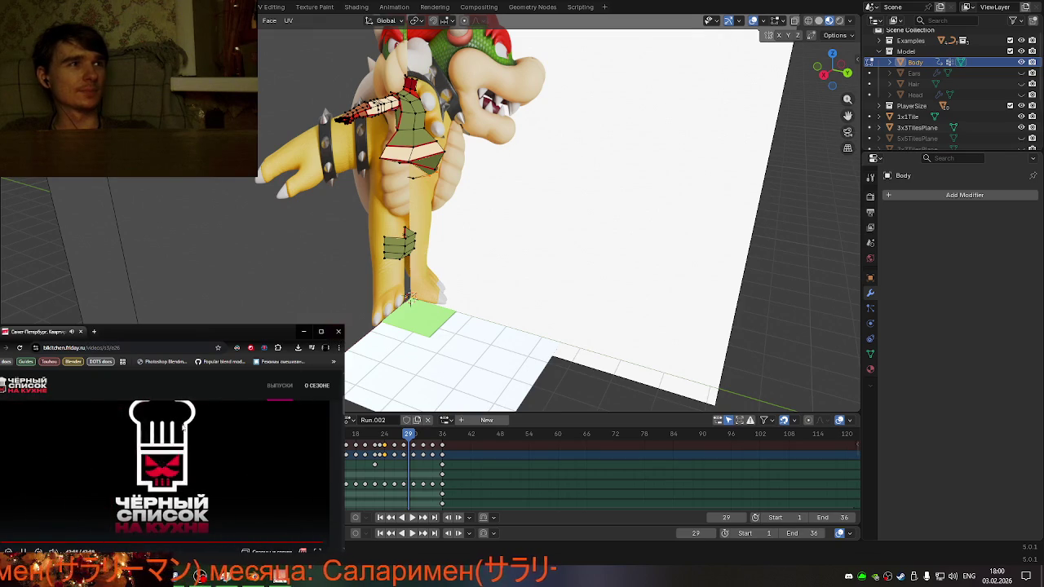
{"action": "left_click", "coordinate": [339, 332]}
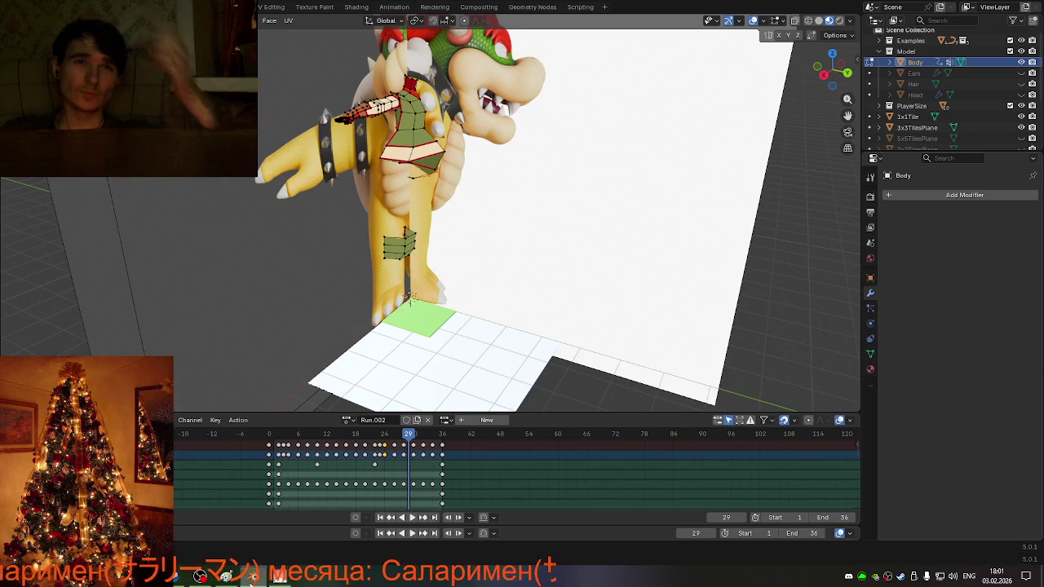
- Orbit around Bowser's rear and top, then return to a straight front view
{"action": "mouse_move", "coordinate": [454, 345]}
{"action": "middle_mouse_down"}
{"action": "mouse_move", "coordinate": [549, 322]}
{"action": "mouse_move", "coordinate": [608, 357]}
{"action": "mouse_move", "coordinate": [463, 304]}
{"action": "mouse_move", "coordinate": [633, 305]}
{"action": "middle_mouse_up"}
{"action": "mouse_move", "coordinate": [518, 298]}
{"action": "middle_mouse_down"}
{"action": "mouse_move", "coordinate": [550, 312]}
{"action": "mouse_move", "coordinate": [448, 351]}
{"action": "mouse_move", "coordinate": [468, 313]}
{"action": "mouse_move", "coordinate": [498, 308]}
{"action": "mouse_move", "coordinate": [469, 300]}
{"action": "middle_mouse_up"}
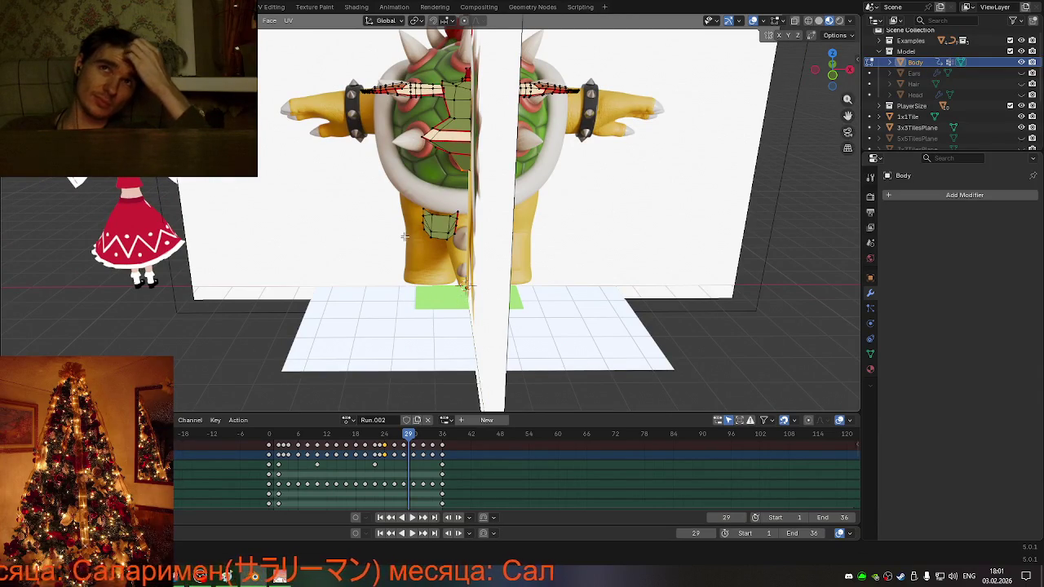
{"action": "mouse_move", "coordinate": [427, 238]}
{"action": "middle_mouse_down"}
{"action": "mouse_move", "coordinate": [551, 226]}
{"action": "mouse_move", "coordinate": [541, 226]}
{"action": "mouse_move", "coordinate": [691, 231]}
{"action": "middle_mouse_up"}
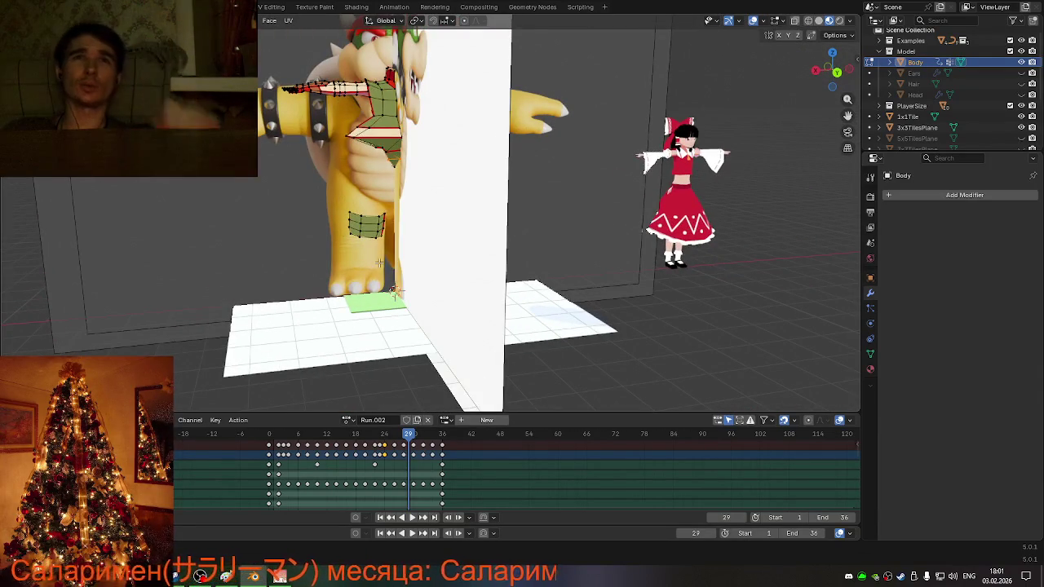
{"action": "key", "text": "KP_1"}
- Box-select the knee faces in front view and delete their vertices from the Body mesh
{"action": "left_click_drag", "start_coordinate": [309, 188], "coordinate": [516, 284]}
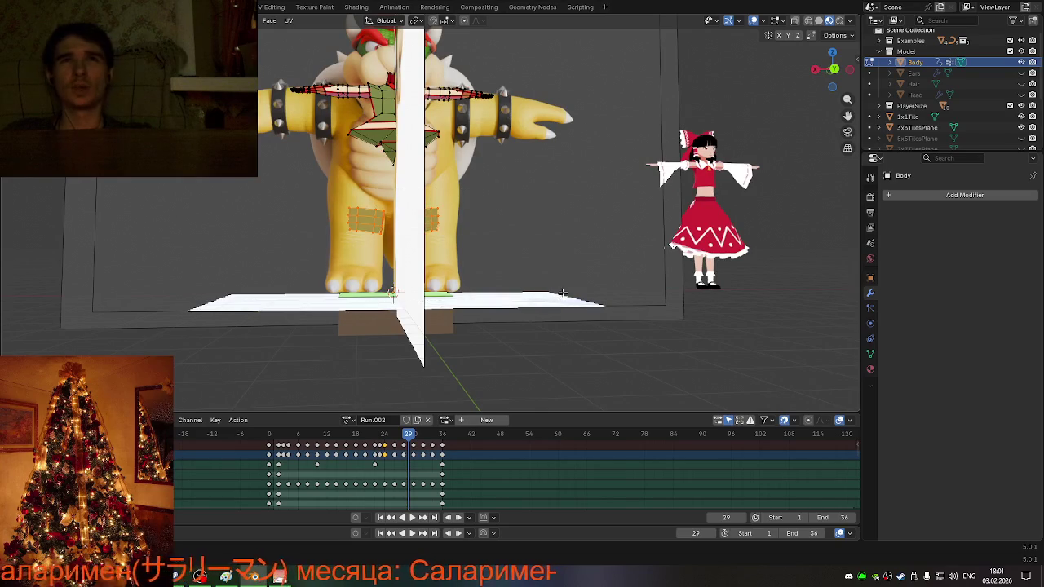
{"action": "middle_click_drag", "start_coordinate": [516, 284], "coordinate": [529, 296]}
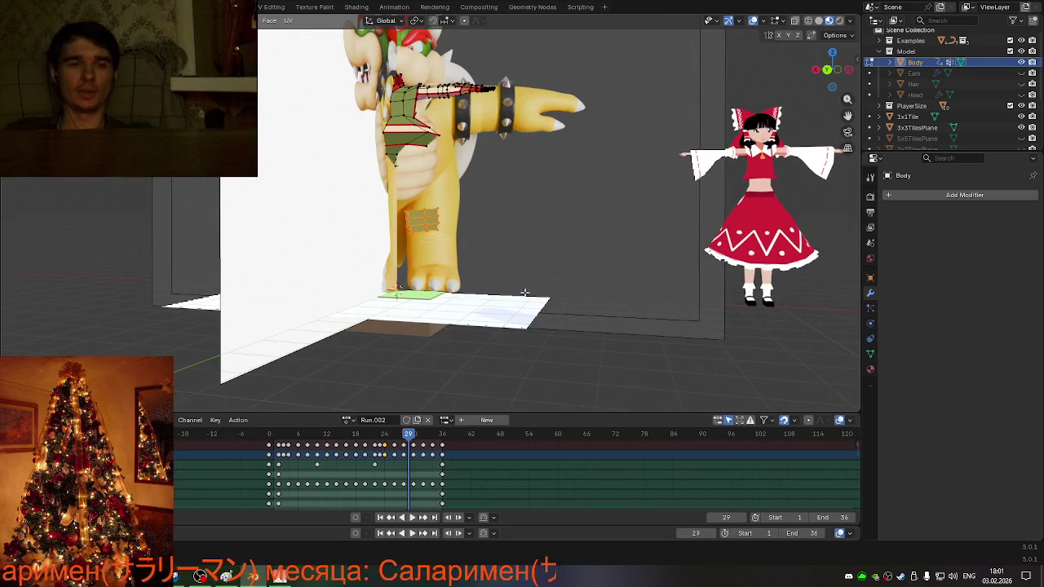
{"action": "key", "text": "KP_1"}
{"action": "key", "text": "x"}
{"action": "left_click", "coordinate": [497, 286]}
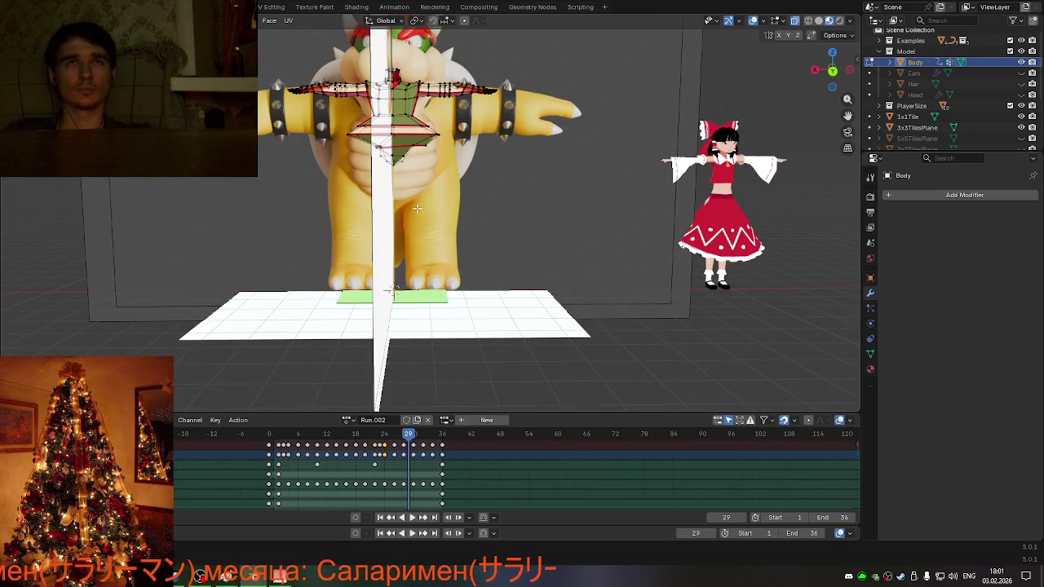
- Hide the Body mesh and recentre an orthographic front view on Bowser
{"action": "middle_click_drag", "start_coordinate": [474, 128], "coordinate": [485, 151]}
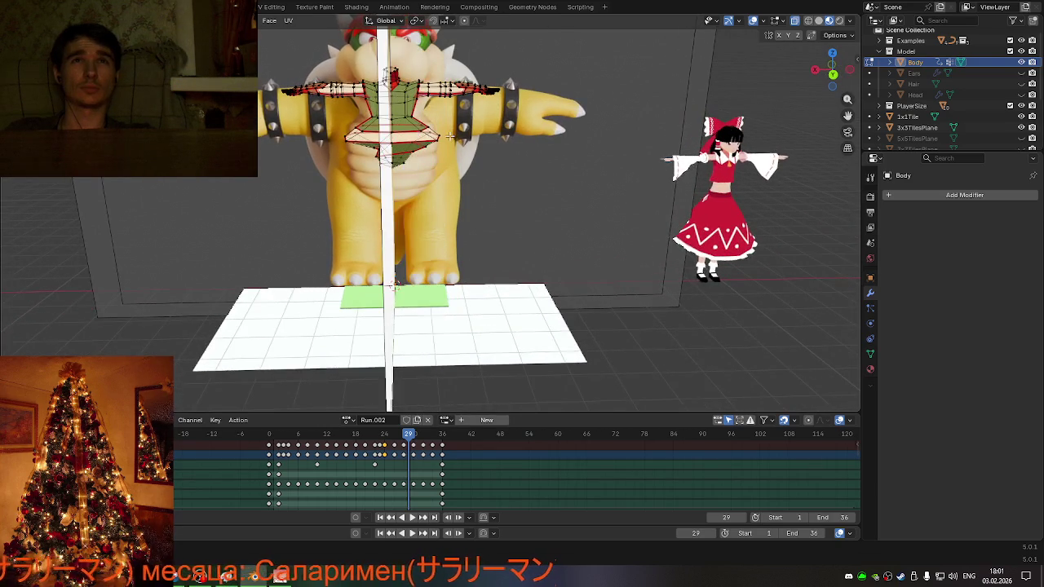
{"action": "scroll", "coordinate": [449, 137], "scroll_direction": "up", "scroll_amount": 1}
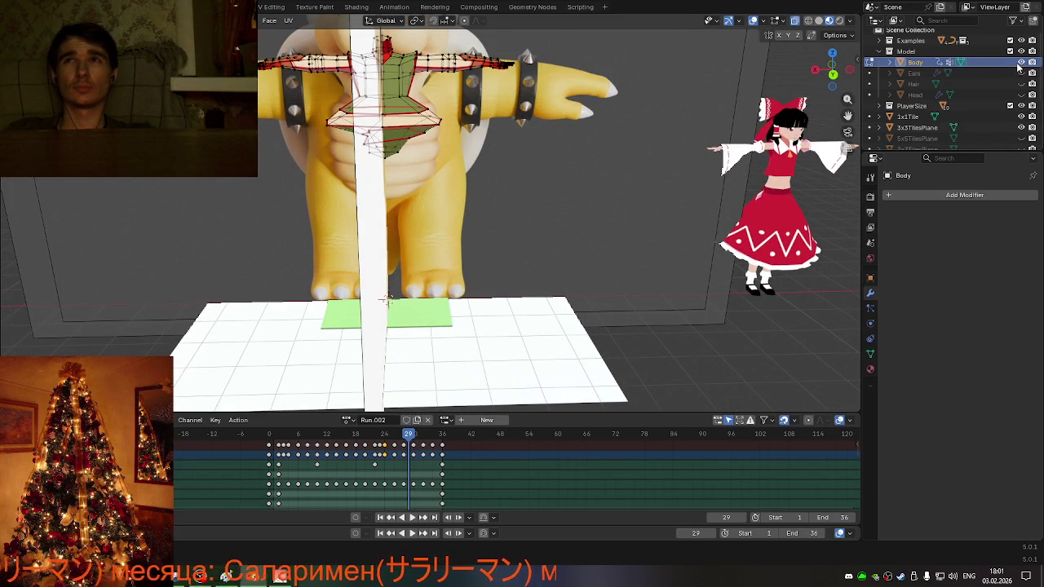
{"action": "left_click", "coordinate": [869, 62]}
{"action": "left_click_drag", "start_coordinate": [846, 113], "coordinate": [832, 72]}
{"action": "left_click", "coordinate": [832, 75]}
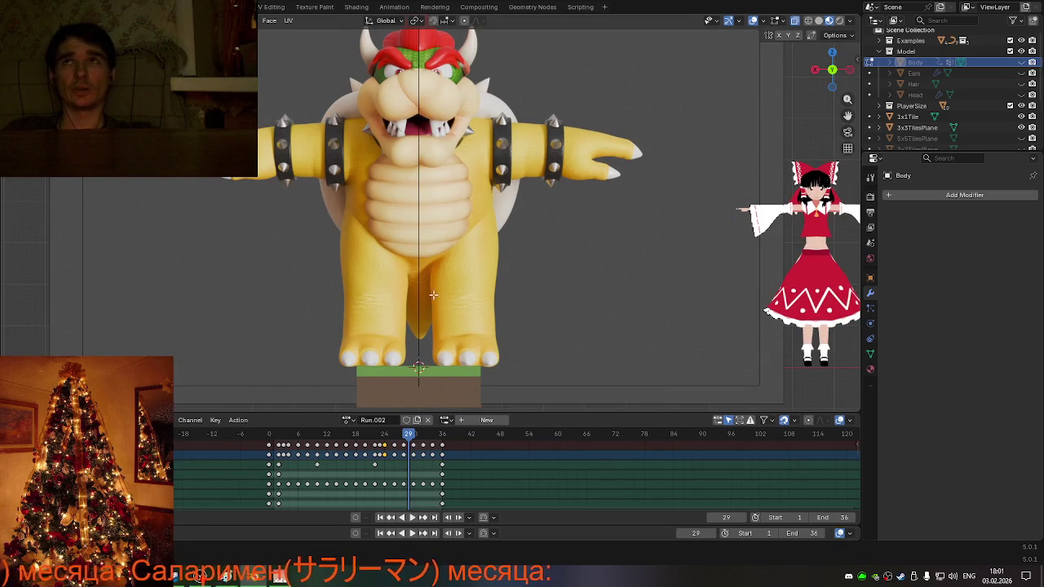
{"action": "key", "text": "shift+a"}
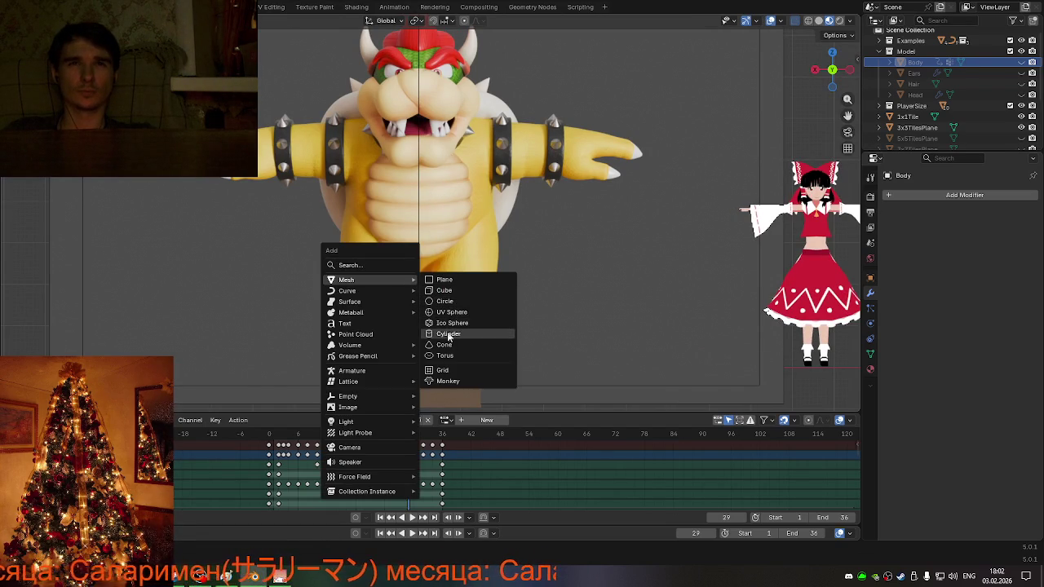
- Add a cylinder mesh with 6 vertices to the scene
{"action": "left_click", "coordinate": [448, 335]}
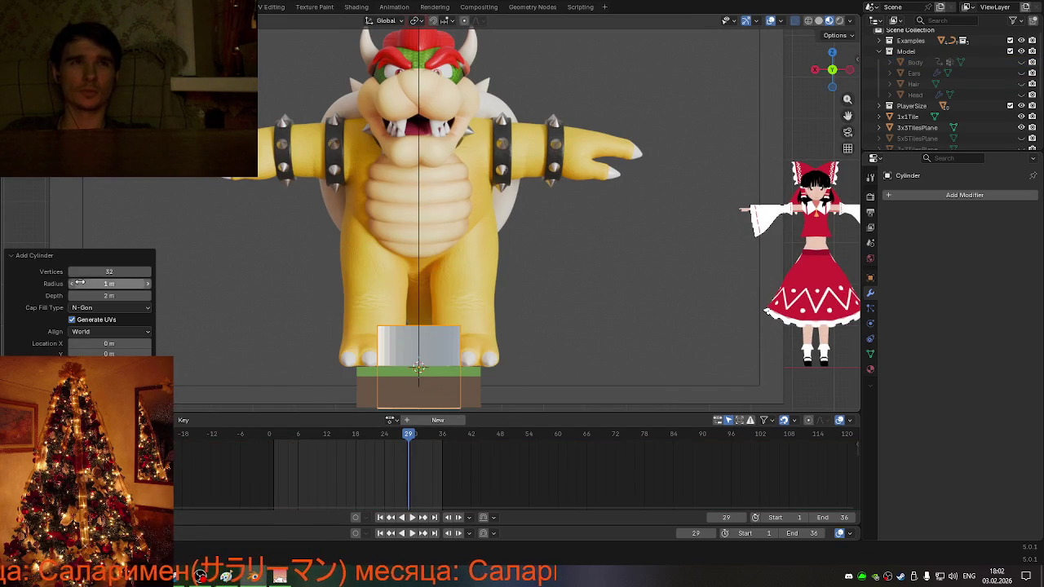
{"action": "left_click", "coordinate": [117, 274]}
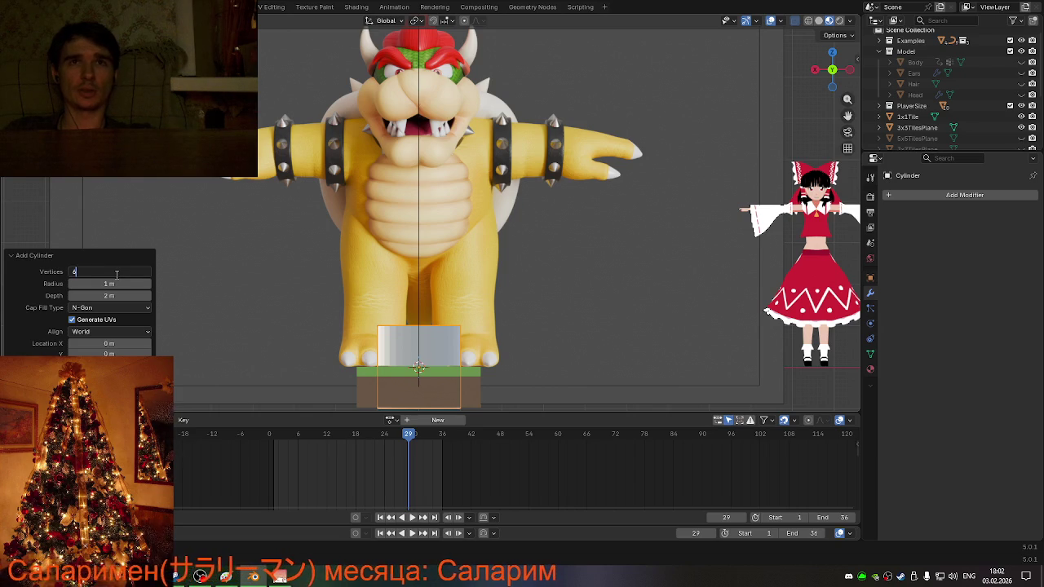
{"action": "key", "text": "Return"}
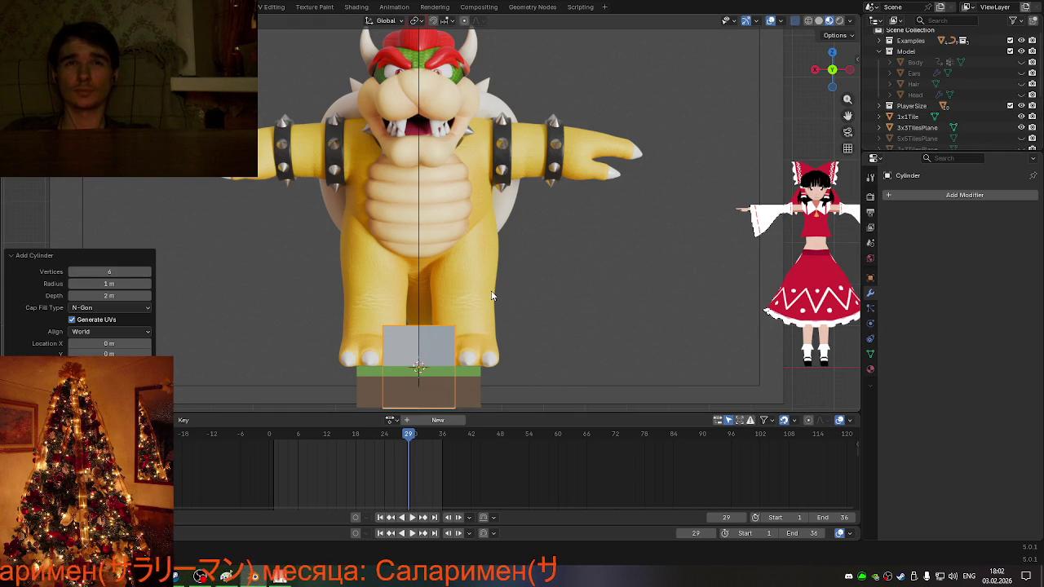
{"action": "middle_click_drag", "start_coordinate": [491, 296], "coordinate": [481, 358]}
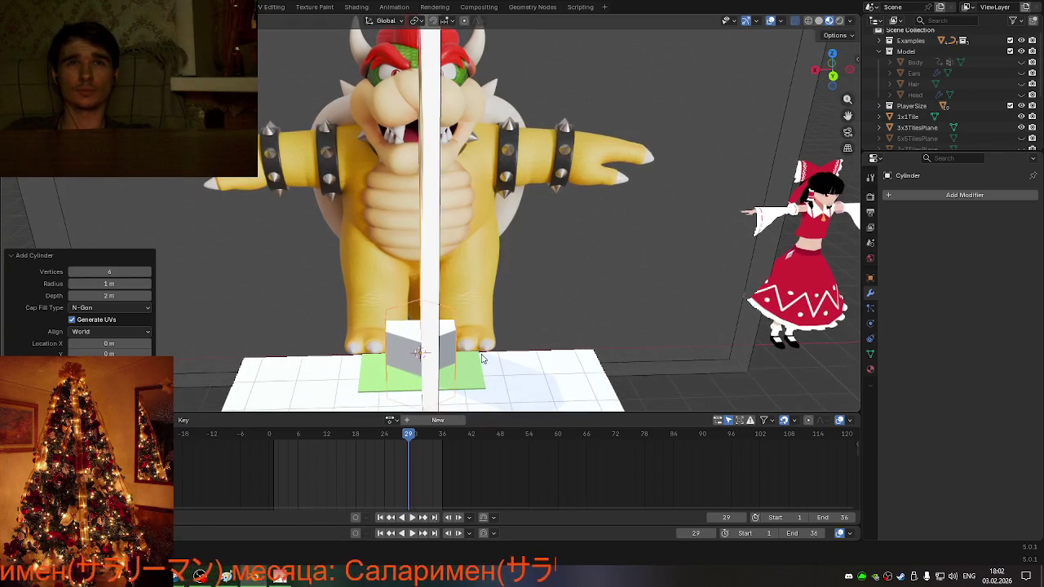
- Scale the cylinder up by 2.191 and raise it vertically over Bowser's chest
{"action": "key", "text": "s"}
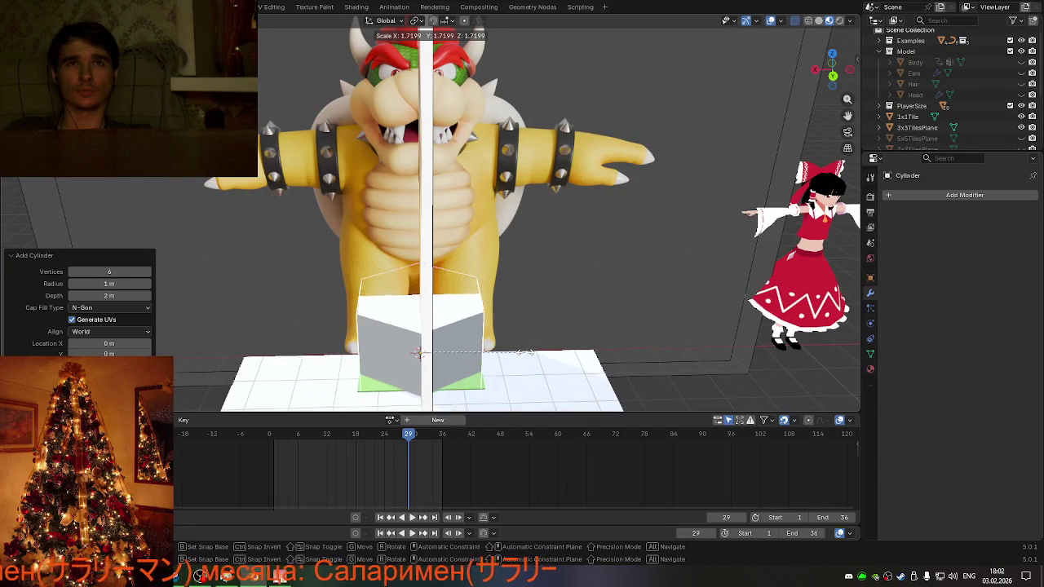
{"action": "left_click", "coordinate": [546, 345]}
{"action": "mouse_move", "coordinate": [546, 346]}
{"action": "middle_mouse_down"}
{"action": "mouse_move", "coordinate": [401, 315]}
{"action": "mouse_move", "coordinate": [543, 316]}
{"action": "middle_mouse_up"}
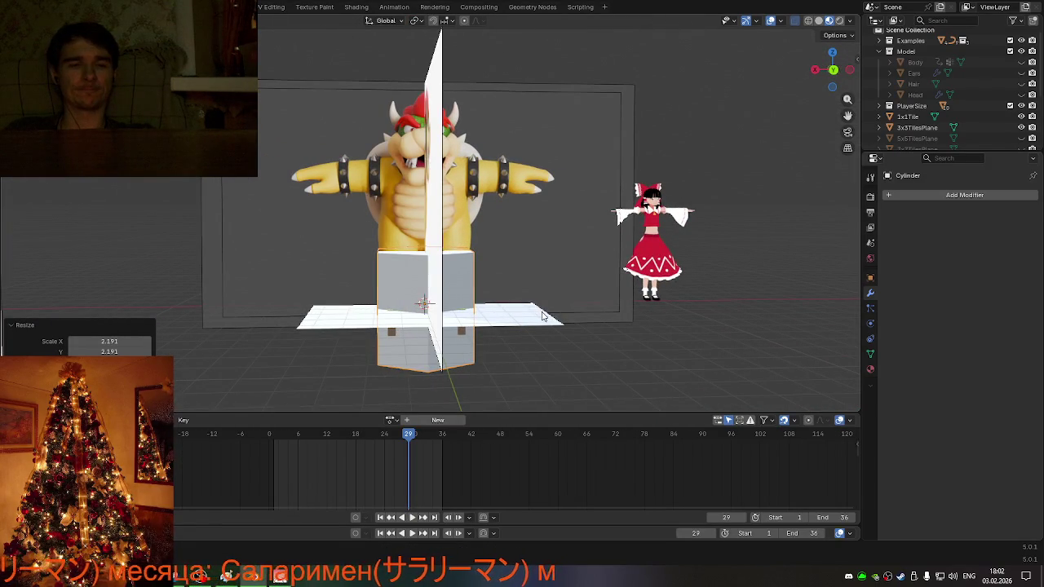
{"action": "key", "text": "g"}
{"action": "key", "text": "z"}
{"action": "left_click", "coordinate": [520, 215]}
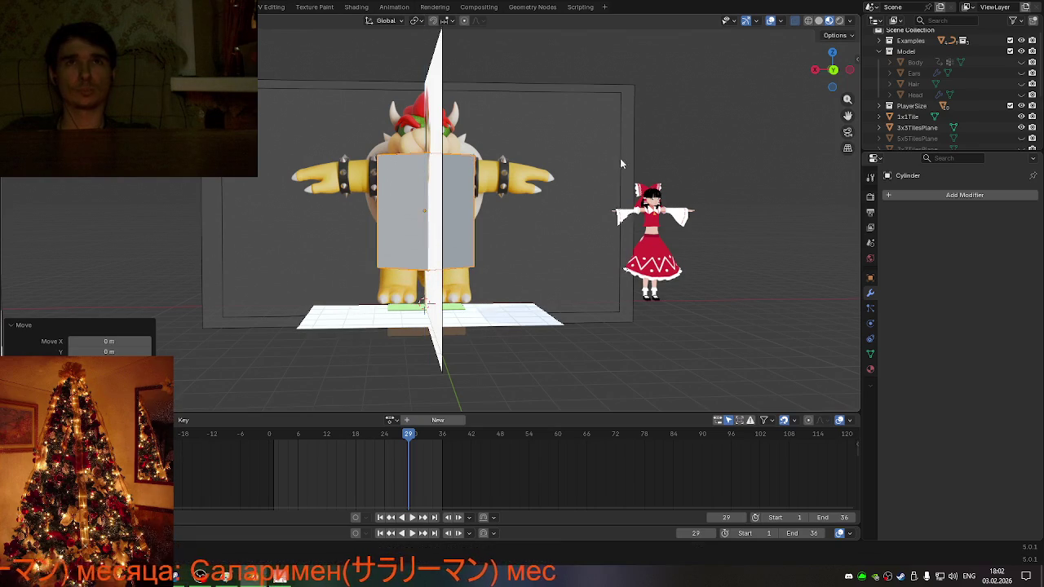
{"action": "left_click", "coordinate": [833, 71]}
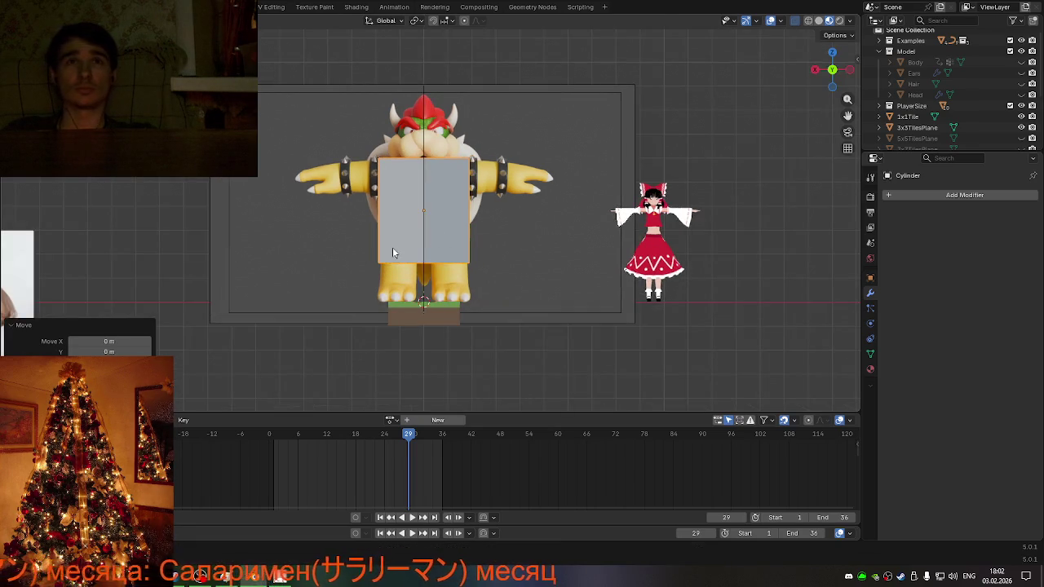
- In Edit Mode, raise the block's bottom face vertically to chest level
{"action": "scroll", "coordinate": [392, 247], "scroll_direction": "up", "scroll_amount": 3}
{"action": "key", "text": "Tab"}
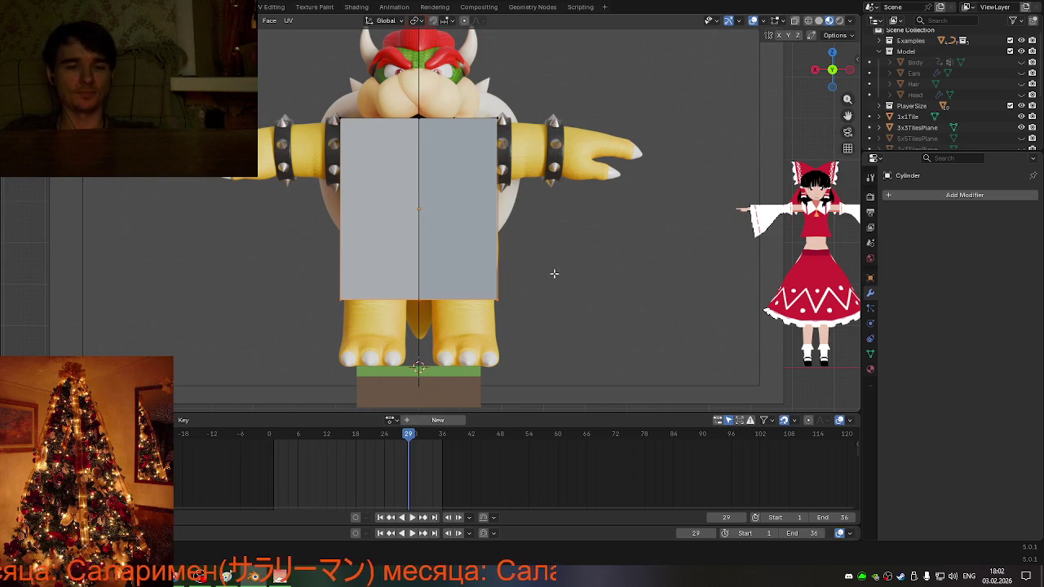
{"action": "scroll", "coordinate": [542, 277], "scroll_direction": "down", "scroll_amount": 1}
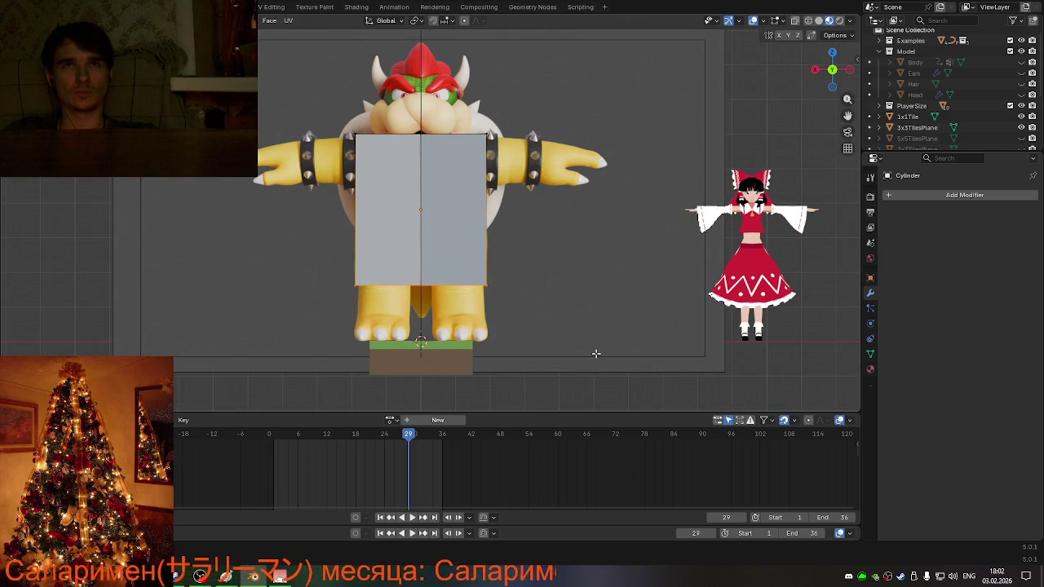
{"action": "key", "text": "g"}
{"action": "key", "text": "z"}
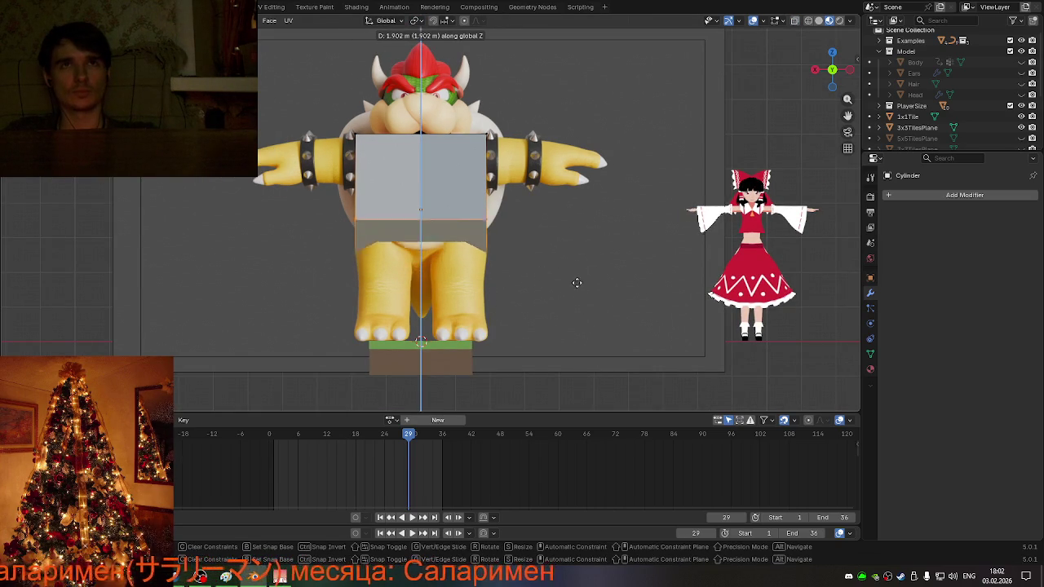
{"action": "left_click", "coordinate": [567, 211]}
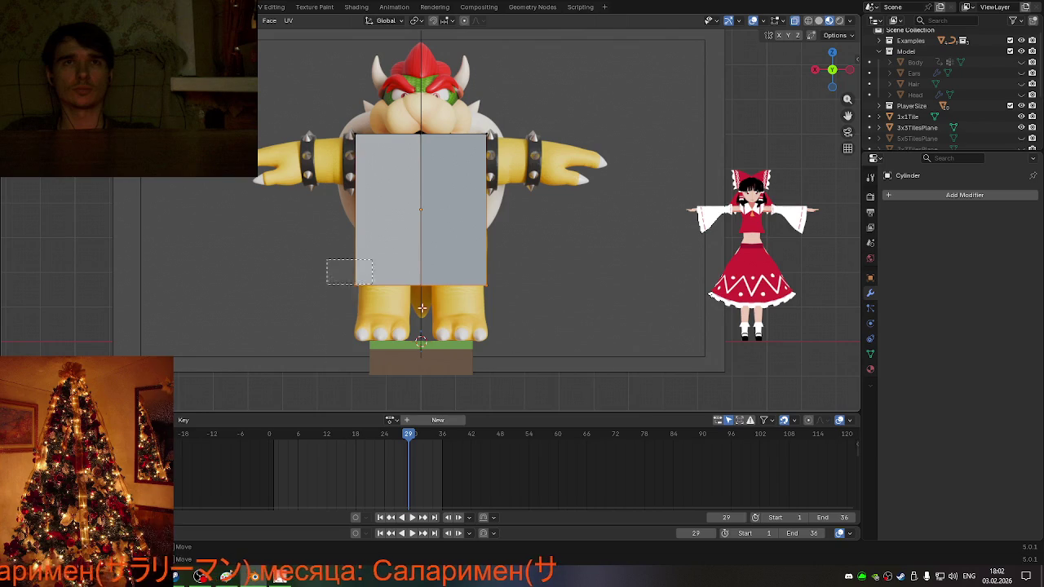
{"action": "key", "text": "g"}
{"action": "key", "text": "z"}
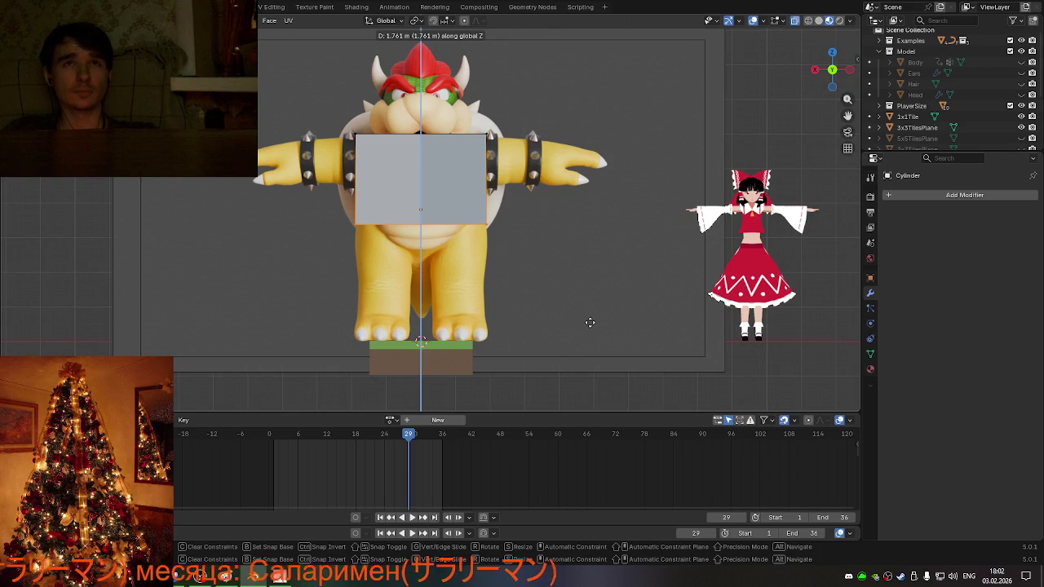
{"action": "left_click", "coordinate": [590, 322]}
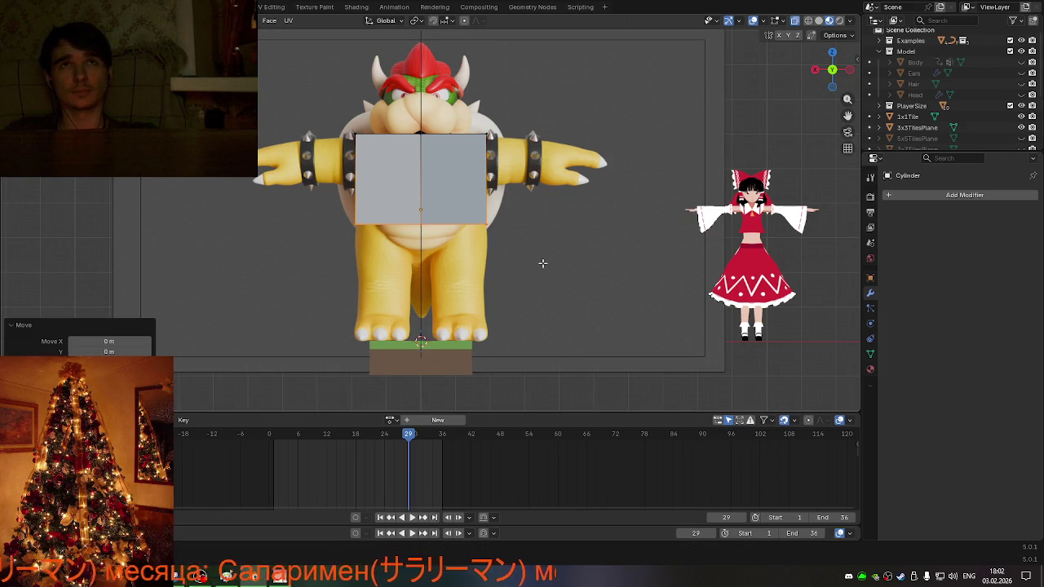
- Squash the block's front-to-back depth to 0.721 along Y
{"action": "scroll", "coordinate": [542, 263], "scroll_direction": "down", "scroll_amount": 1}
{"action": "middle_click_drag", "start_coordinate": [528, 273], "coordinate": [400, 290]}
{"action": "middle_click_drag", "start_coordinate": [553, 251], "coordinate": [530, 235]}
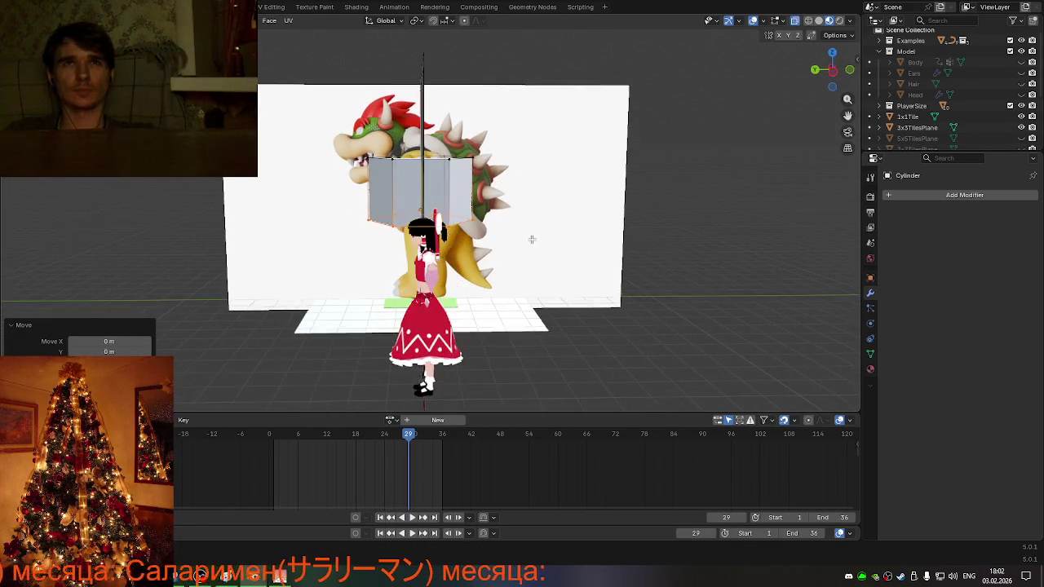
{"action": "key", "text": "s"}
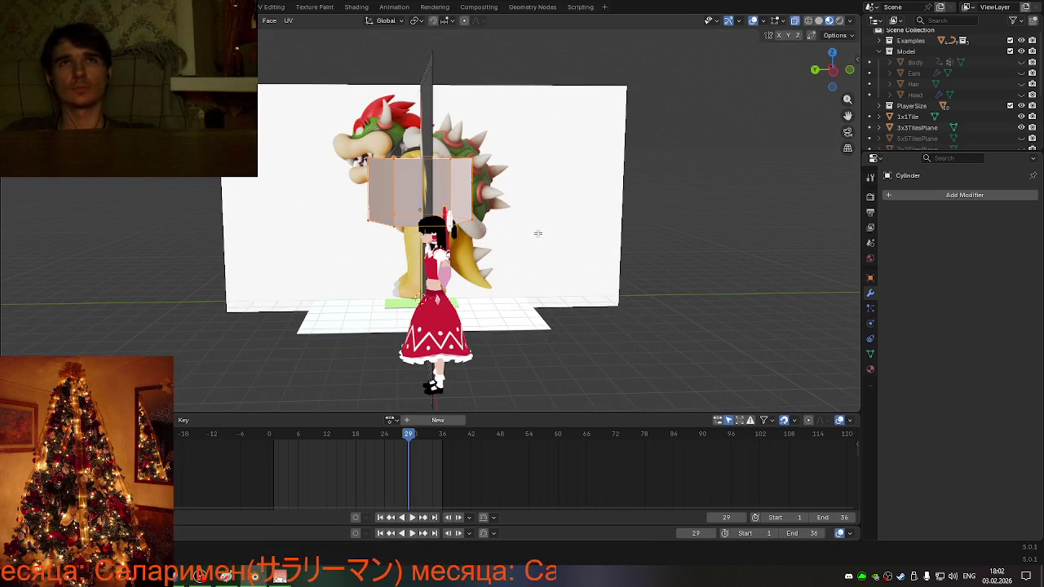
{"action": "key", "text": "x"}
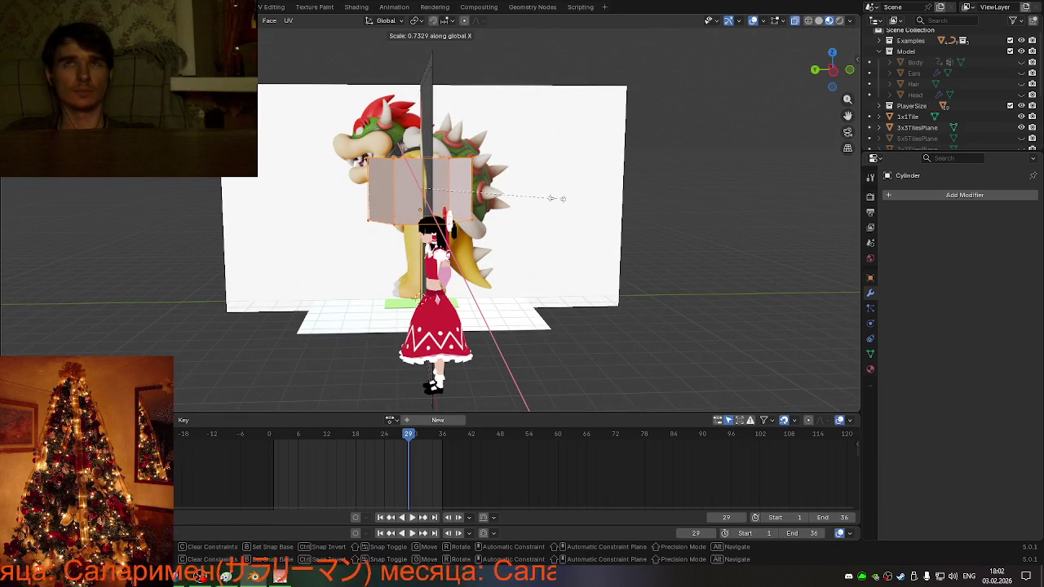
{"action": "key", "text": "y"}
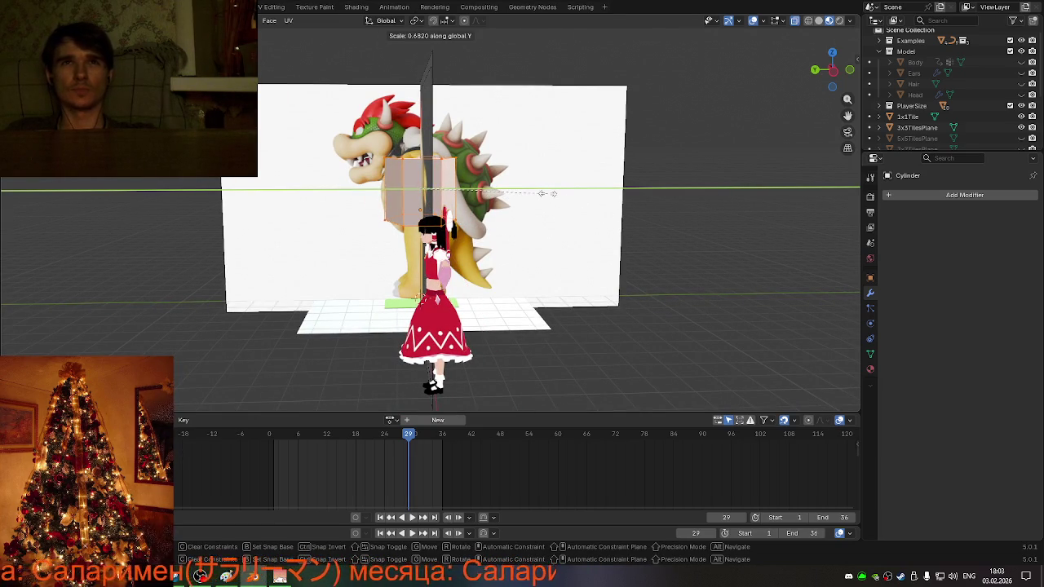
{"action": "left_click", "coordinate": [555, 196]}
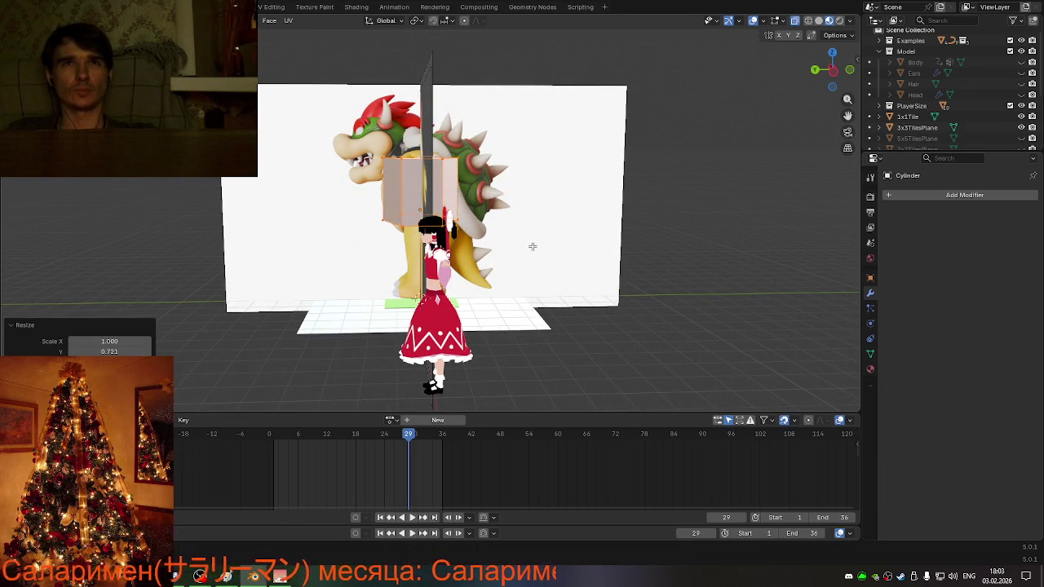
{"action": "scroll", "coordinate": [525, 258], "scroll_direction": "up", "scroll_amount": 4}
{"action": "scroll", "coordinate": [525, 257], "scroll_direction": "down", "scroll_amount": 2}
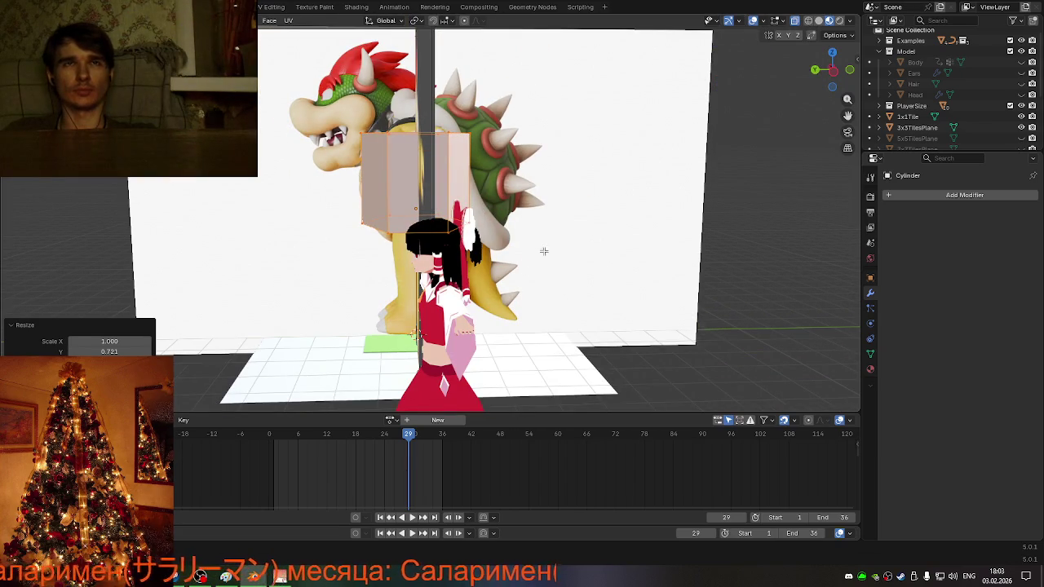
- Try an X-axis rotation of the block, then cancel it to keep it upright
{"action": "key", "text": "r"}
{"action": "key", "text": "x"}
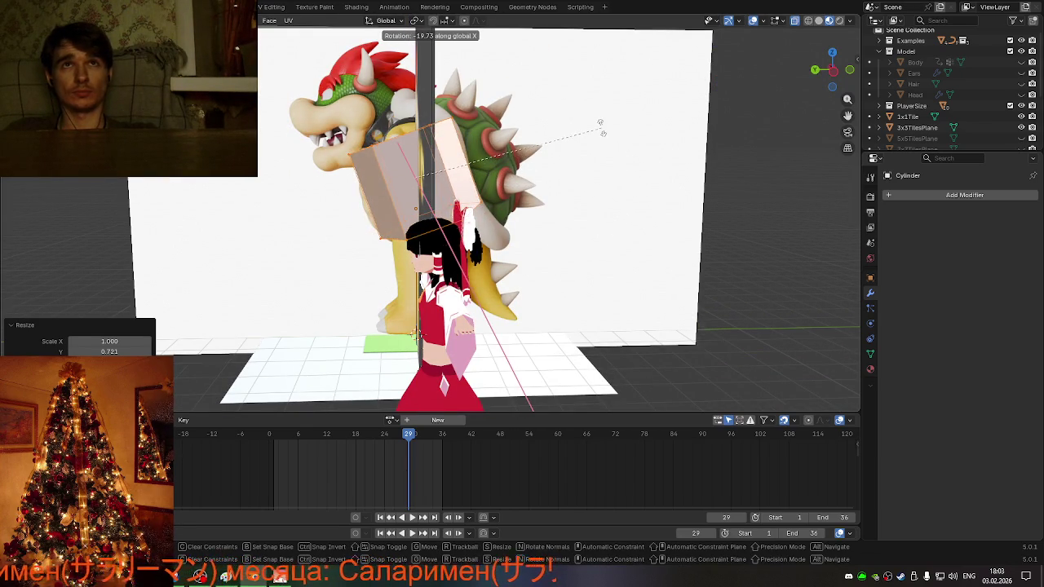
{"action": "right_click", "coordinate": [601, 128]}
{"action": "scroll", "coordinate": [477, 235], "scroll_direction": "down", "scroll_amount": 3}
{"action": "scroll", "coordinate": [476, 235], "scroll_direction": "up", "scroll_amount": 3}
{"action": "scroll", "coordinate": [476, 236], "scroll_direction": "up", "scroll_amount": 5}
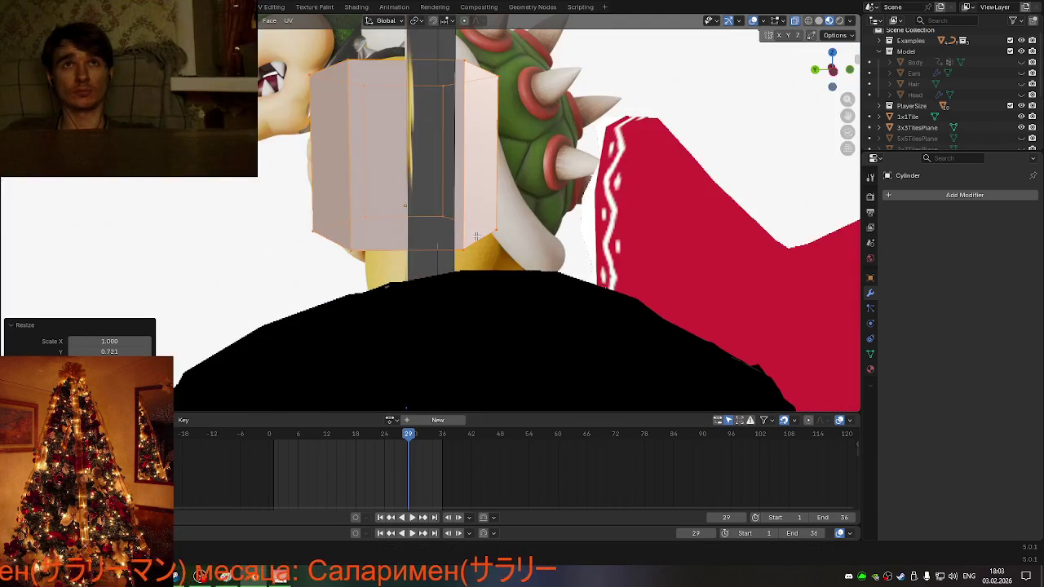
{"action": "scroll", "coordinate": [447, 234], "scroll_direction": "down", "scroll_amount": 4}
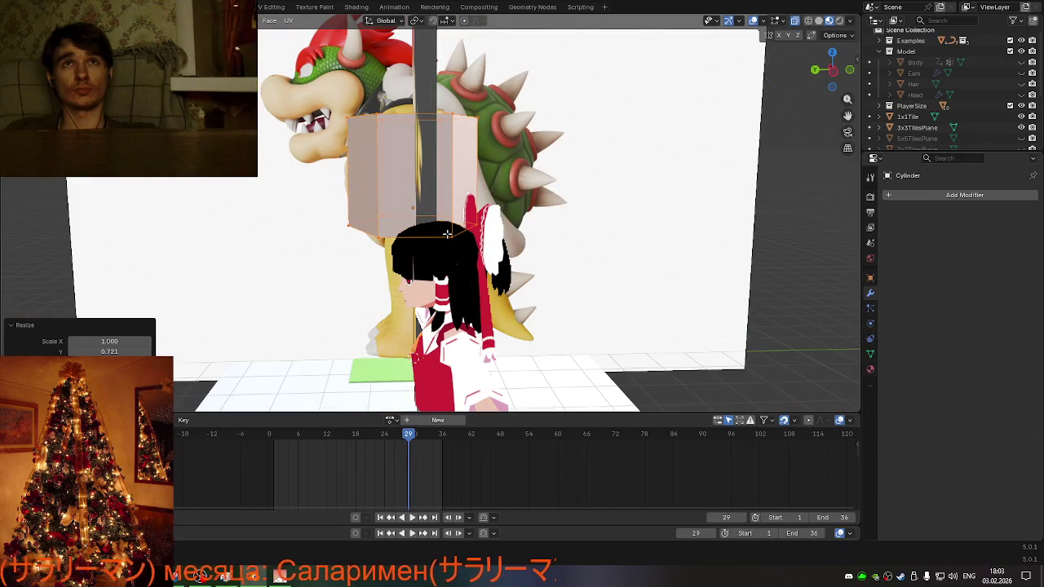
- Nudge the block slightly along Y and view Bowser beside the girl model
{"action": "key", "text": "g"}
{"action": "key", "text": "x"}
{"action": "key", "text": "y"}
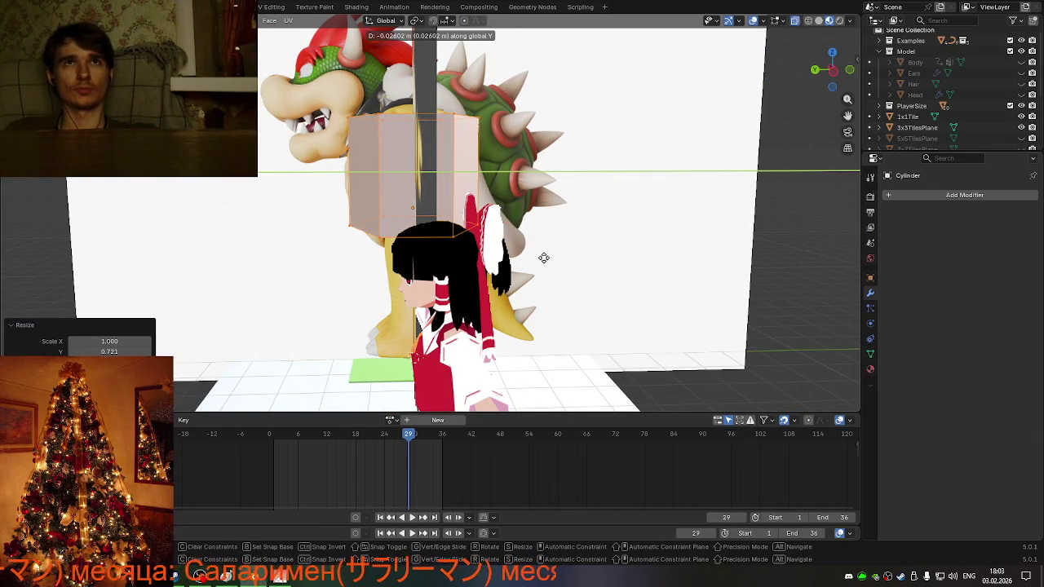
{"action": "left_click", "coordinate": [544, 258]}
{"action": "scroll", "coordinate": [491, 211], "scroll_direction": "down", "scroll_amount": 5}
{"action": "scroll", "coordinate": [491, 211], "scroll_direction": "down", "scroll_amount": 2}
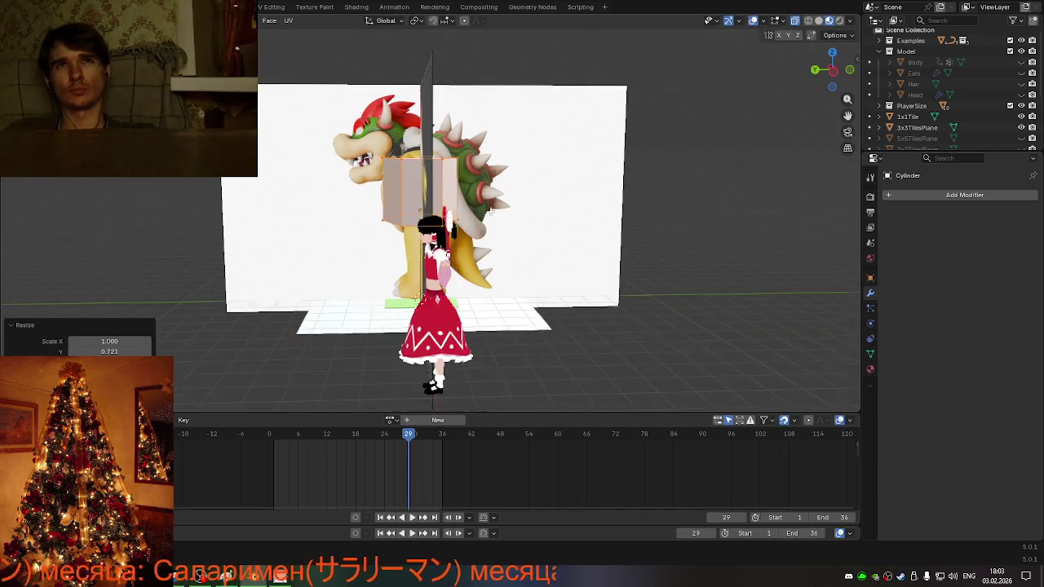
{"action": "mouse_move", "coordinate": [491, 211]}
{"action": "middle_mouse_down"}
{"action": "mouse_move", "coordinate": [538, 249]}
{"action": "mouse_move", "coordinate": [423, 279]}
{"action": "mouse_move", "coordinate": [607, 286]}
{"action": "mouse_move", "coordinate": [553, 220]}
{"action": "middle_mouse_up"}
- Select the girl's Body.001 mesh, enter Edit Mode and toggle X-ray on and off
{"action": "left_click", "coordinate": [609, 284]}
{"action": "left_click", "coordinate": [551, 220]}
{"action": "key", "text": "Tab"}
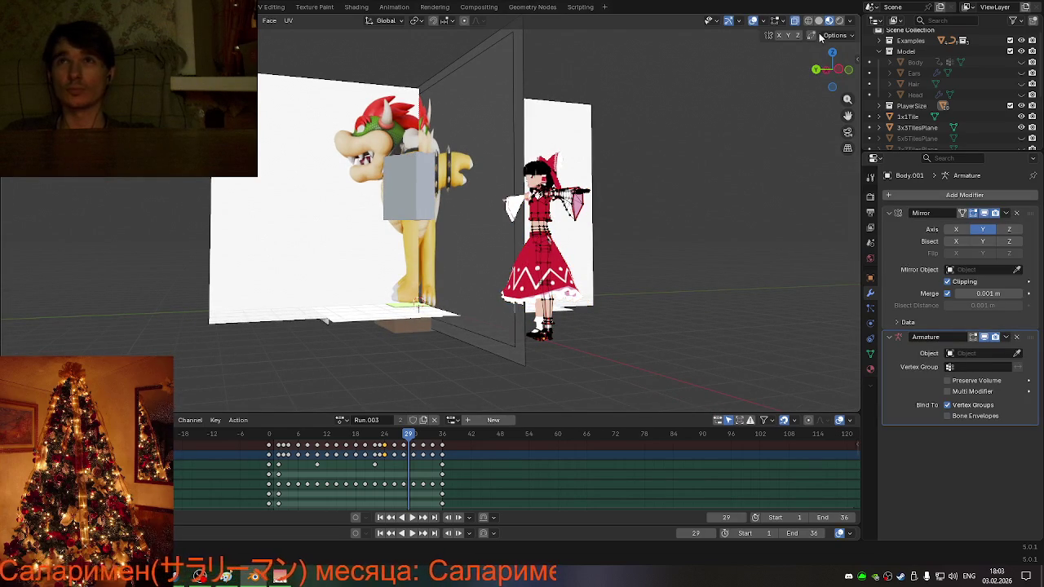
{"action": "left_click", "coordinate": [819, 22]}
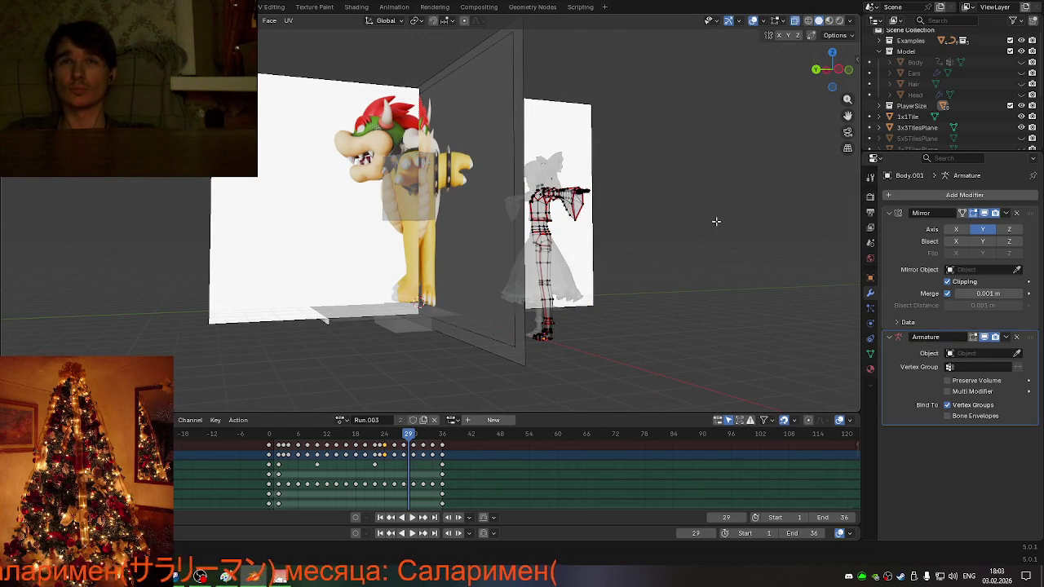
{"action": "key", "text": "alt+z"}
- Zoom in and orbit around the girl's mesh to study its blocky topology
{"action": "scroll", "coordinate": [715, 221], "scroll_direction": "up", "scroll_amount": 2}
{"action": "scroll", "coordinate": [716, 220], "scroll_direction": "up", "scroll_amount": 2}
{"action": "scroll", "coordinate": [715, 221], "scroll_direction": "up", "scroll_amount": 2}
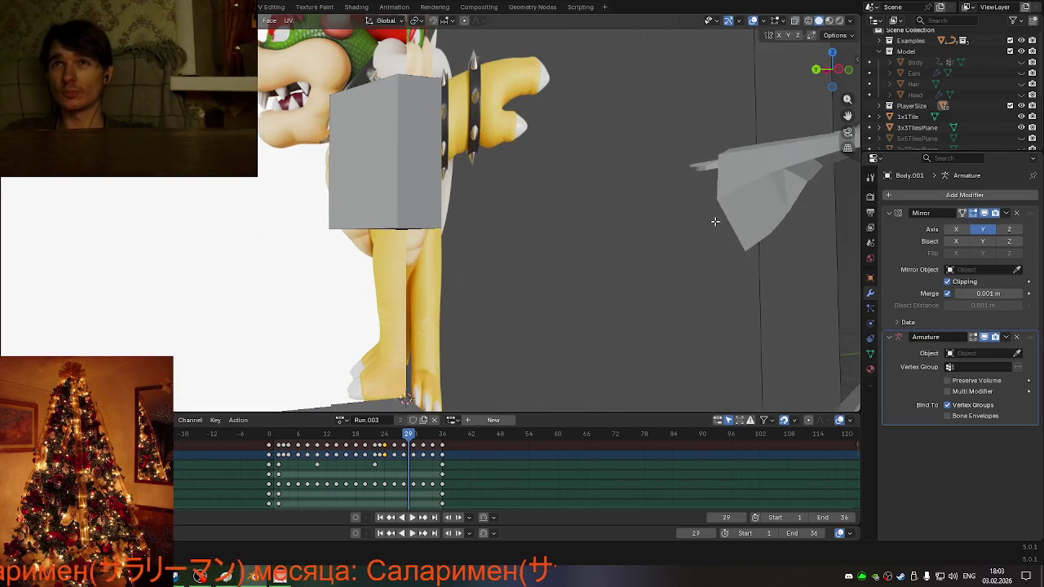
{"action": "scroll", "coordinate": [715, 221], "scroll_direction": "down", "scroll_amount": 5}
{"action": "scroll", "coordinate": [693, 224], "scroll_direction": "up", "scroll_amount": 1}
{"action": "scroll", "coordinate": [691, 226], "scroll_direction": "up", "scroll_amount": 2}
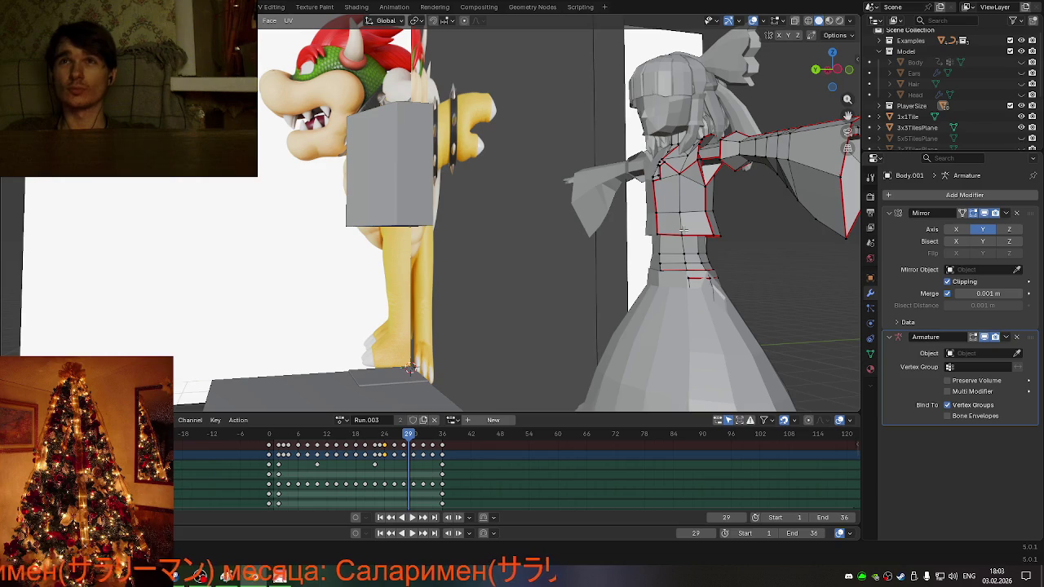
{"action": "scroll", "coordinate": [691, 237], "scroll_direction": "up", "scroll_amount": 1}
{"action": "key", "text": "KP_6"}
{"action": "key", "text": "KP_6"}
{"action": "key", "text": "KP_6"}
{"action": "key", "text": "KP_6"}
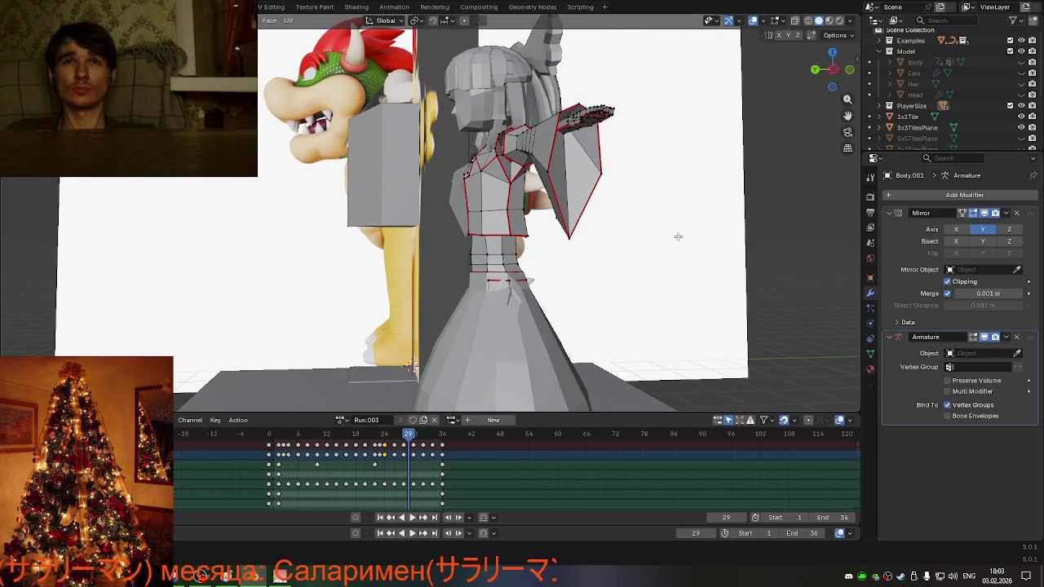
{"action": "key", "text": "KP_6"}
{"action": "key", "text": "KP_6"}
{"action": "key", "text": "KP_6"}
{"action": "key", "text": "KP_6"}
{"action": "key", "text": "KP_6"}
{"action": "key", "text": "KP_6"}
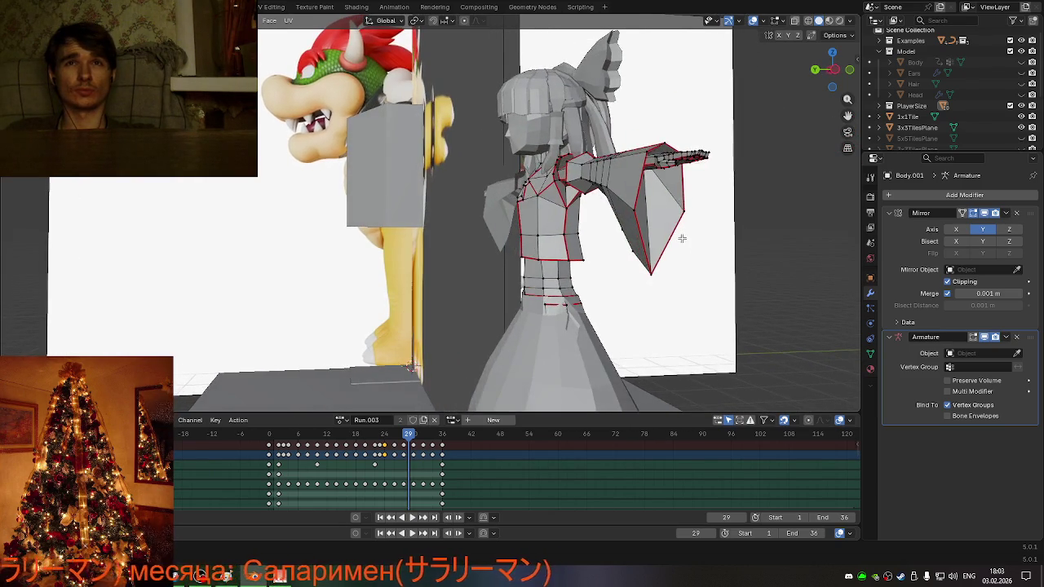
{"action": "key", "text": "KP_6"}
{"action": "key", "text": "KP_6"}
{"action": "key", "text": "KP_6"}
{"action": "key", "text": "KP_6"}
- Orbit back over Bowser and reselect the torso block
{"action": "mouse_move", "coordinate": [665, 237]}
{"action": "middle_mouse_down"}
{"action": "mouse_move", "coordinate": [748, 295]}
{"action": "mouse_move", "coordinate": [503, 243]}
{"action": "mouse_move", "coordinate": [402, 255]}
{"action": "mouse_move", "coordinate": [457, 244]}
{"action": "mouse_move", "coordinate": [489, 260]}
{"action": "mouse_move", "coordinate": [406, 218]}
{"action": "middle_mouse_up"}
{"action": "scroll", "coordinate": [503, 243], "scroll_direction": "down", "scroll_amount": 3}
{"action": "left_click", "coordinate": [432, 237]}
- Enter Edit Mode and add a first centred loop cut around the torso block
{"action": "key", "text": "Tab"}
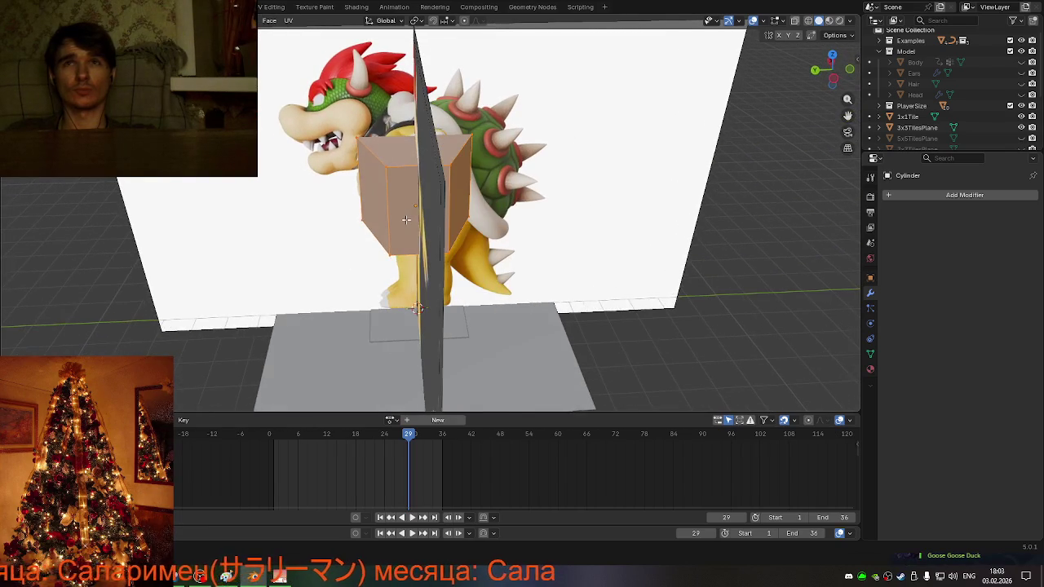
{"action": "key", "text": "ctrl+r"}
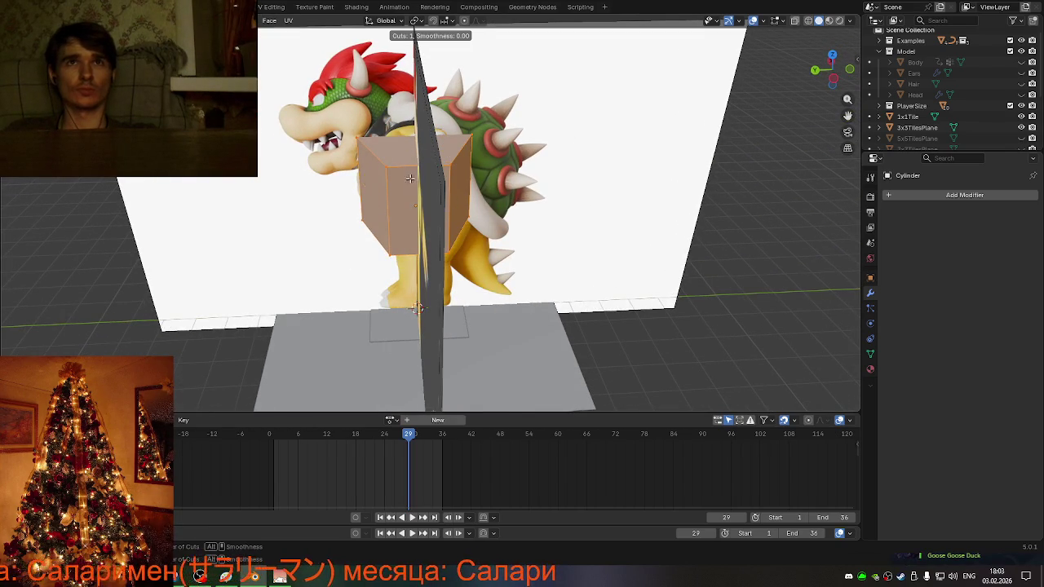
{"action": "left_click", "coordinate": [416, 171]}
{"action": "right_click", "coordinate": [417, 173]}
{"action": "mouse_move", "coordinate": [416, 172]}
{"action": "middle_mouse_down"}
{"action": "mouse_move", "coordinate": [441, 295]}
{"action": "mouse_move", "coordinate": [619, 283]}
{"action": "mouse_move", "coordinate": [572, 260]}
{"action": "middle_mouse_up"}
{"action": "left_click", "coordinate": [479, 179]}
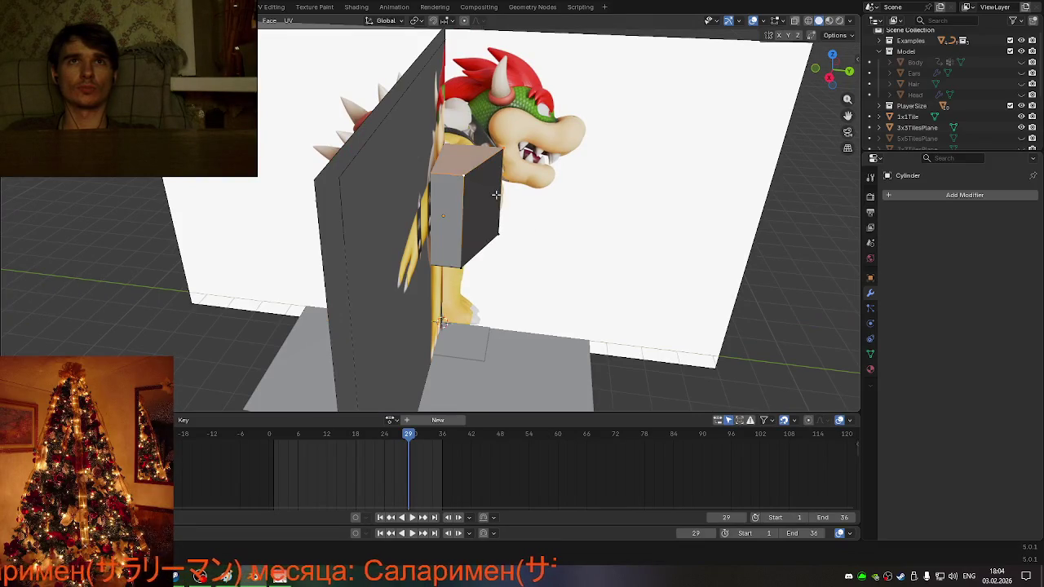
{"action": "middle_click_drag", "start_coordinate": [478, 178], "coordinate": [544, 231]}
{"action": "mouse_move", "coordinate": [449, 241]}
{"action": "middle_mouse_down"}
{"action": "mouse_move", "coordinate": [659, 233]}
{"action": "mouse_move", "coordinate": [438, 226]}
{"action": "middle_mouse_up"}
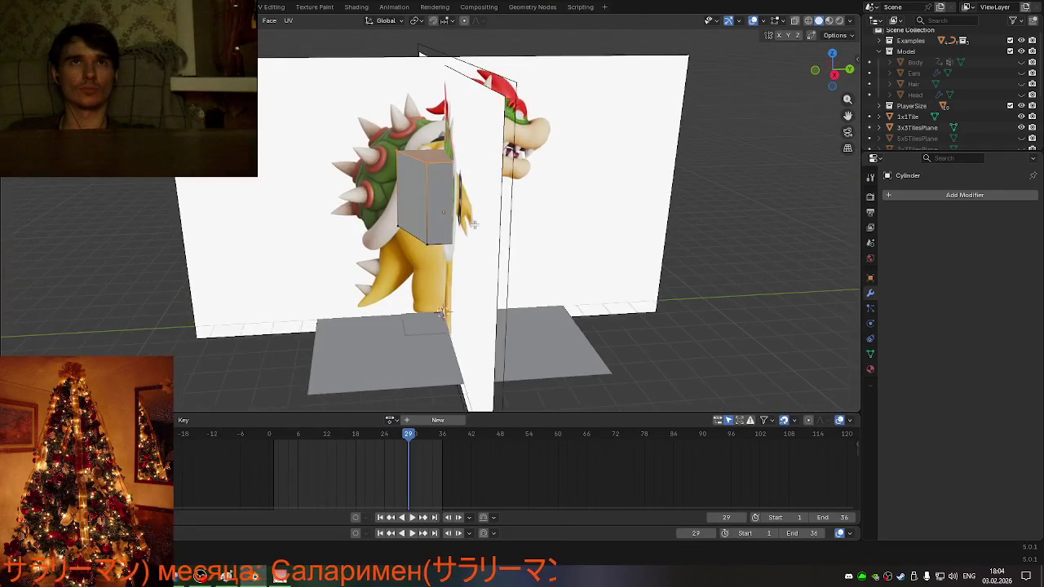
- Add a second centred loop cut around the block
{"action": "key", "text": "ctrl+r"}
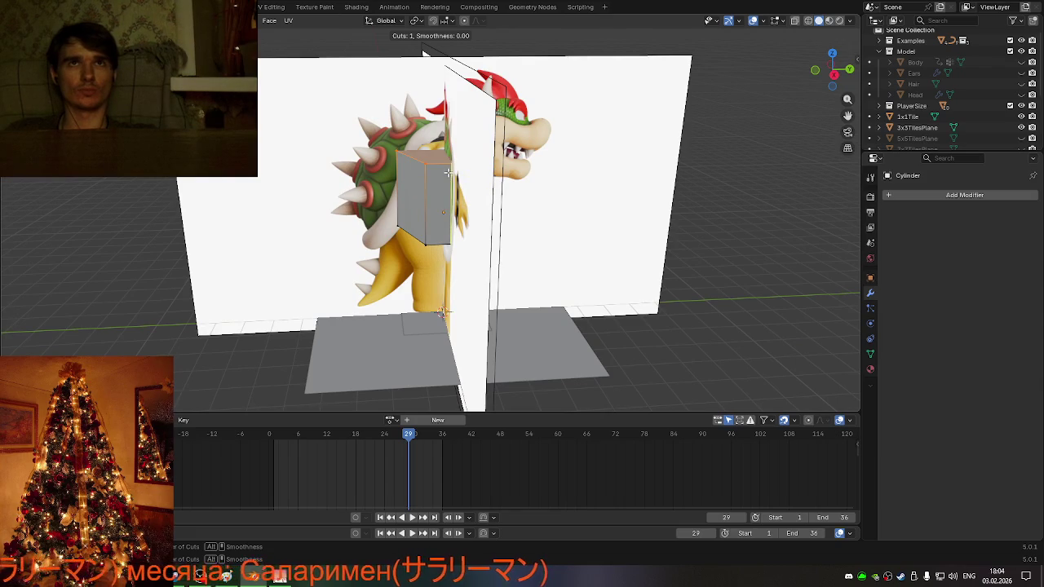
{"action": "left_click", "coordinate": [446, 186]}
{"action": "right_click", "coordinate": [446, 187]}
{"action": "mouse_move", "coordinate": [446, 186]}
{"action": "middle_mouse_down"}
{"action": "mouse_move", "coordinate": [480, 250]}
{"action": "mouse_move", "coordinate": [539, 226]}
{"action": "mouse_move", "coordinate": [499, 246]}
{"action": "middle_mouse_up"}
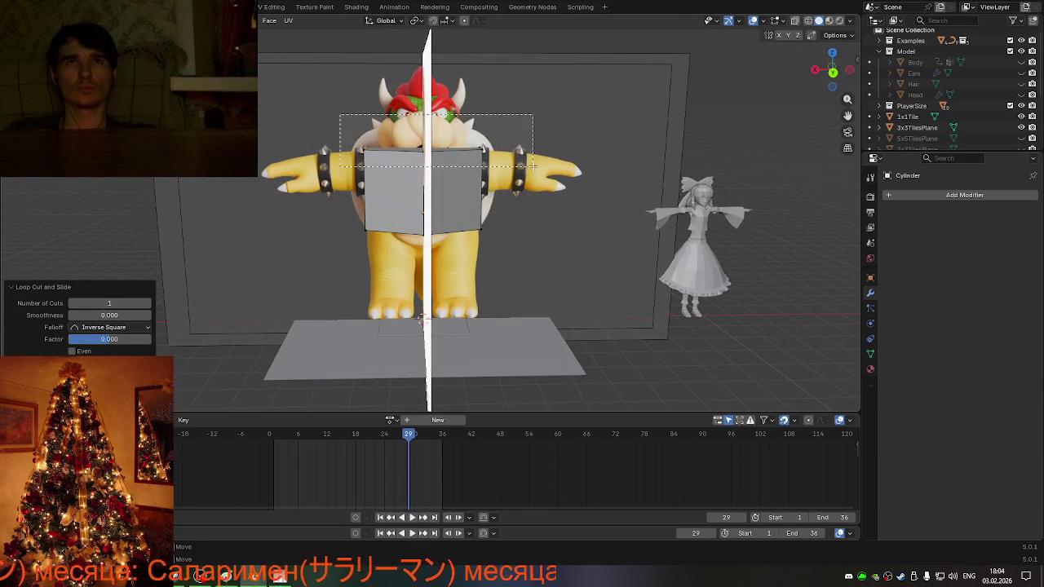
- With X-ray on, narrow the torso face's top edge to 0.842 scale
{"action": "scroll", "coordinate": [524, 167], "scroll_direction": "up", "scroll_amount": 5}
{"action": "scroll", "coordinate": [523, 166], "scroll_direction": "down", "scroll_amount": 2}
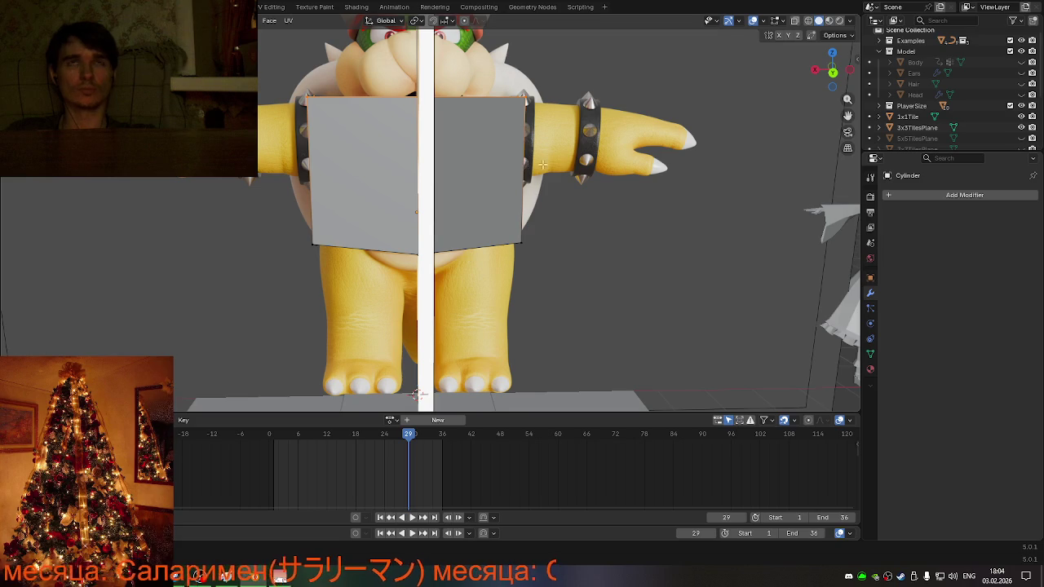
{"action": "key", "text": "s"}
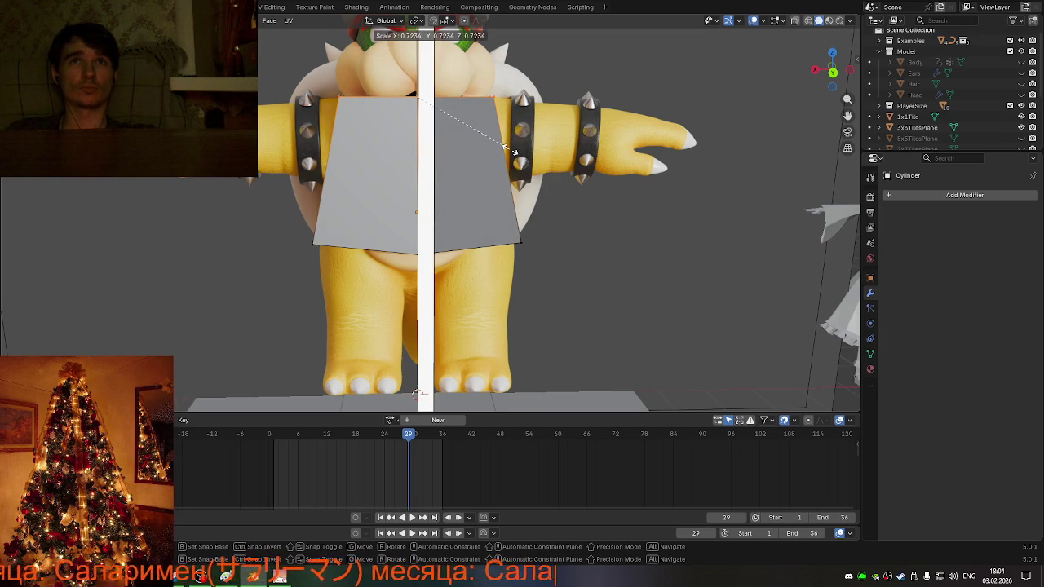
{"action": "left_click", "coordinate": [514, 152]}
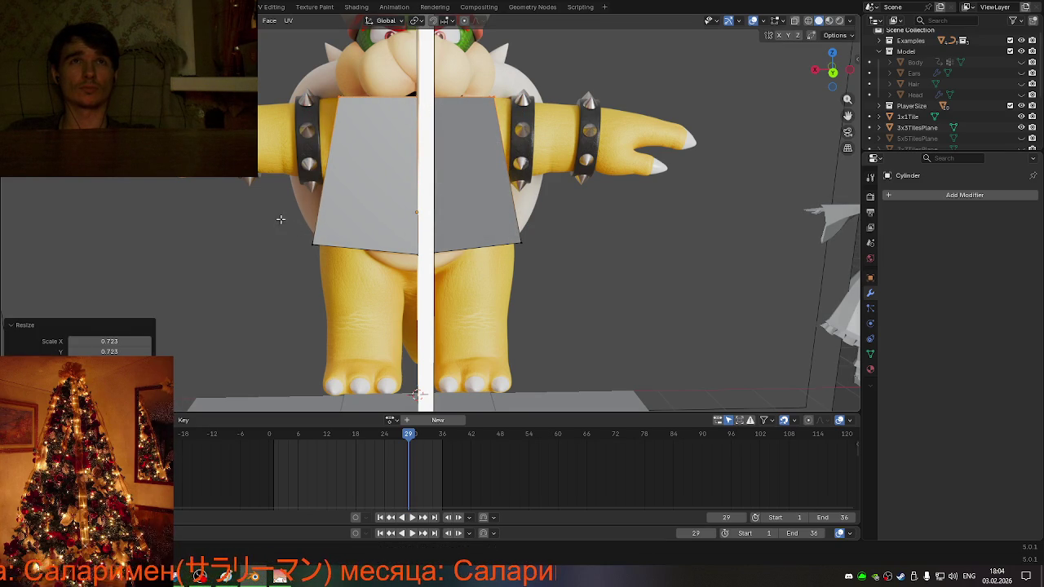
{"action": "left_click", "coordinate": [637, 311]}
{"action": "key", "text": "s"}
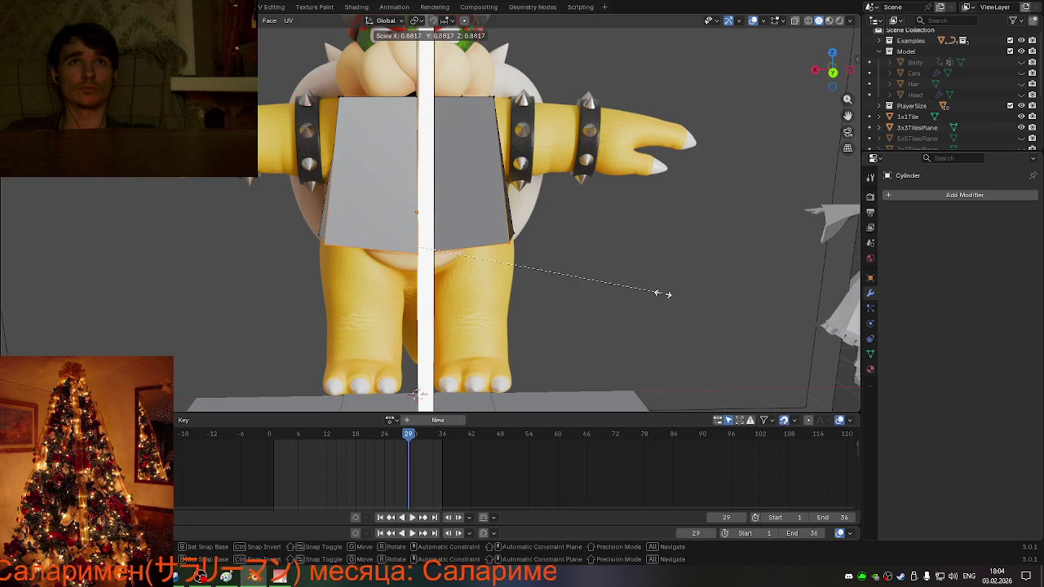
{"action": "right_click", "coordinate": [659, 293]}
{"action": "key", "text": "alt+z"}
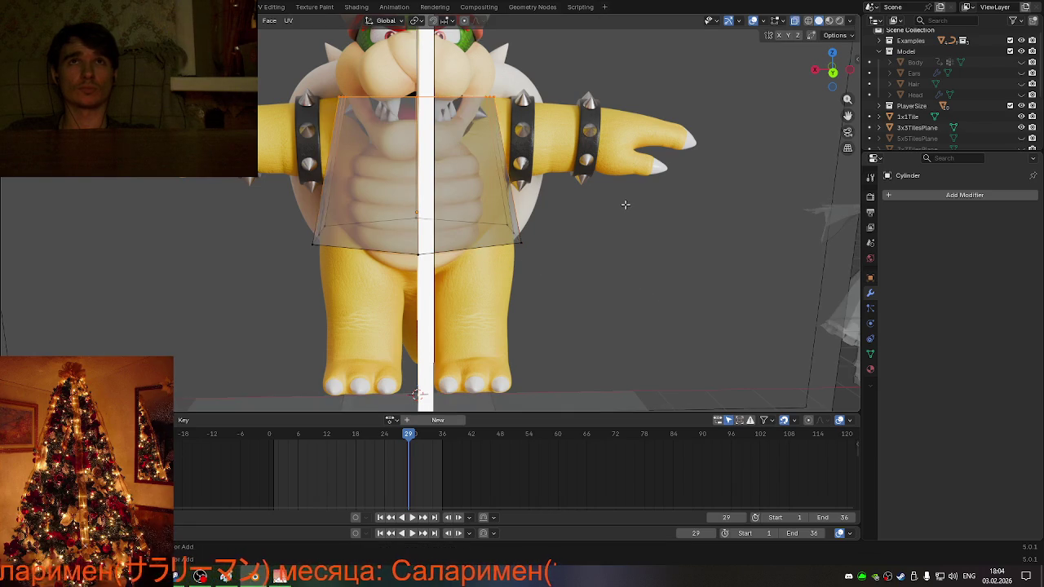
{"action": "key", "text": "ctrl+z"}
{"action": "key", "text": "ctrl+z"}
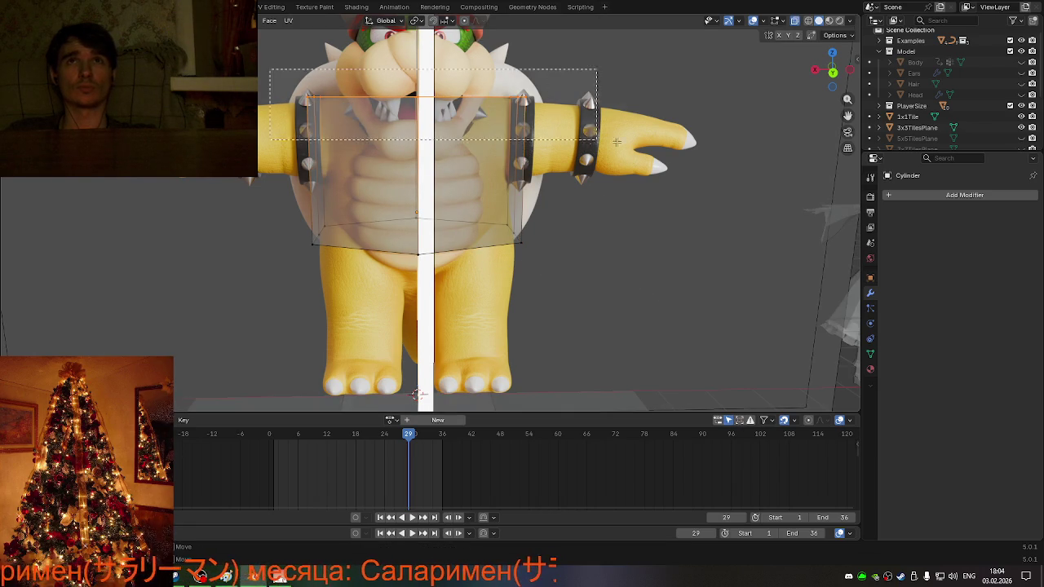
{"action": "key", "text": "s"}
{"action": "left_click", "coordinate": [618, 136]}
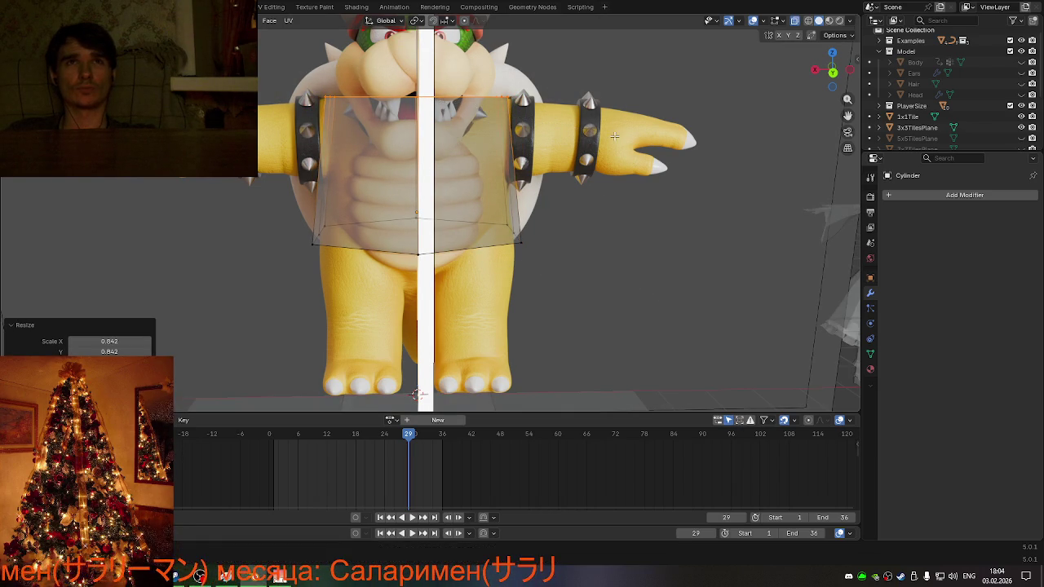
- Scale the bottom edge to match Bowser's belly width at 1.068
{"action": "left_click_drag", "start_coordinate": [289, 228], "coordinate": [382, 282]}
{"action": "left_click_drag", "start_coordinate": [312, 243], "coordinate": [321, 234]}
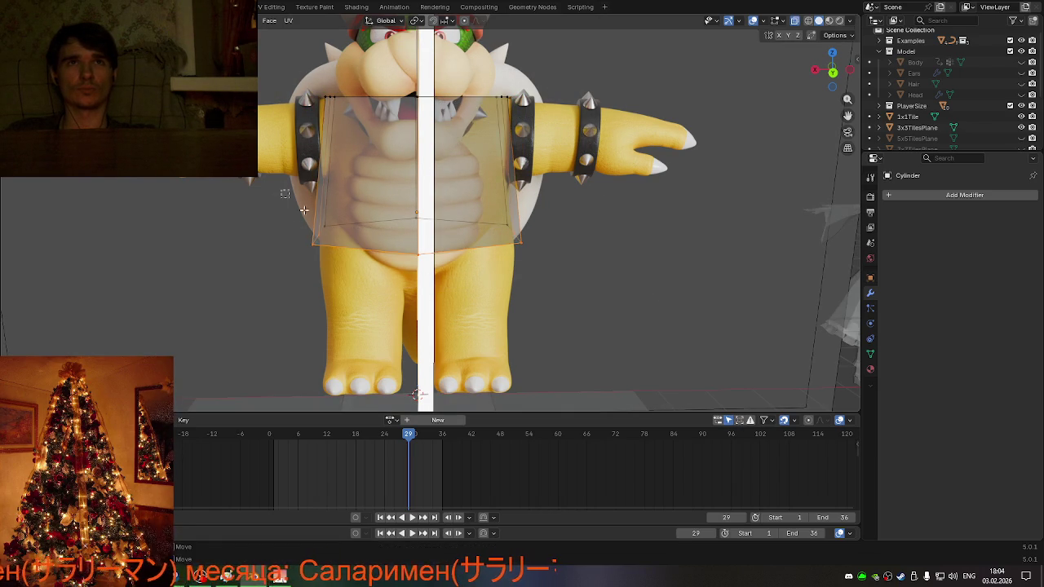
{"action": "key", "text": "s"}
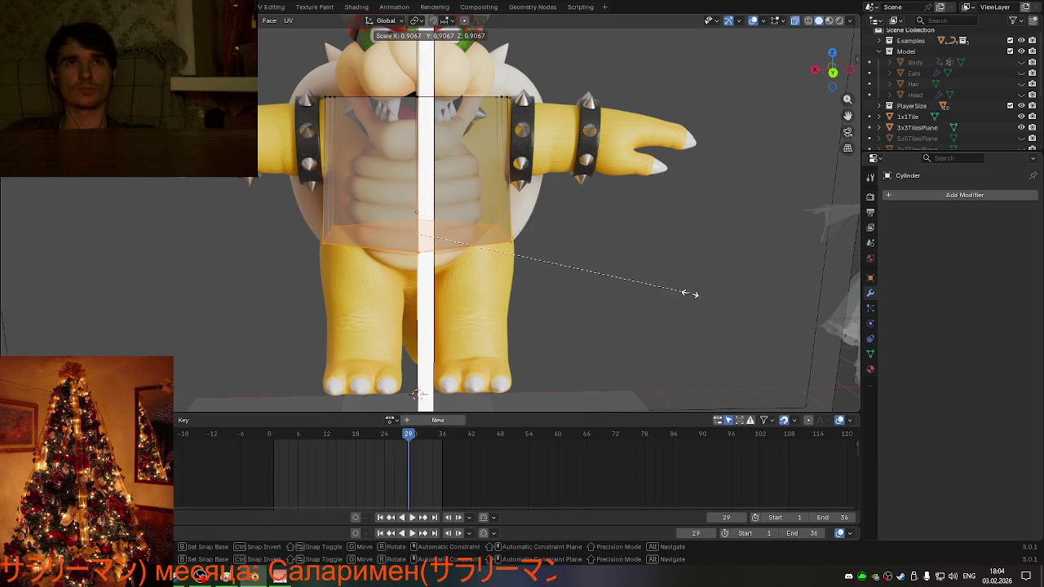
{"action": "left_click", "coordinate": [689, 293]}
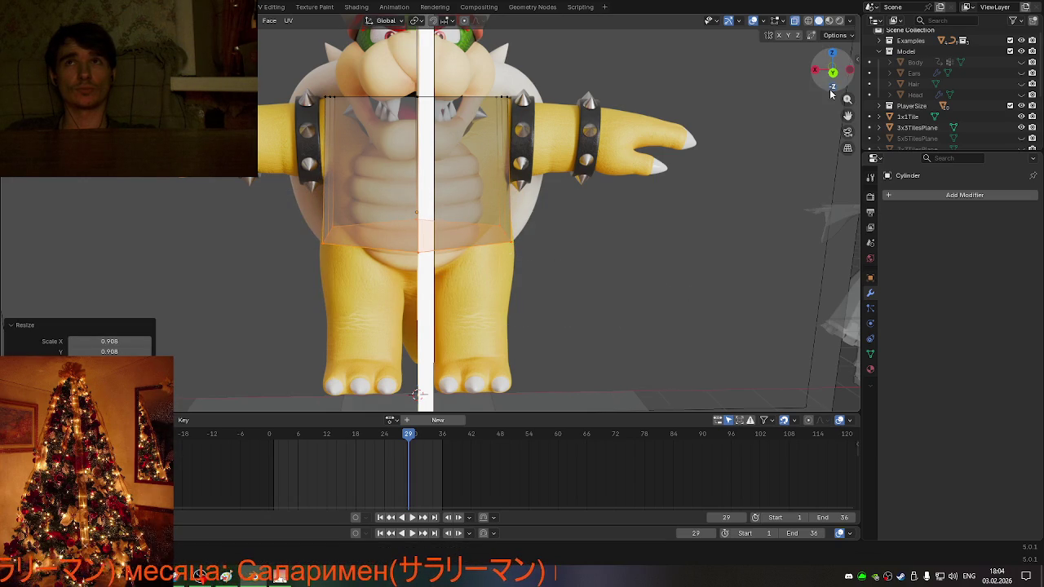
{"action": "scroll", "coordinate": [585, 253], "scroll_direction": "up", "scroll_amount": 2}
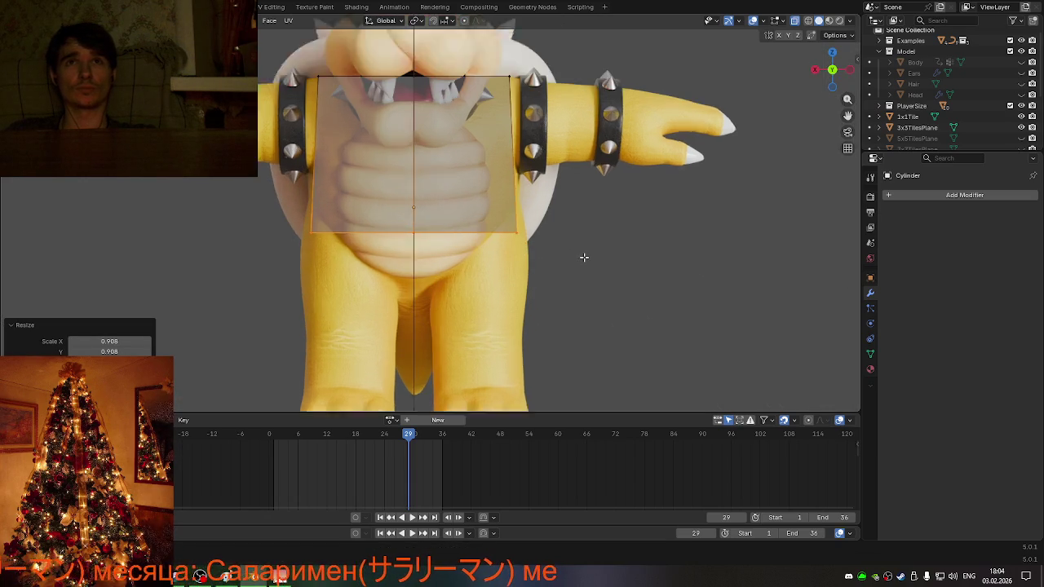
{"action": "key", "text": "s"}
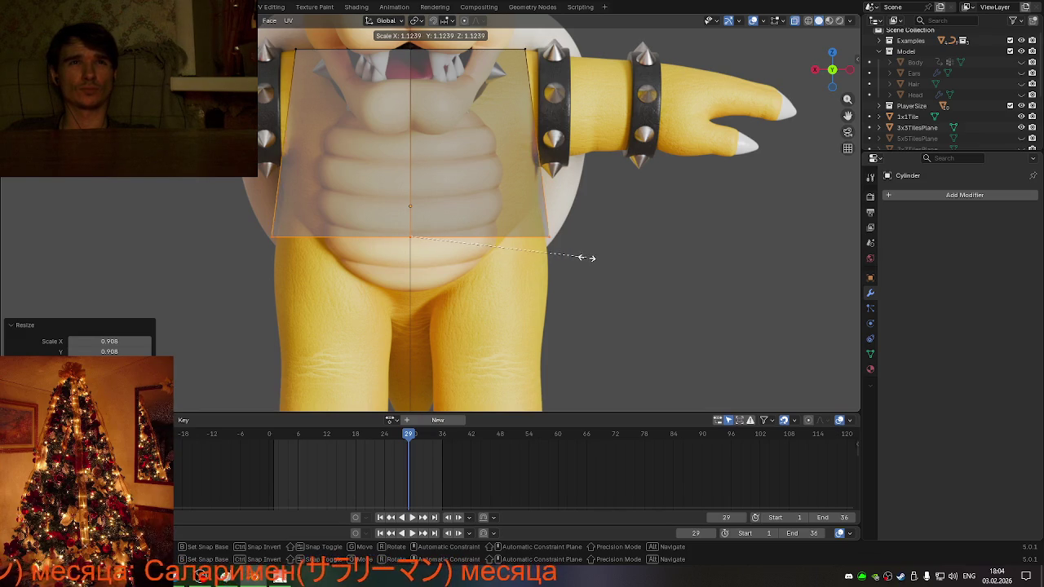
{"action": "left_click", "coordinate": [576, 256]}
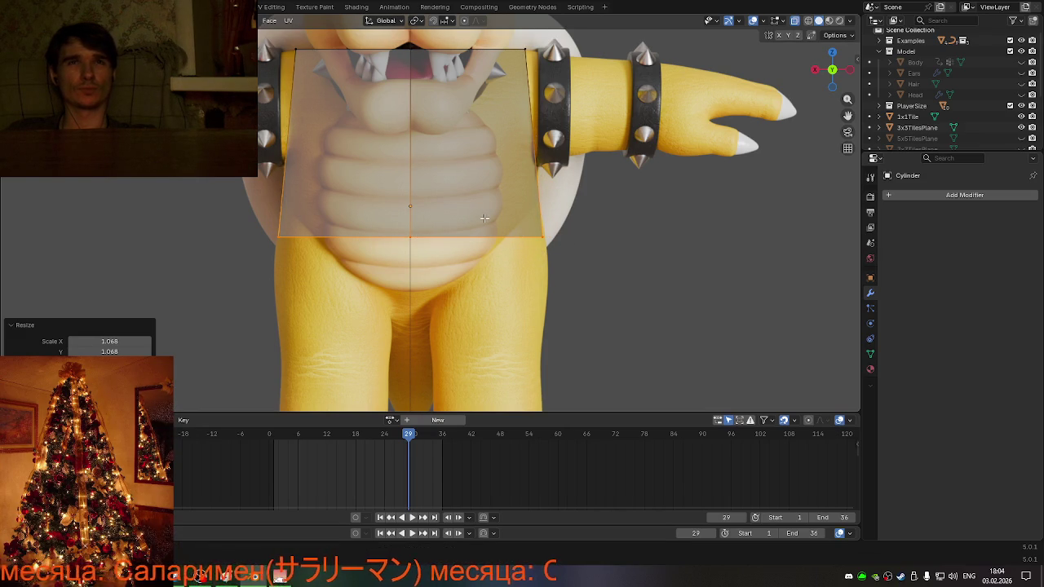
{"action": "key", "text": "ctrl+r"}
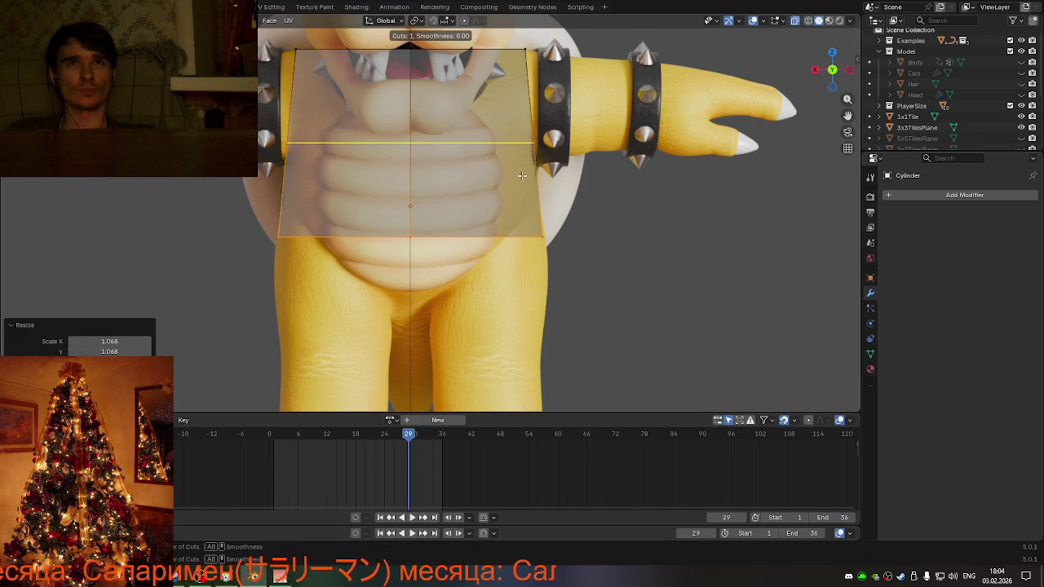
- Add a scaled edge loop, set the bottom edge to 1.016 and extend it down to the hips
{"action": "left_click", "coordinate": [522, 176]}
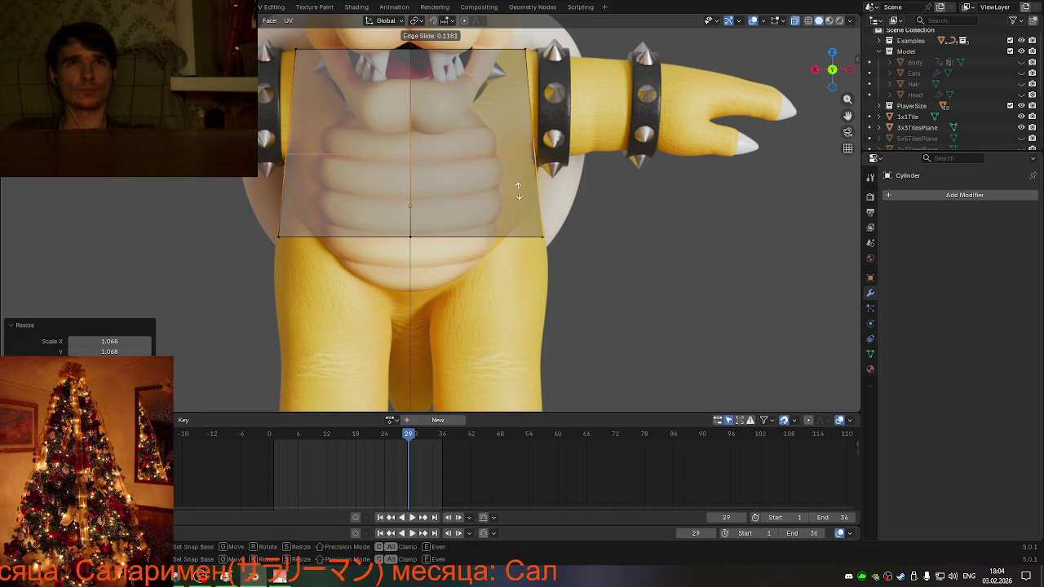
{"action": "left_click", "coordinate": [521, 243]}
{"action": "key", "text": "s"}
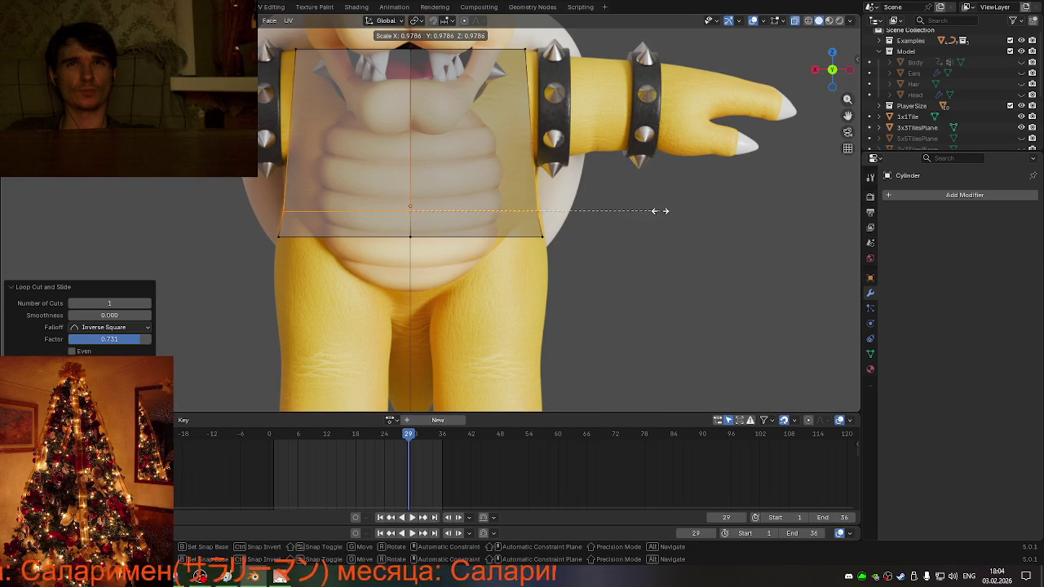
{"action": "left_click", "coordinate": [655, 214]}
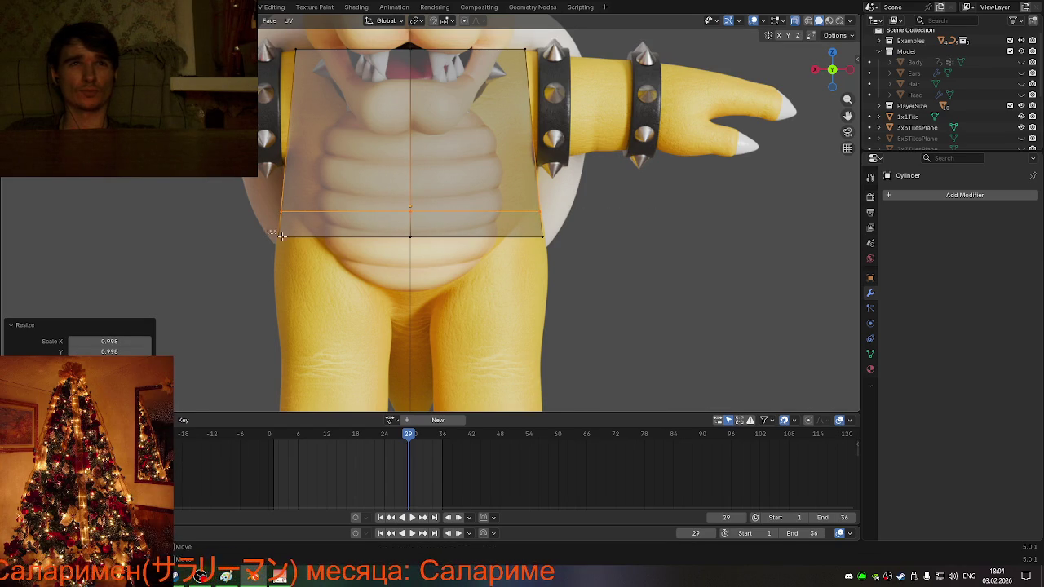
{"action": "key", "text": "s"}
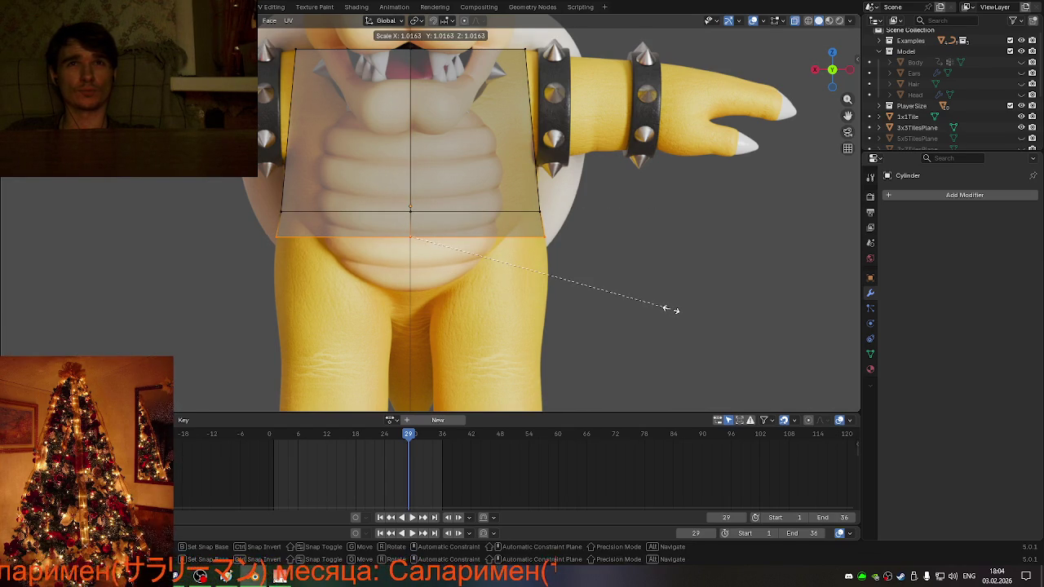
{"action": "left_click", "coordinate": [670, 309]}
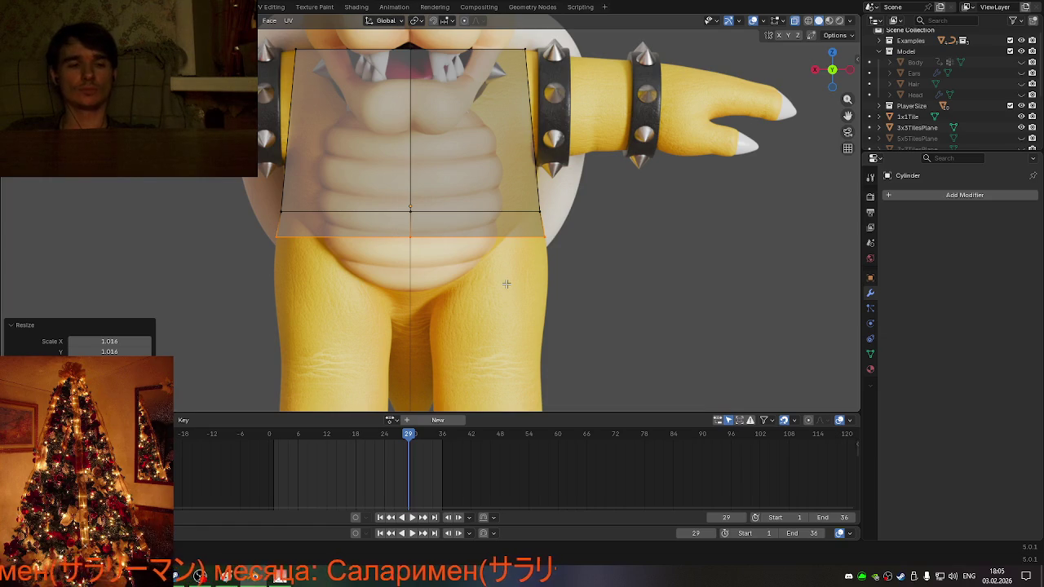
{"action": "key", "text": "g"}
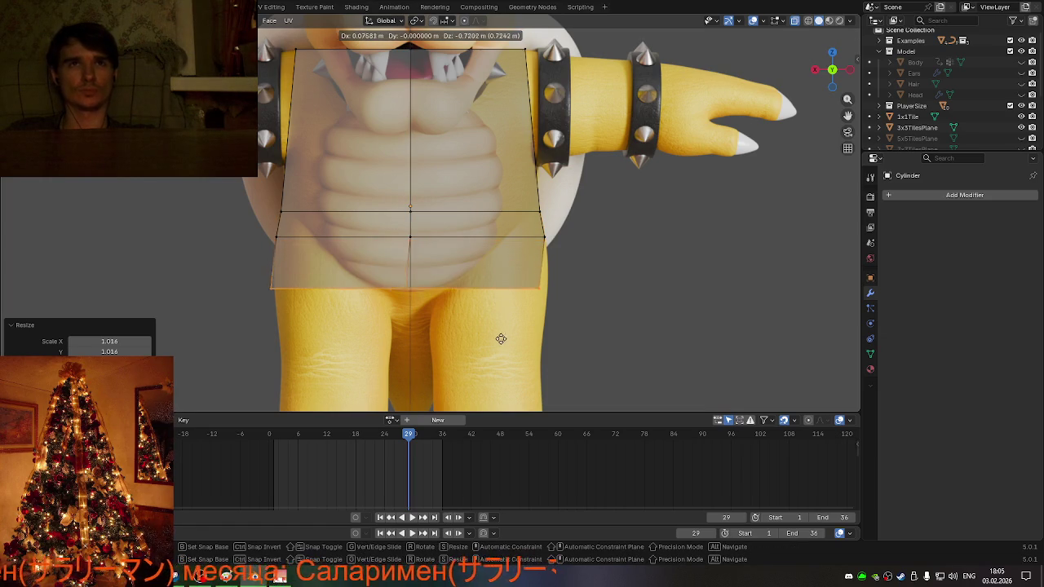
{"action": "key", "text": "z"}
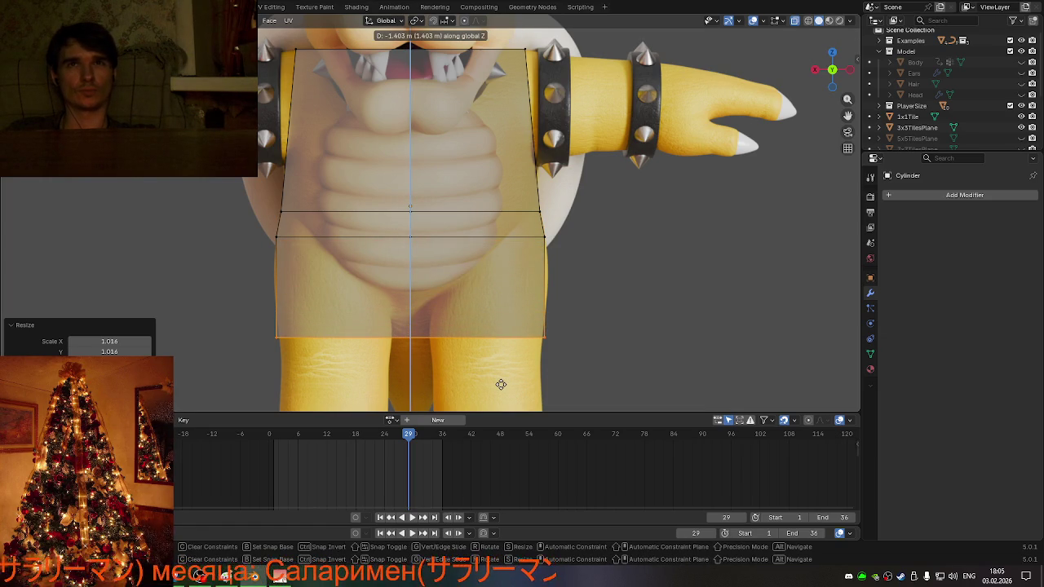
{"action": "left_click", "coordinate": [501, 384]}
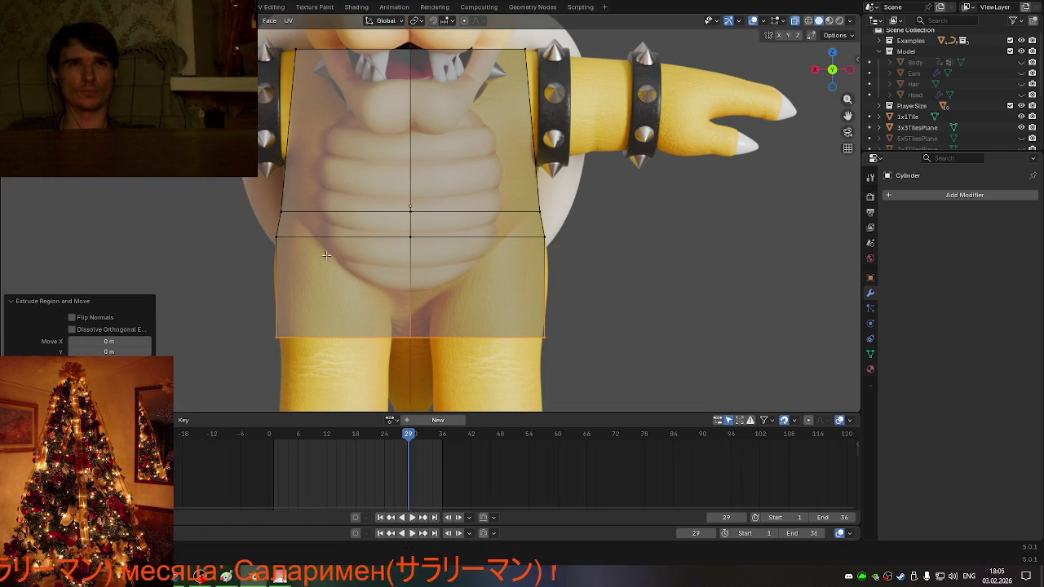
- Lower the middle edge loop and widen it to Bowser's belly
{"action": "left_click_drag", "start_coordinate": [254, 229], "coordinate": [625, 285]}
{"action": "key", "text": "ctrl+Tab"}
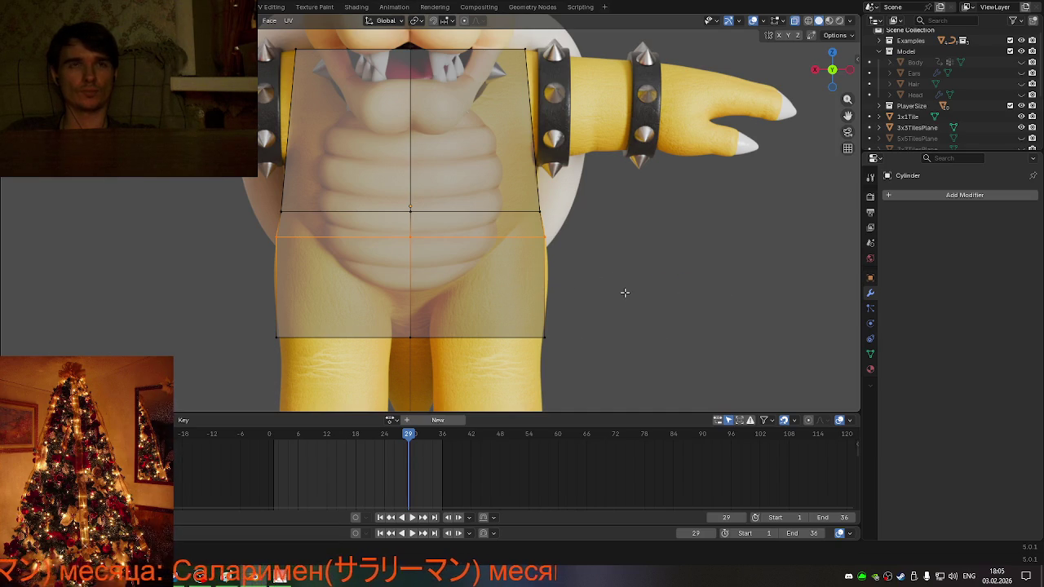
{"action": "key", "text": "g"}
{"action": "key", "text": "z"}
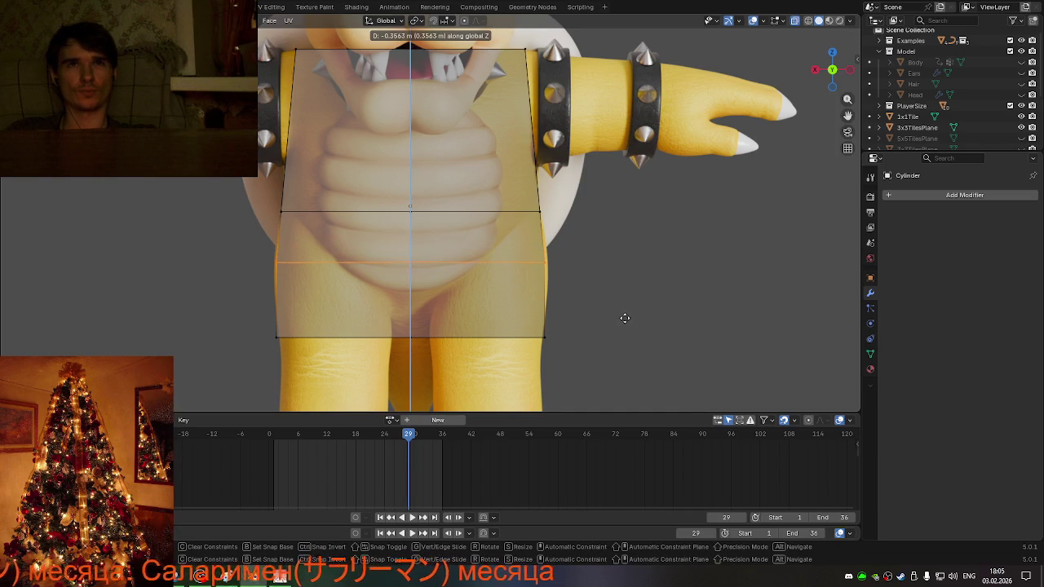
{"action": "left_click", "coordinate": [624, 324]}
{"action": "key", "text": "s"}
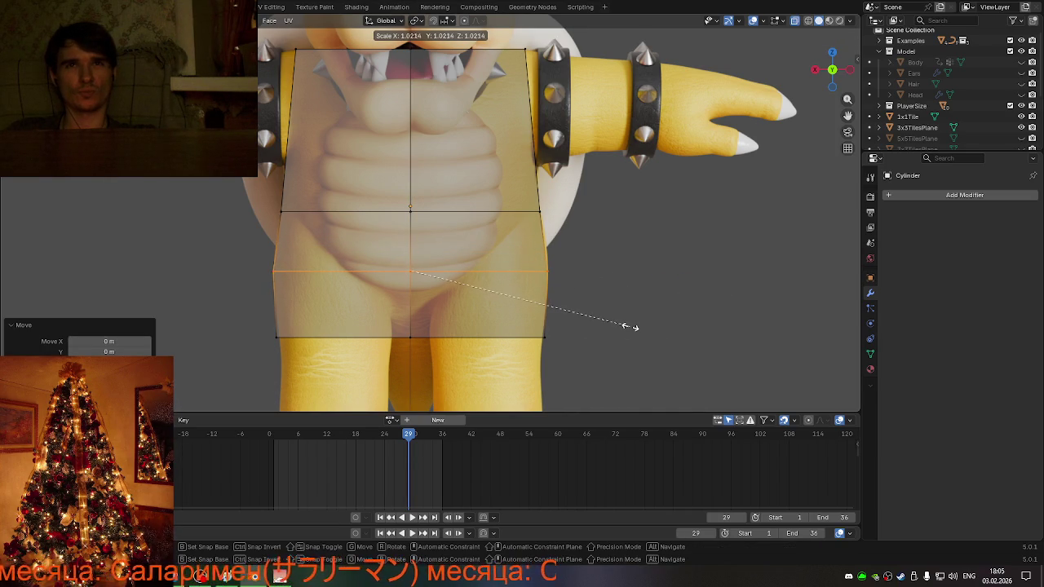
{"action": "left_click", "coordinate": [630, 327]}
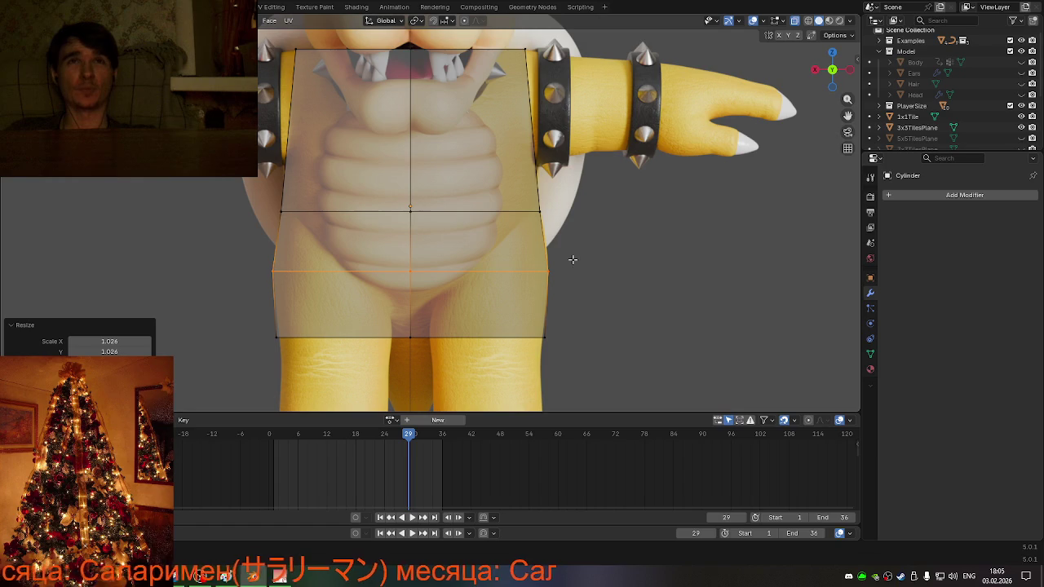
- Narrow the bottom loop slightly and slide it up toward the thighs
{"action": "left_click_drag", "start_coordinate": [257, 313], "coordinate": [642, 380]}
{"action": "key", "text": "s"}
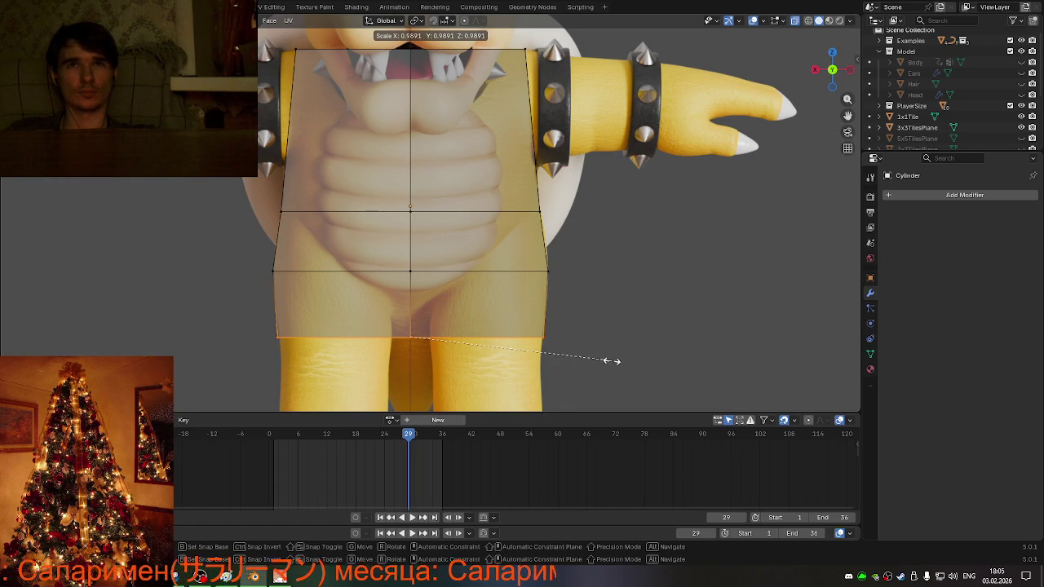
{"action": "left_click", "coordinate": [608, 361]}
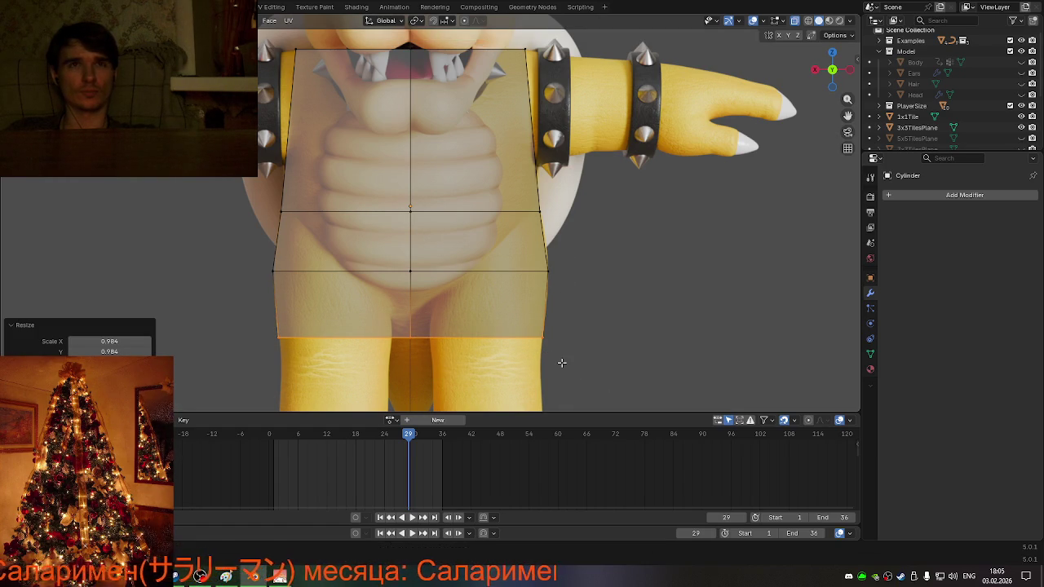
{"action": "key", "text": "g"}
{"action": "key", "text": "g"}
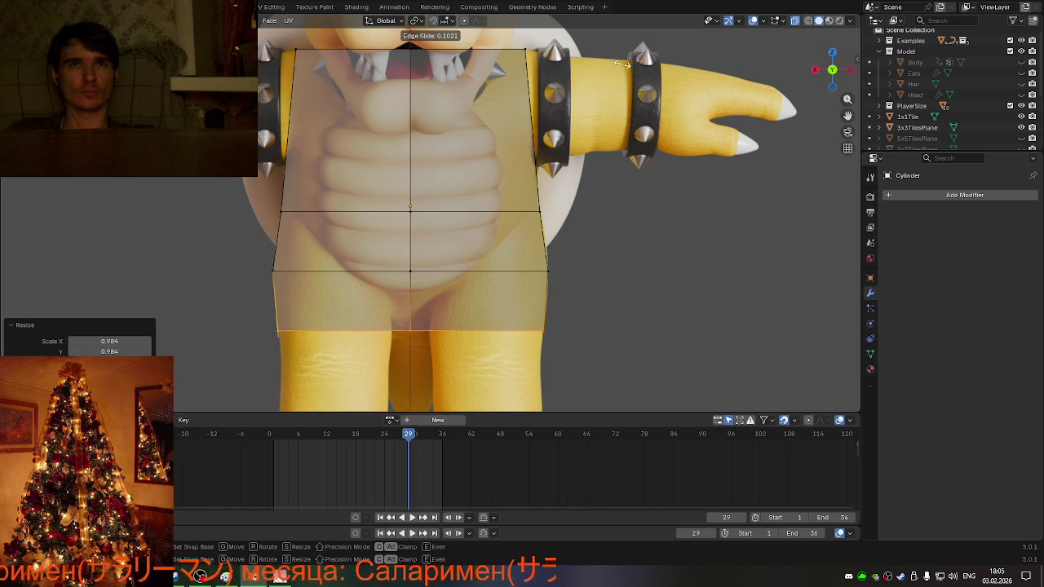
{"action": "left_click", "coordinate": [624, 261]}
{"action": "scroll", "coordinate": [563, 337], "scroll_direction": "down", "scroll_amount": 3}
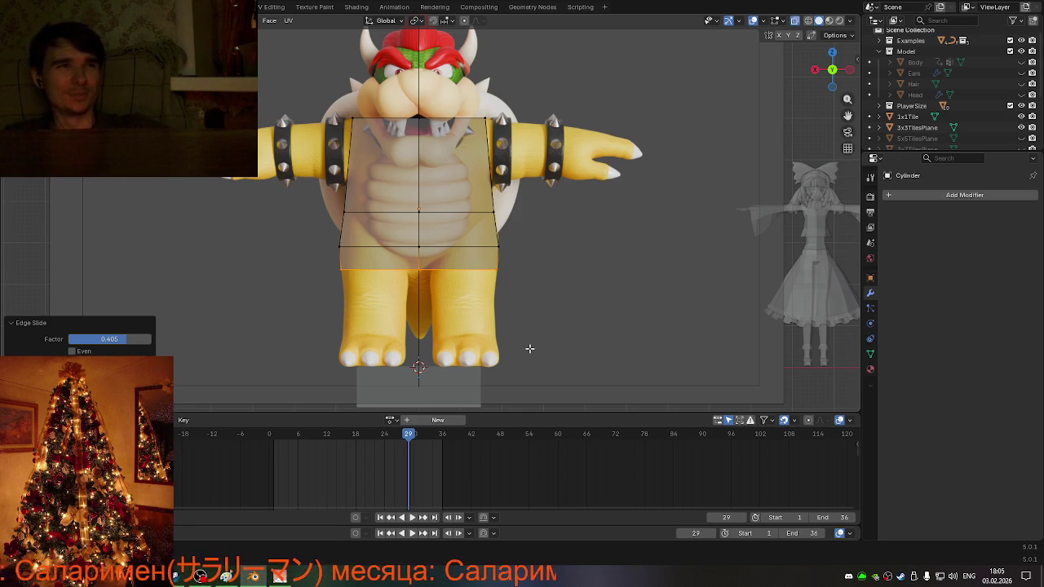
{"action": "scroll", "coordinate": [468, 63], "scroll_direction": "up", "scroll_amount": 3}
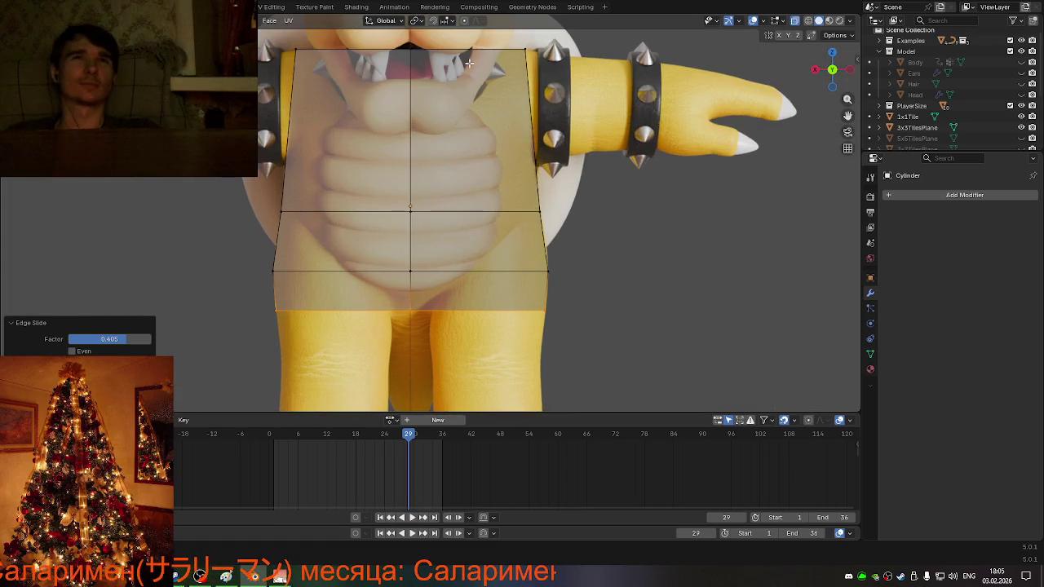
- Pan to show Bowser's head and arms, then orbit to his side profile
{"action": "left_click_drag", "start_coordinate": [848, 116], "coordinate": [879, 239]}
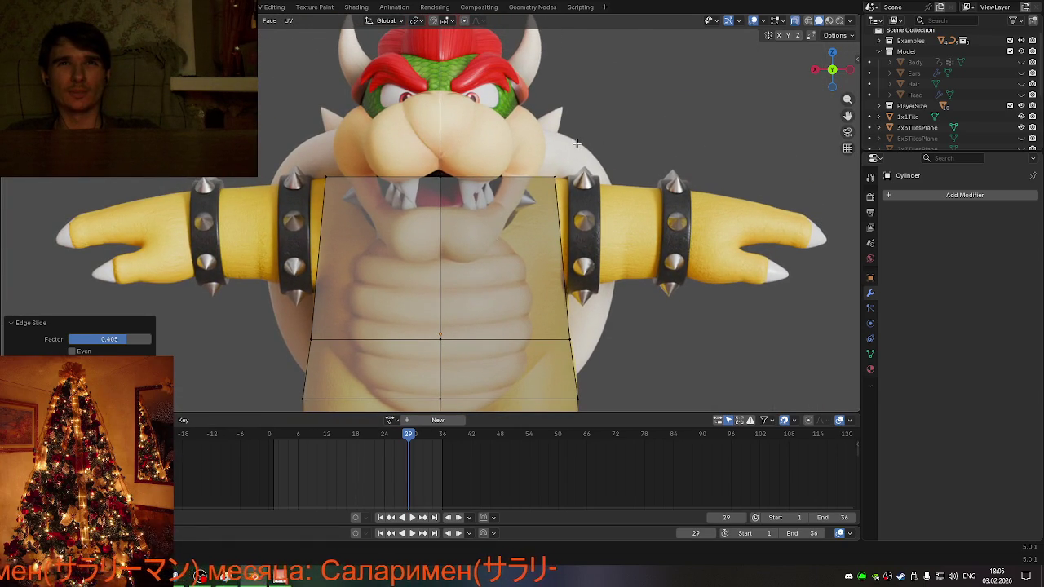
{"action": "middle_click_drag", "start_coordinate": [564, 187], "coordinate": [414, 185]}
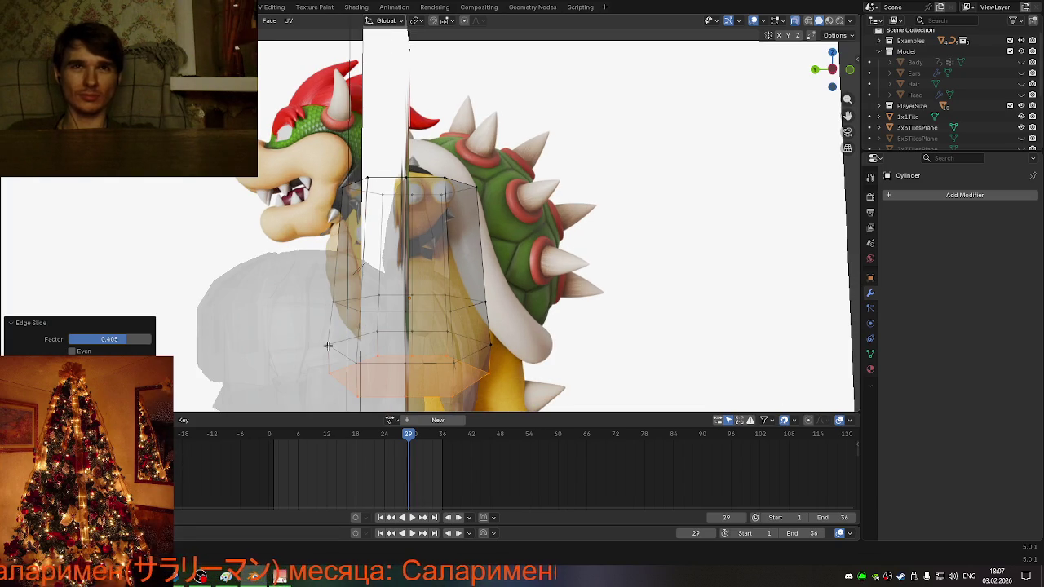
- In side ortho view, shift the cage's lower band of faces back along Y
{"action": "scroll", "coordinate": [306, 345], "scroll_direction": "down", "scroll_amount": 2}
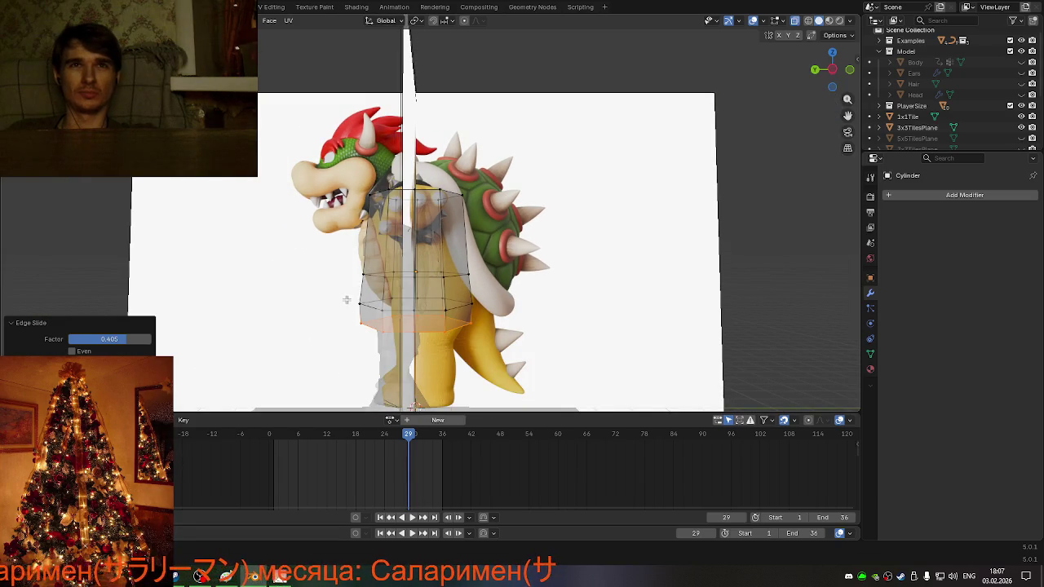
{"action": "left_click", "coordinate": [437, 334], "text": "alt"}
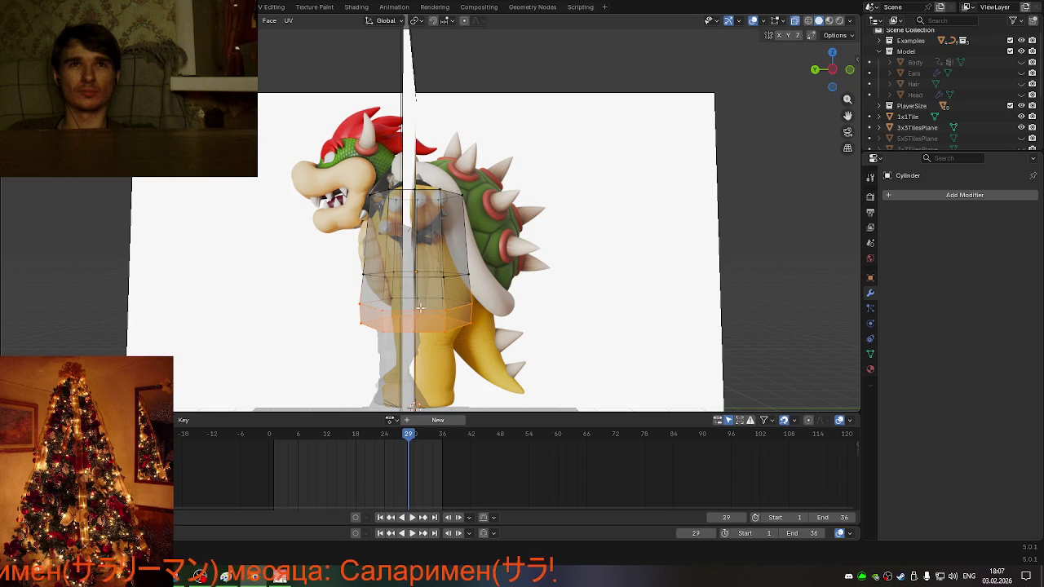
{"action": "left_click", "coordinate": [831, 70]}
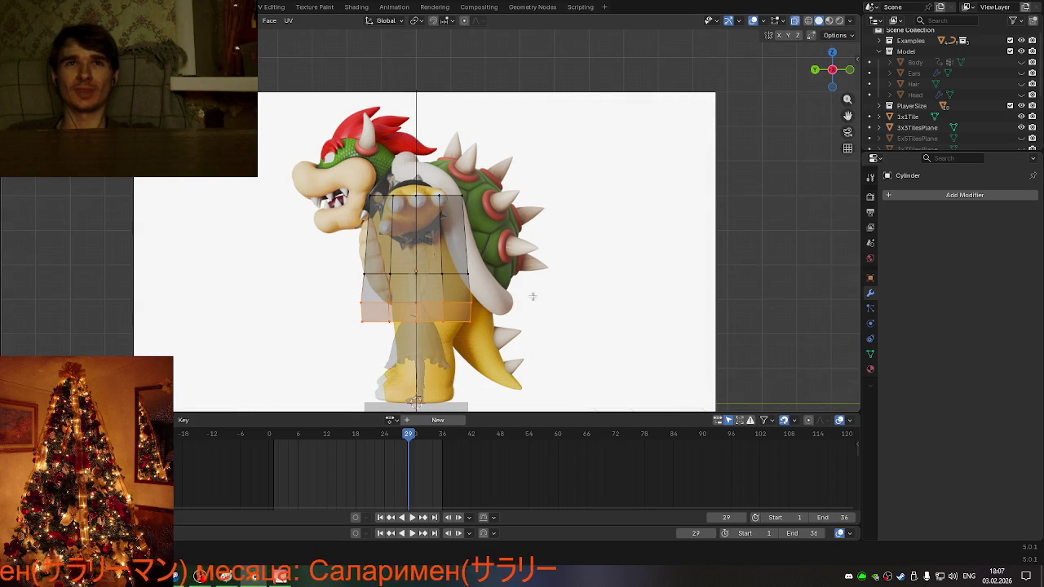
{"action": "left_click_drag", "start_coordinate": [337, 297], "coordinate": [621, 366]}
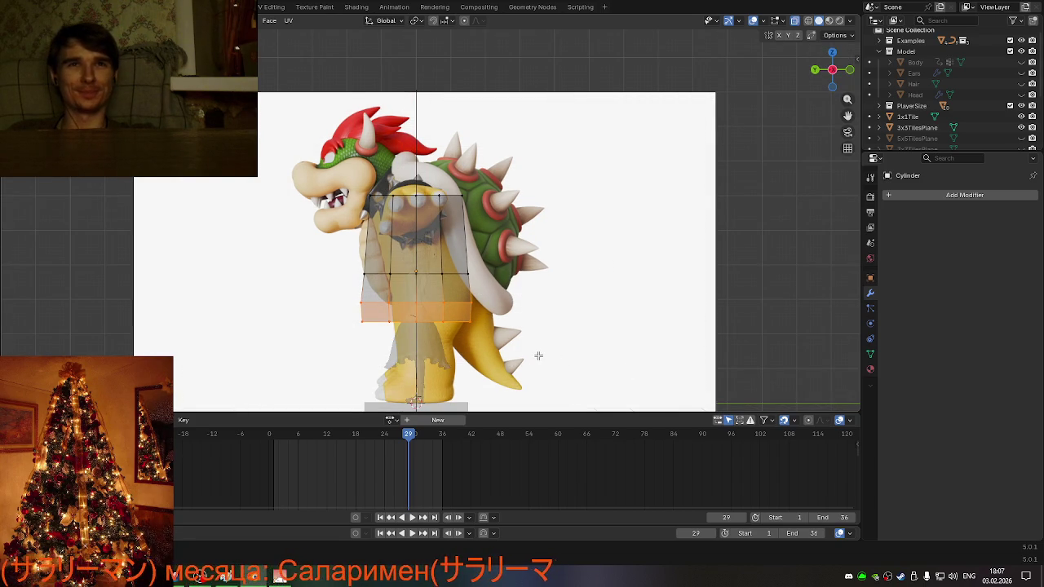
{"action": "scroll", "coordinate": [538, 355], "scroll_direction": "up", "scroll_amount": 1}
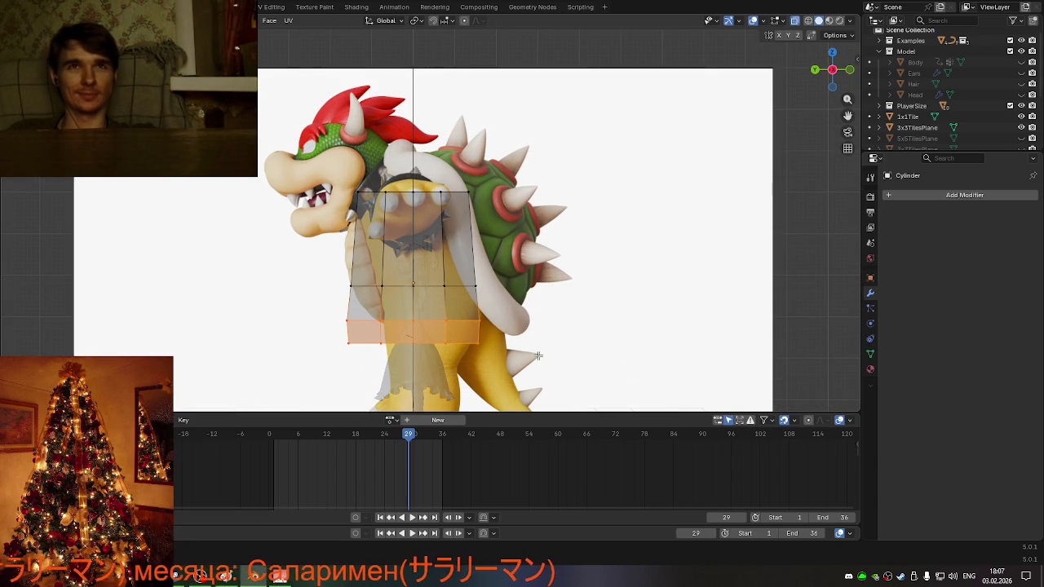
{"action": "key", "text": "g"}
{"action": "key", "text": "y"}
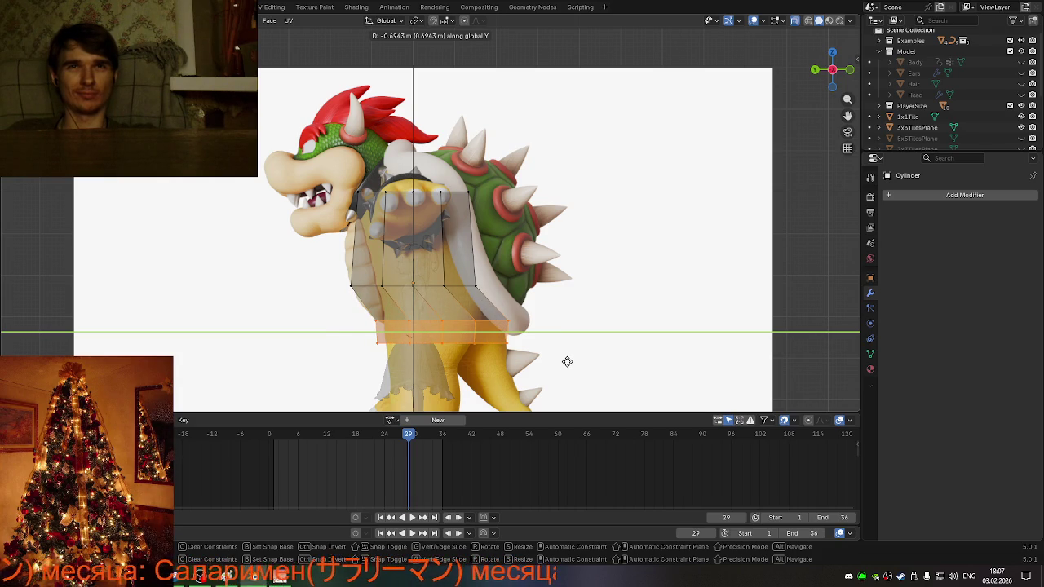
{"action": "left_click", "coordinate": [567, 361]}
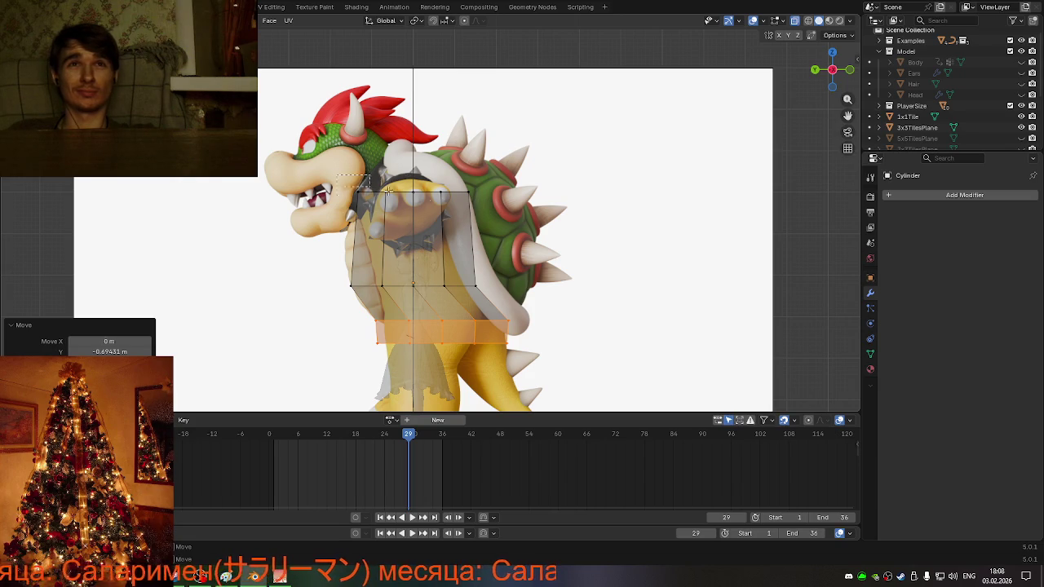
- Nudge the upper part of the cage along Y to follow the side profile
{"action": "left_click", "coordinate": [529, 218]}
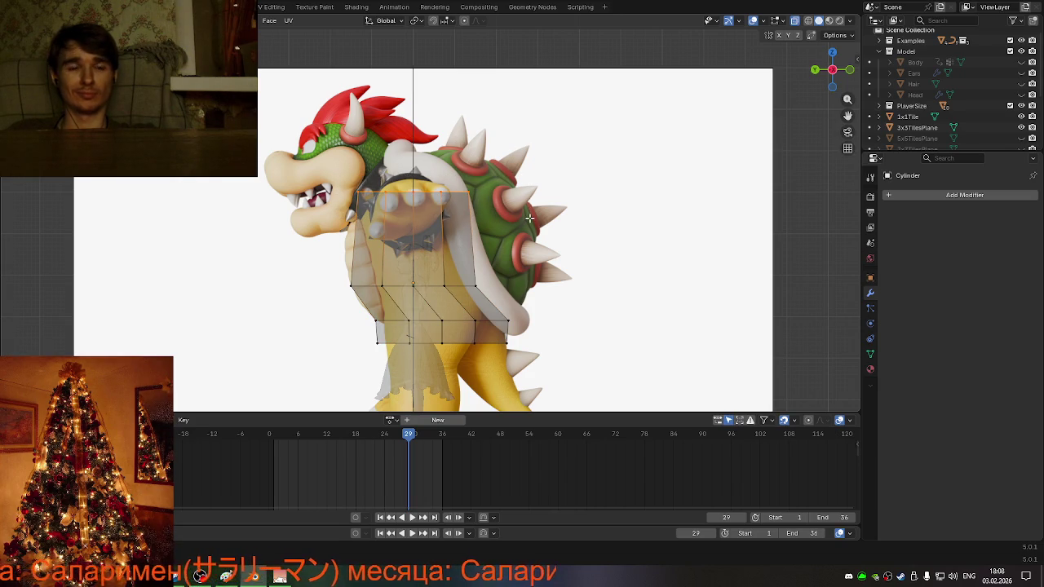
{"action": "key", "text": "g"}
{"action": "key", "text": "x"}
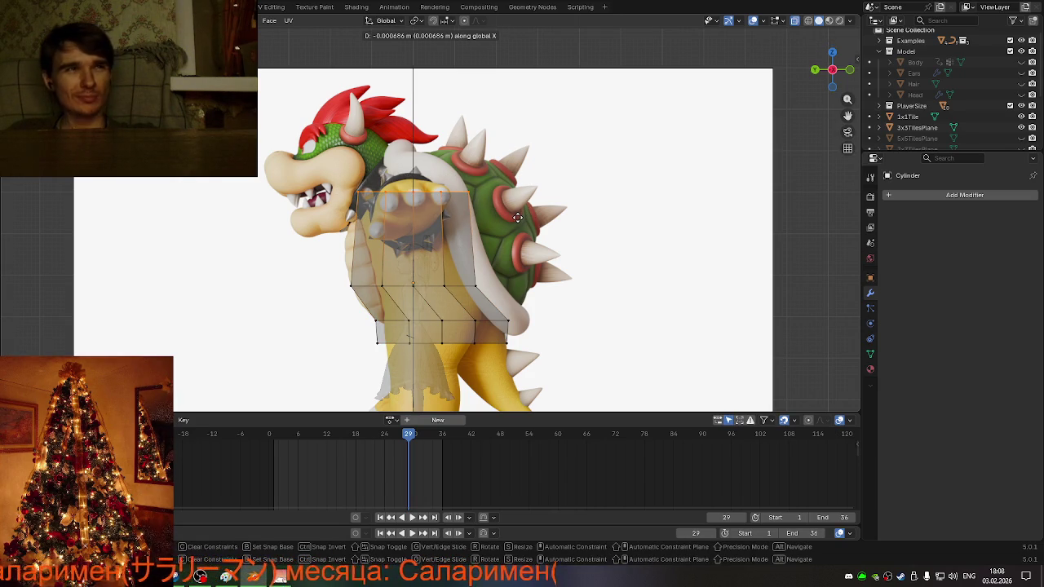
{"action": "key", "text": "y"}
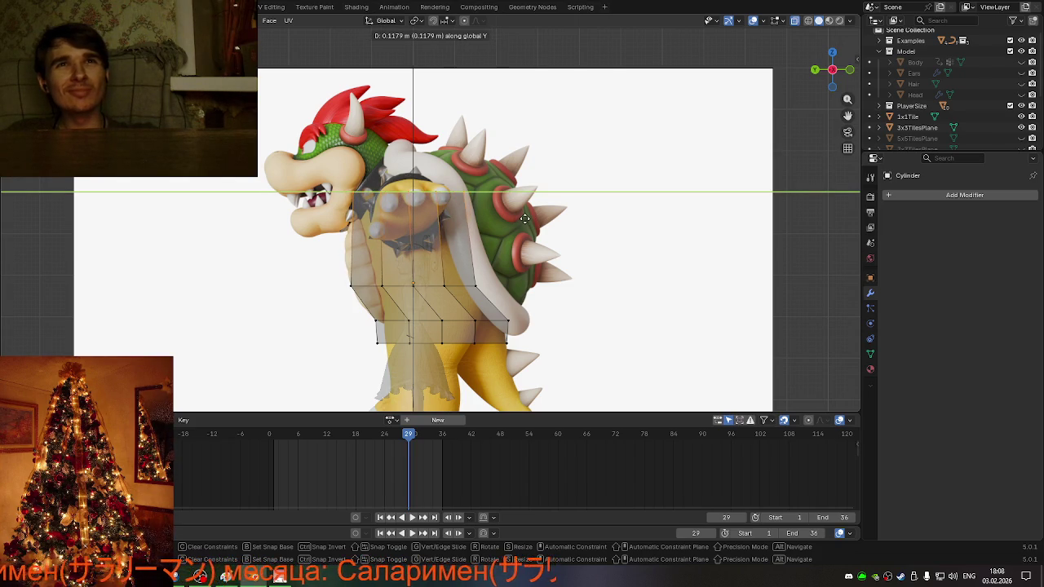
{"action": "left_click", "coordinate": [520, 218]}
- Add a centred horizontal edge loop across the upper chest
{"action": "key", "text": "ctrl+r"}
{"action": "left_click", "coordinate": [436, 243]}
{"action": "right_click", "coordinate": [436, 243]}
- Widen the new chest loop to 1.067 and slightly enlarge the loop below it
{"action": "key", "text": "s"}
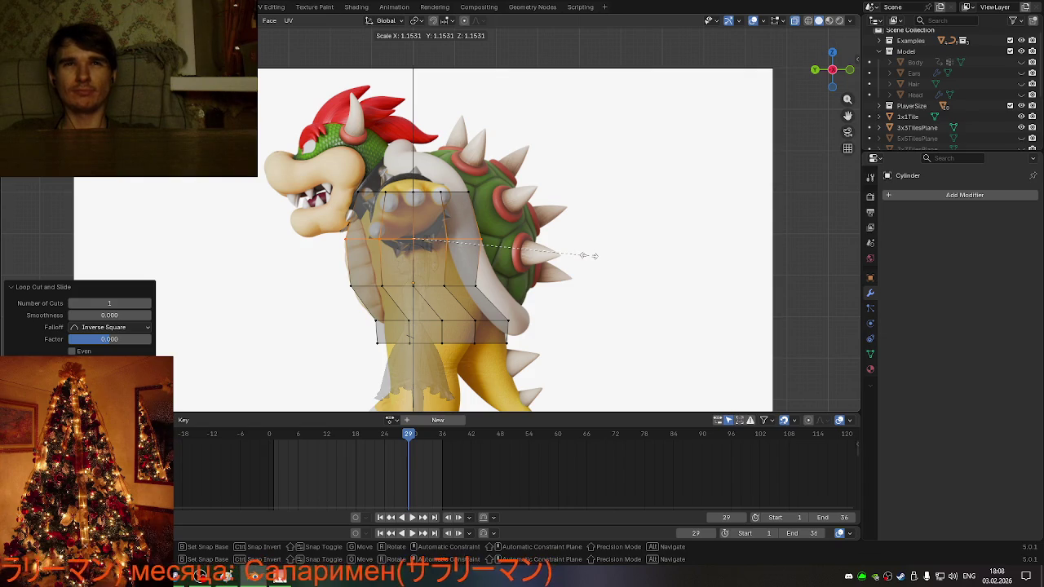
{"action": "left_click", "coordinate": [583, 256]}
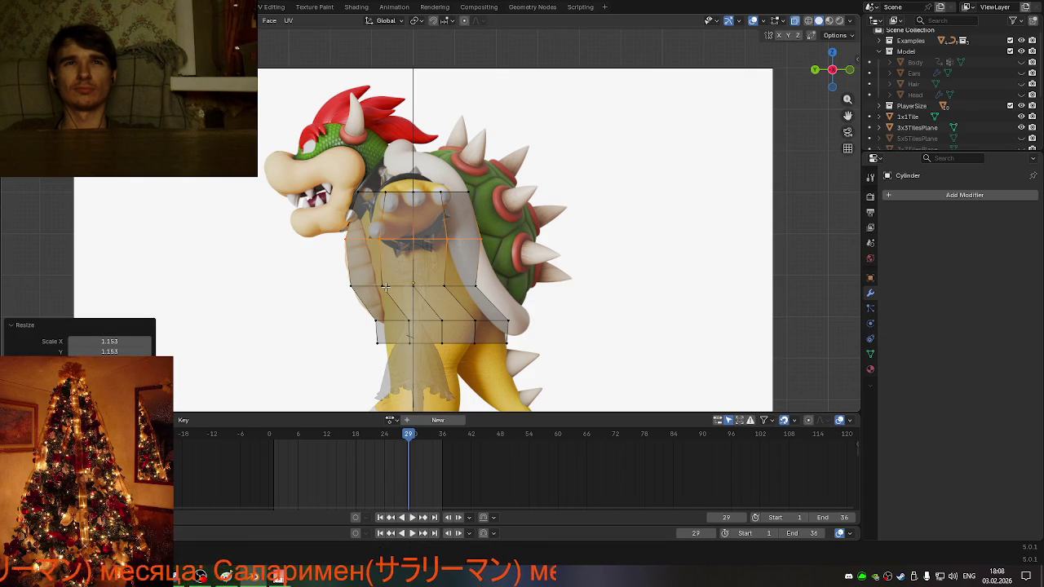
{"action": "left_click", "coordinate": [485, 287], "text": "alt"}
{"action": "key", "text": "s"}
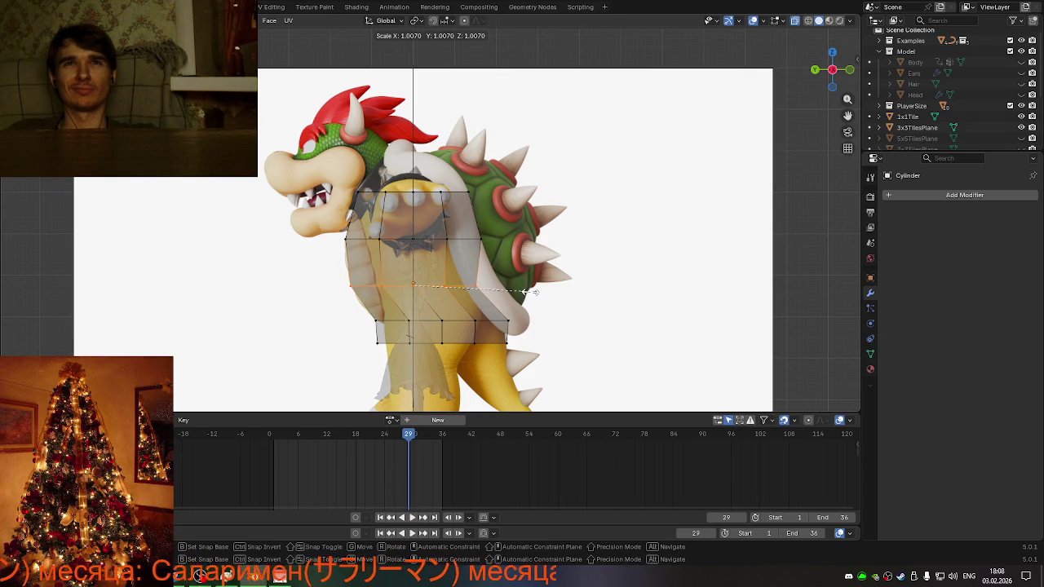
{"action": "left_click", "coordinate": [534, 291]}
{"action": "scroll", "coordinate": [534, 291], "scroll_direction": "down", "scroll_amount": 4}
{"action": "mouse_move", "coordinate": [534, 292]}
{"action": "middle_mouse_down"}
{"action": "mouse_move", "coordinate": [606, 325]}
{"action": "mouse_move", "coordinate": [489, 325]}
{"action": "middle_mouse_up"}
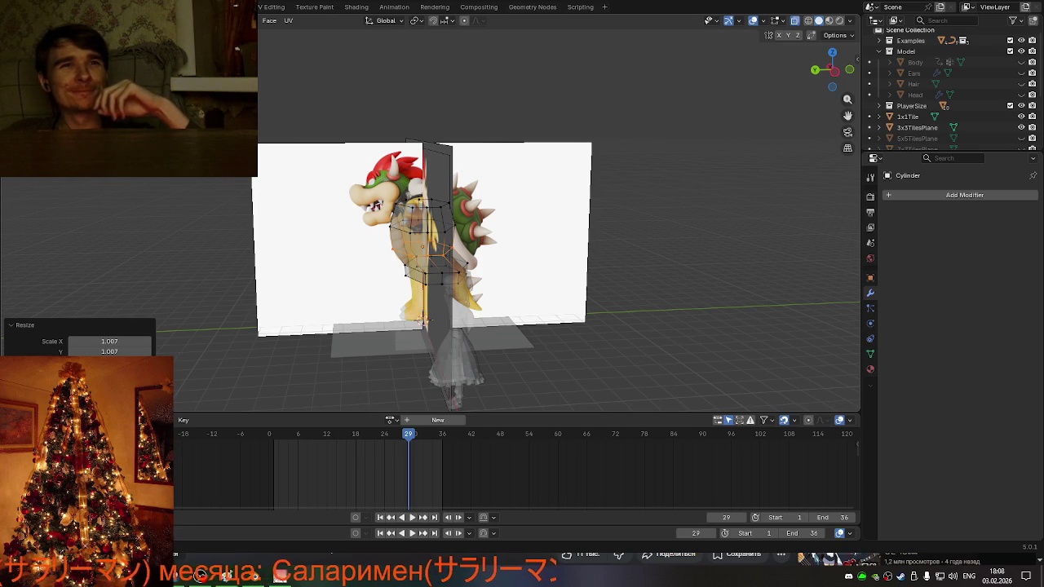
{"action": "mouse_move", "coordinate": [489, 269]}
{"action": "middle_mouse_down"}
{"action": "mouse_move", "coordinate": [567, 268]}
{"action": "mouse_move", "coordinate": [528, 267]}
{"action": "mouse_move", "coordinate": [626, 304]}
{"action": "mouse_move", "coordinate": [447, 307]}
{"action": "middle_mouse_up"}
- Lower the middle edge loop along Z to match the chest in the side reference
{"action": "scroll", "coordinate": [492, 253], "scroll_direction": "up", "scroll_amount": 3}
{"action": "scroll", "coordinate": [512, 285], "scroll_direction": "up", "scroll_amount": 3}
{"action": "left_click", "coordinate": [381, 257], "text": "alt"}
{"action": "key", "text": "KP_9"}
{"action": "left_click", "coordinate": [843, 80]}
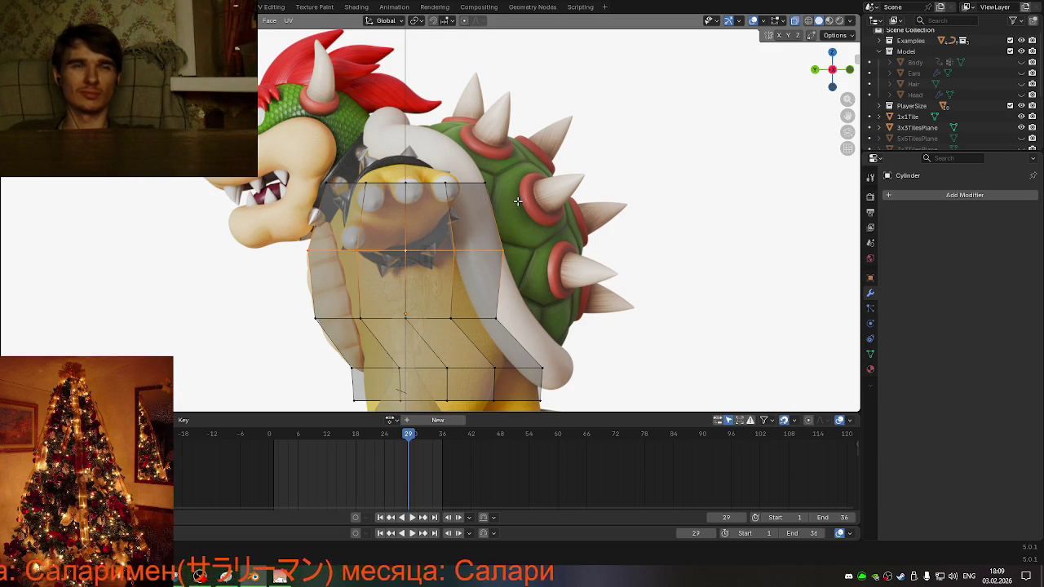
{"action": "key", "text": "g"}
{"action": "key", "text": "z"}
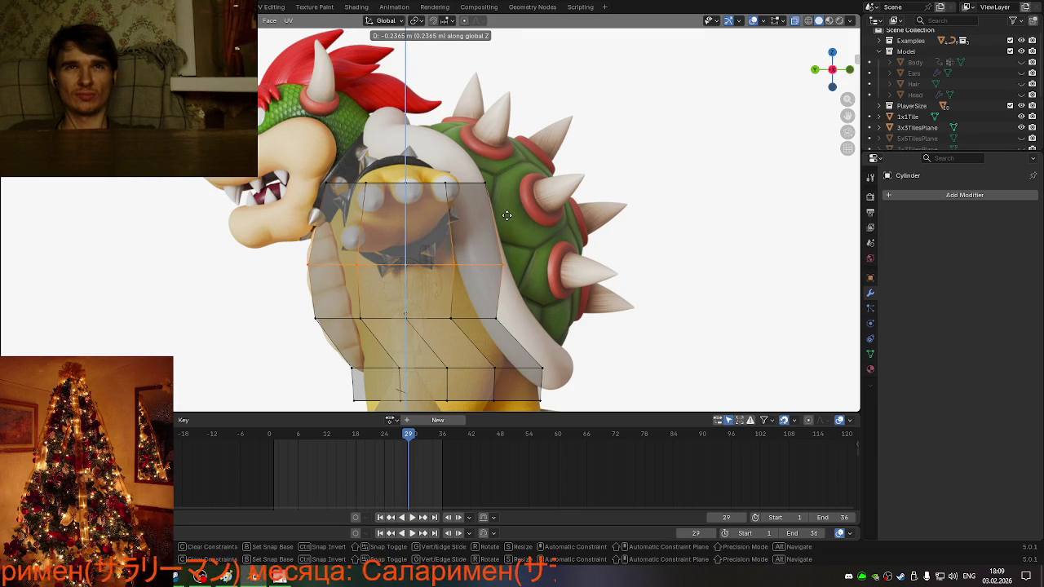
{"action": "left_click", "coordinate": [507, 213]}
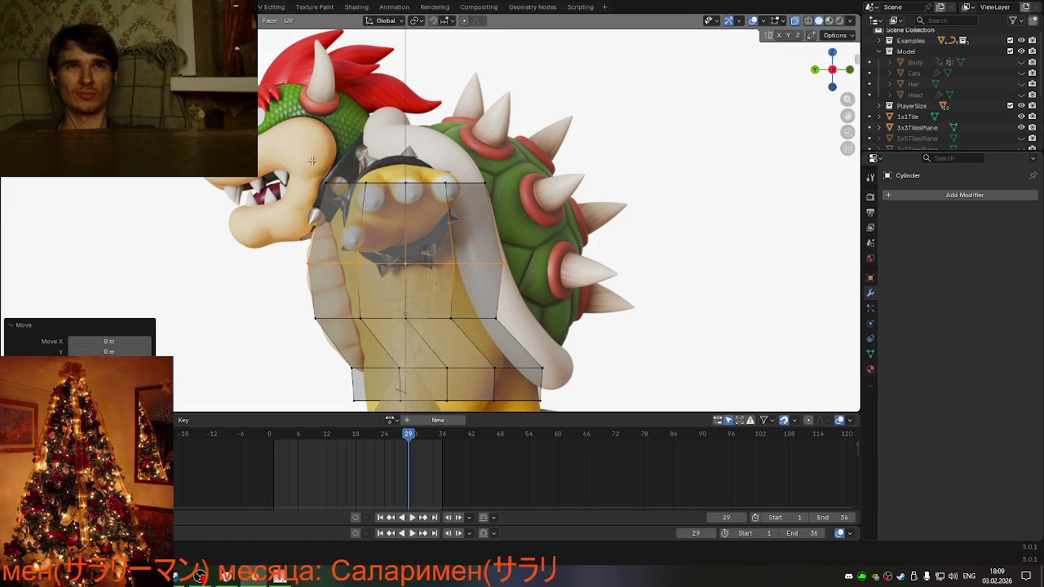
- Inspect the cage from the back and from a three-quarter angle
{"action": "mouse_move", "coordinate": [312, 161]}
{"action": "middle_mouse_down"}
{"action": "mouse_move", "coordinate": [689, 216]}
{"action": "mouse_move", "coordinate": [574, 223]}
{"action": "mouse_move", "coordinate": [650, 220]}
{"action": "mouse_move", "coordinate": [562, 220]}
{"action": "mouse_move", "coordinate": [694, 230]}
{"action": "mouse_move", "coordinate": [644, 180]}
{"action": "mouse_move", "coordinate": [276, 165]}
{"action": "mouse_move", "coordinate": [373, 157]}
{"action": "mouse_move", "coordinate": [282, 174]}
{"action": "middle_mouse_up"}
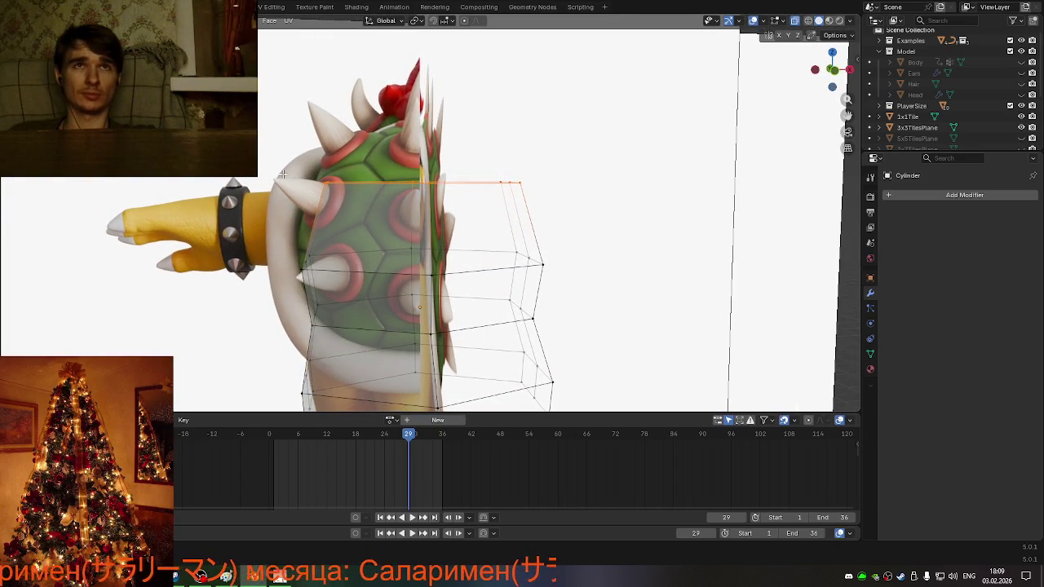
{"action": "left_click", "coordinate": [833, 71]}
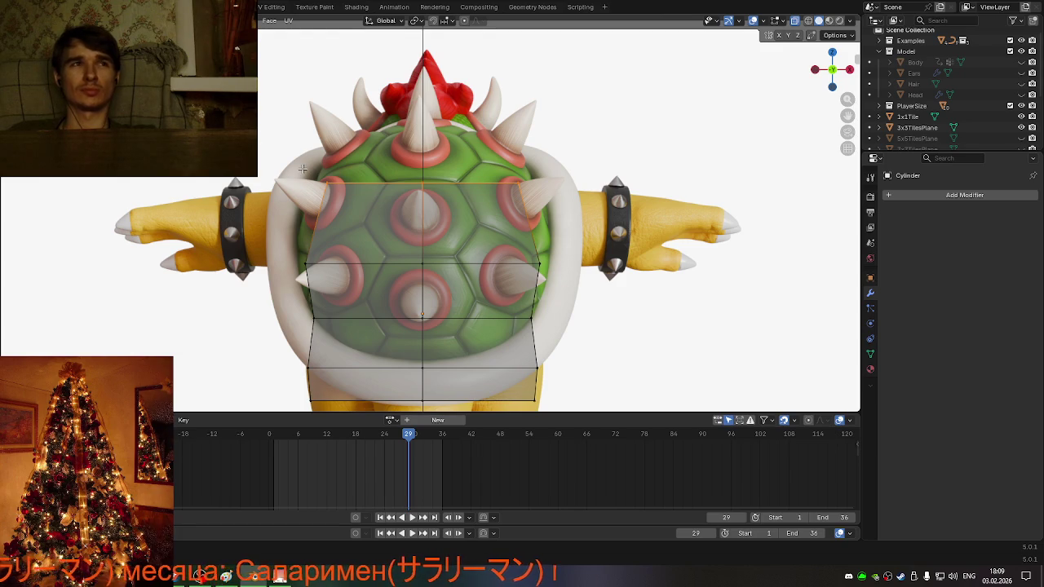
{"action": "middle_click_drag", "start_coordinate": [302, 169], "coordinate": [445, 177]}
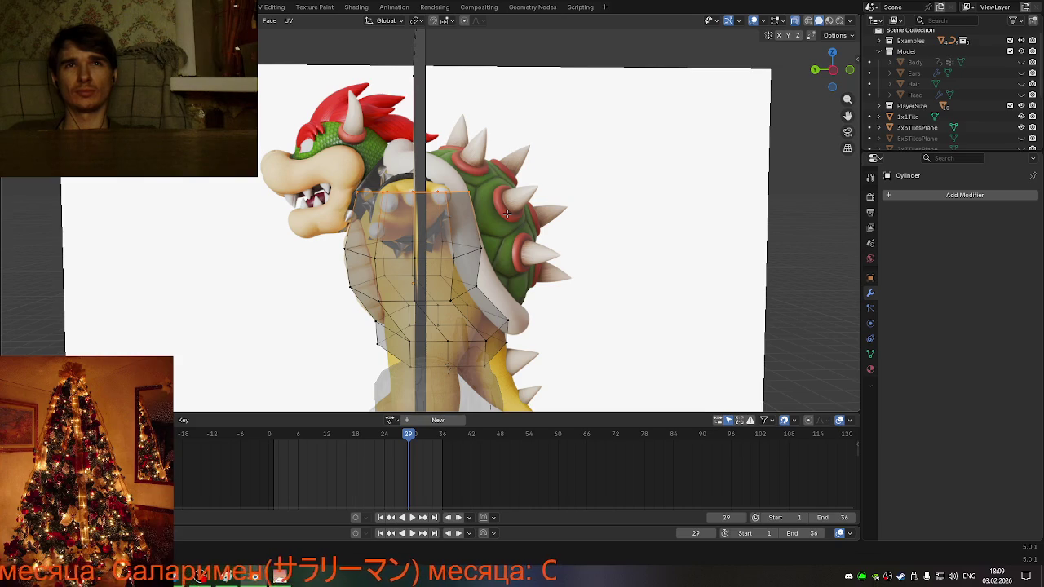
{"action": "key", "text": "e"}
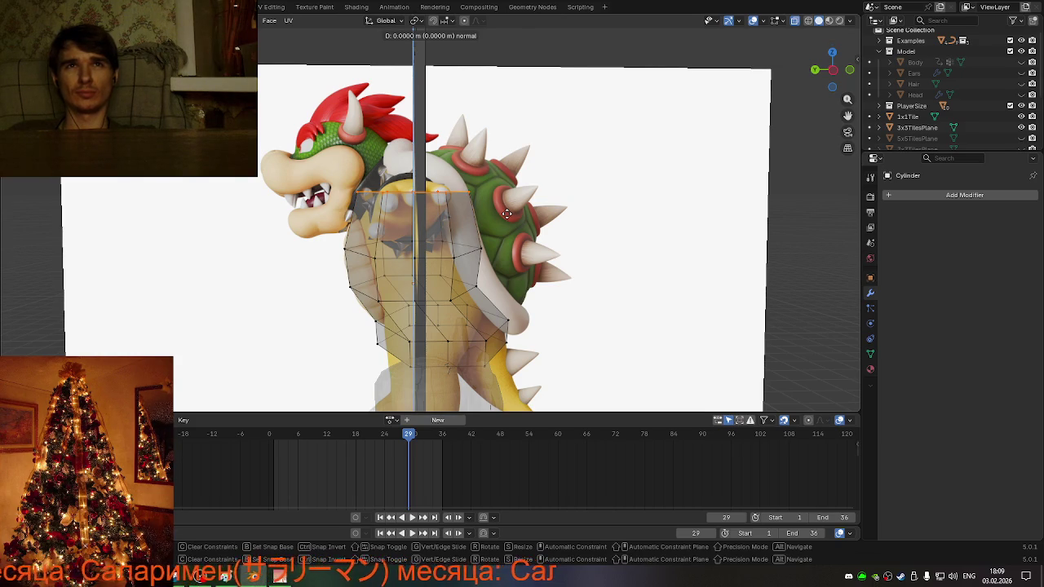
{"action": "key", "text": "z"}
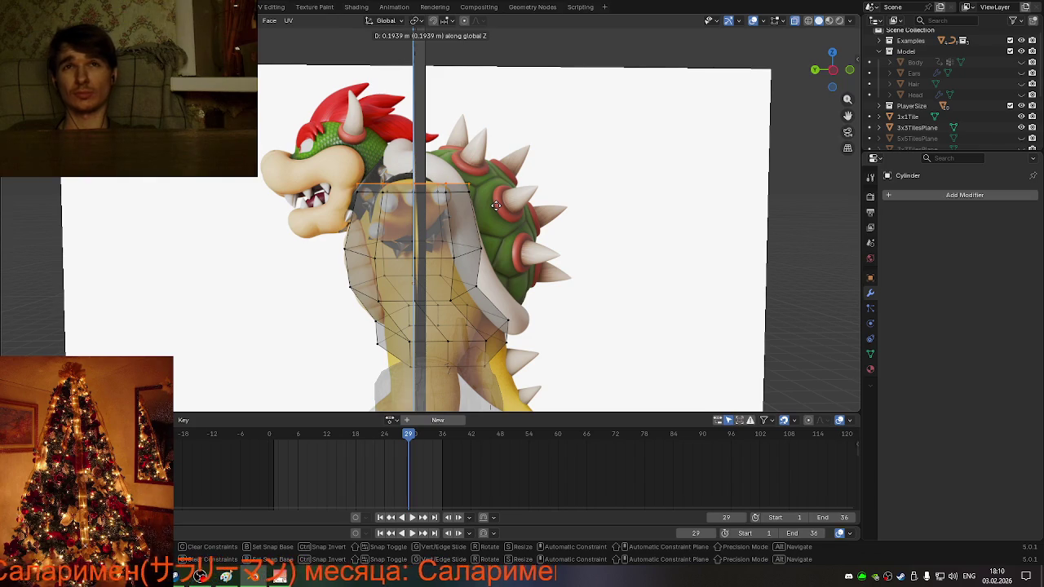
{"action": "left_click", "coordinate": [495, 205]}
{"action": "key", "text": "r"}
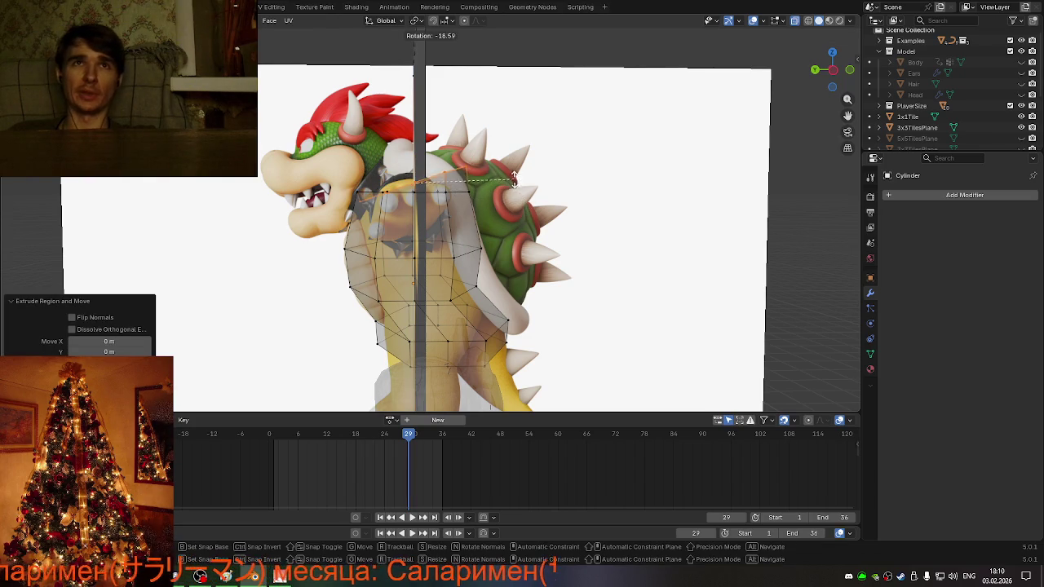
{"action": "left_click", "coordinate": [497, 165]}
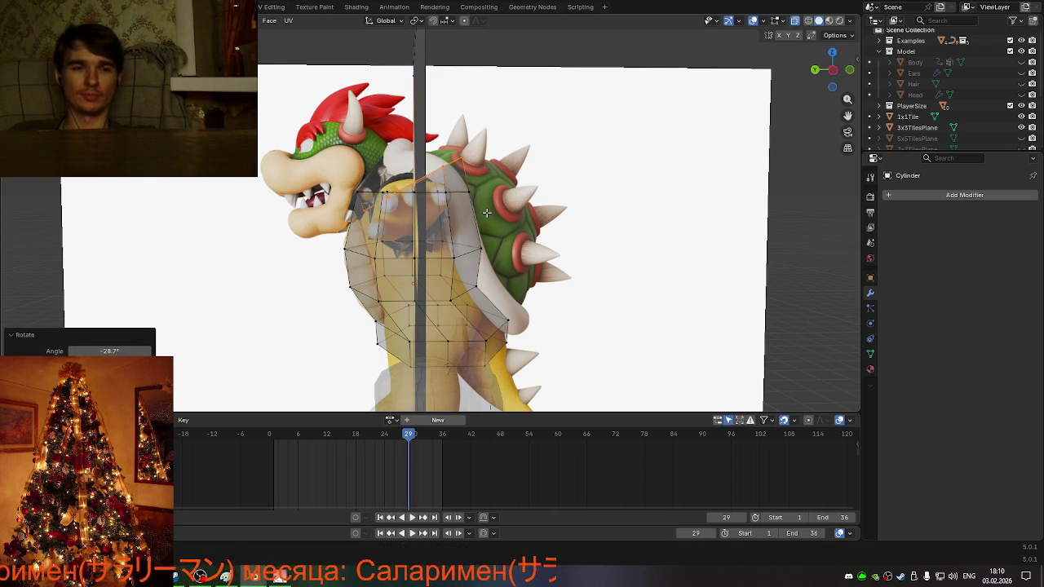
{"action": "key", "text": "g"}
{"action": "key", "text": "z"}
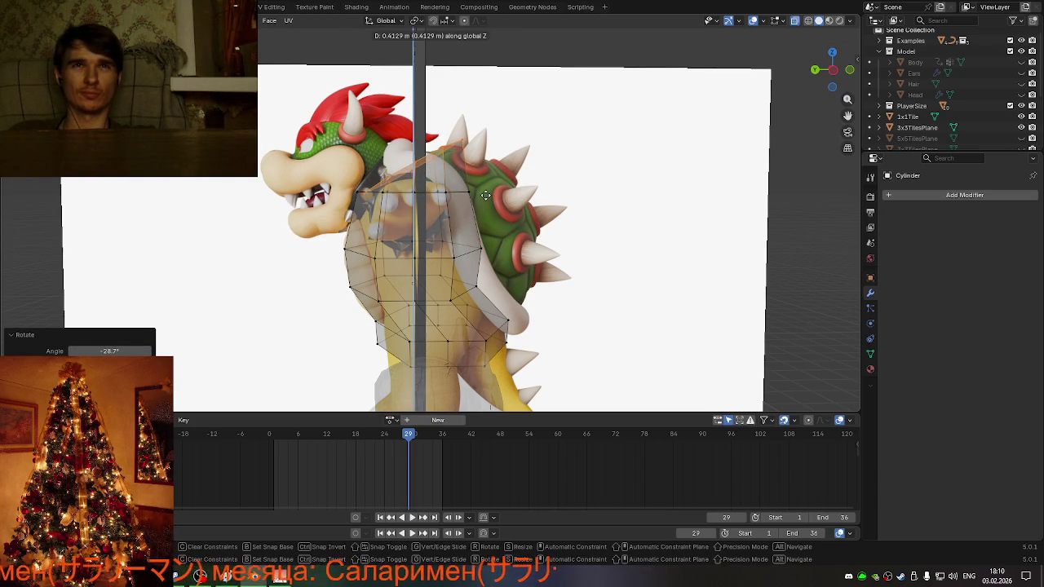
{"action": "left_click", "coordinate": [487, 194]}
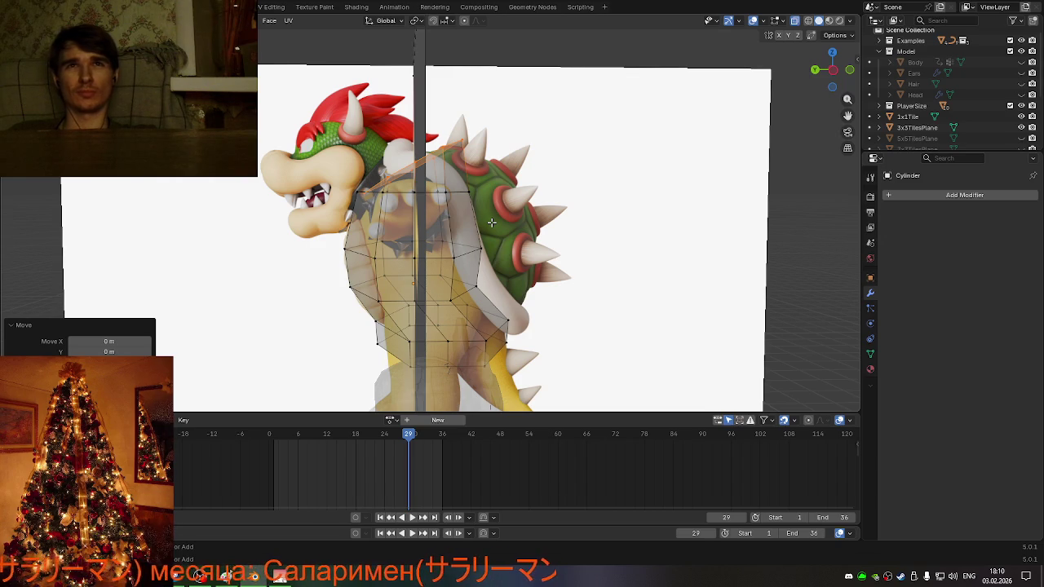
{"action": "key", "text": "ctrl+z"}
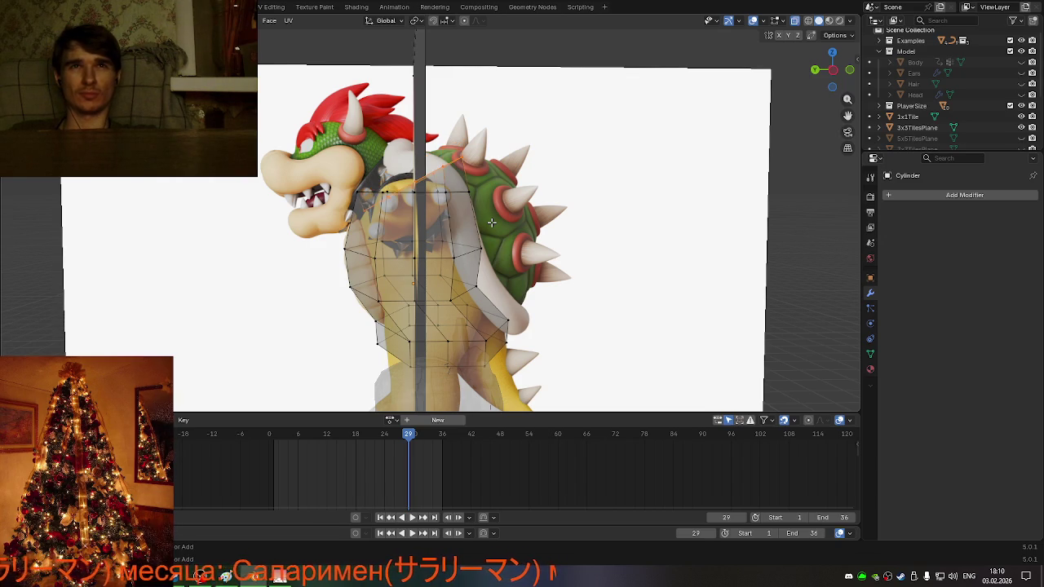
{"action": "key", "text": "ctrl+z"}
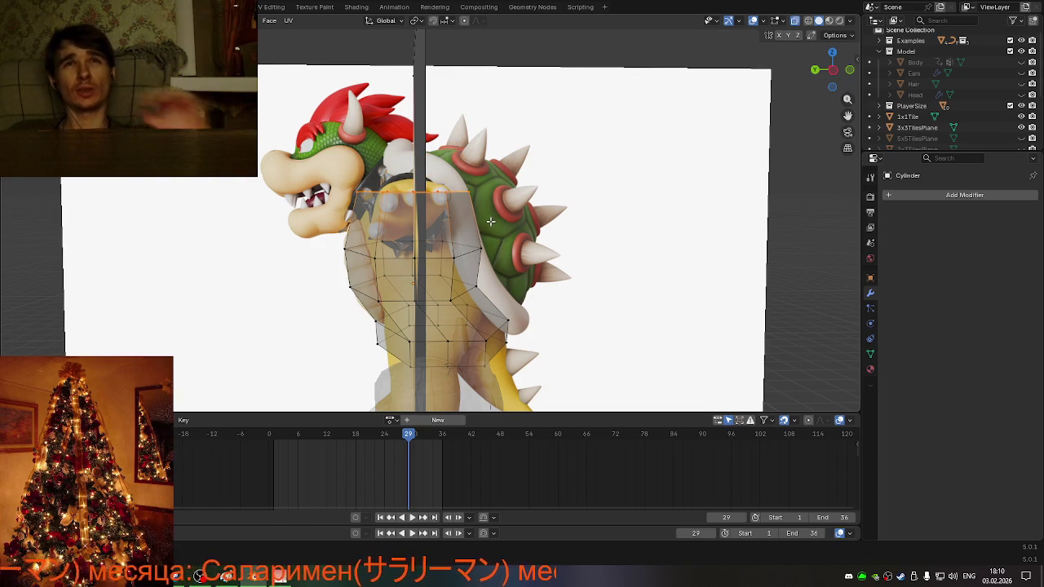
- Narrow the torso cage along X to 0.874 to match the front reference
{"action": "mouse_move", "coordinate": [491, 221]}
{"action": "middle_mouse_down"}
{"action": "mouse_move", "coordinate": [528, 239]}
{"action": "mouse_move", "coordinate": [574, 234]}
{"action": "middle_mouse_up"}
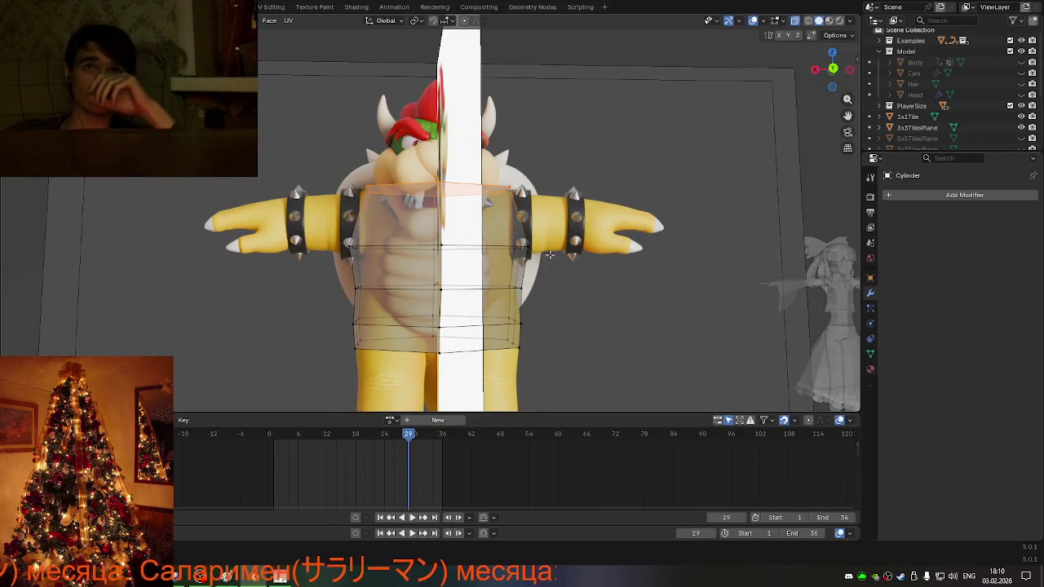
{"action": "scroll", "coordinate": [574, 234], "scroll_direction": "up", "scroll_amount": 2}
{"action": "mouse_move", "coordinate": [574, 234]}
{"action": "middle_mouse_down"}
{"action": "mouse_move", "coordinate": [504, 279]}
{"action": "mouse_move", "coordinate": [543, 269]}
{"action": "middle_mouse_up"}
{"action": "mouse_move", "coordinate": [633, 274]}
{"action": "middle_mouse_down"}
{"action": "mouse_move", "coordinate": [517, 269]}
{"action": "mouse_move", "coordinate": [631, 270]}
{"action": "middle_mouse_up"}
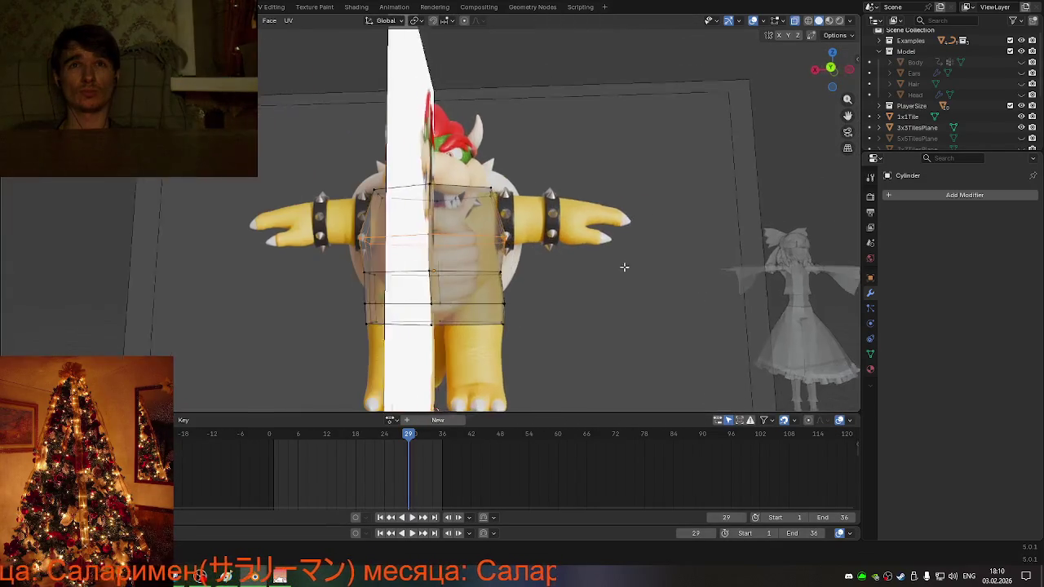
{"action": "left_click", "coordinate": [832, 69]}
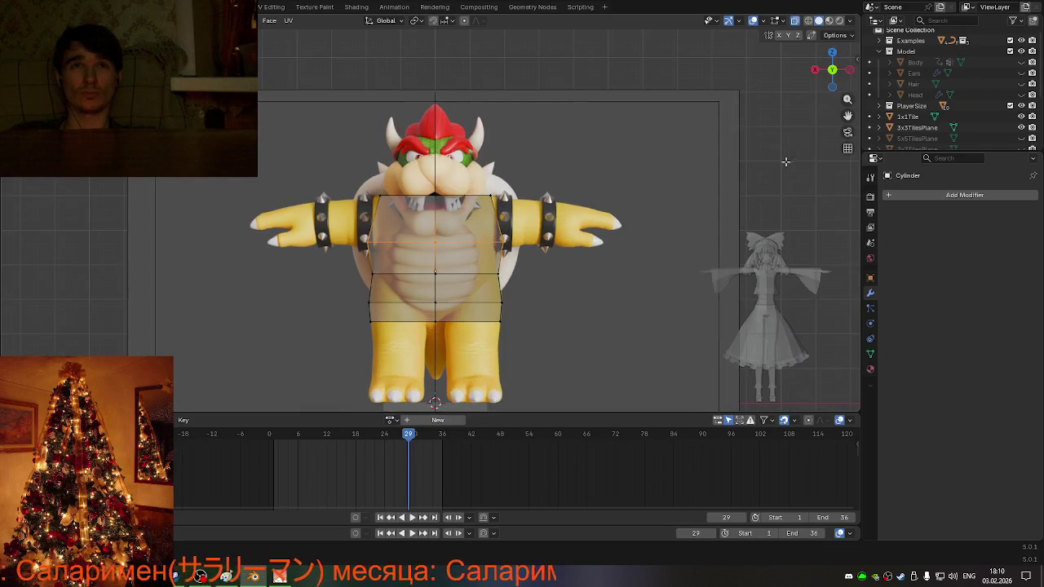
{"action": "key", "text": "s"}
{"action": "key", "text": "x"}
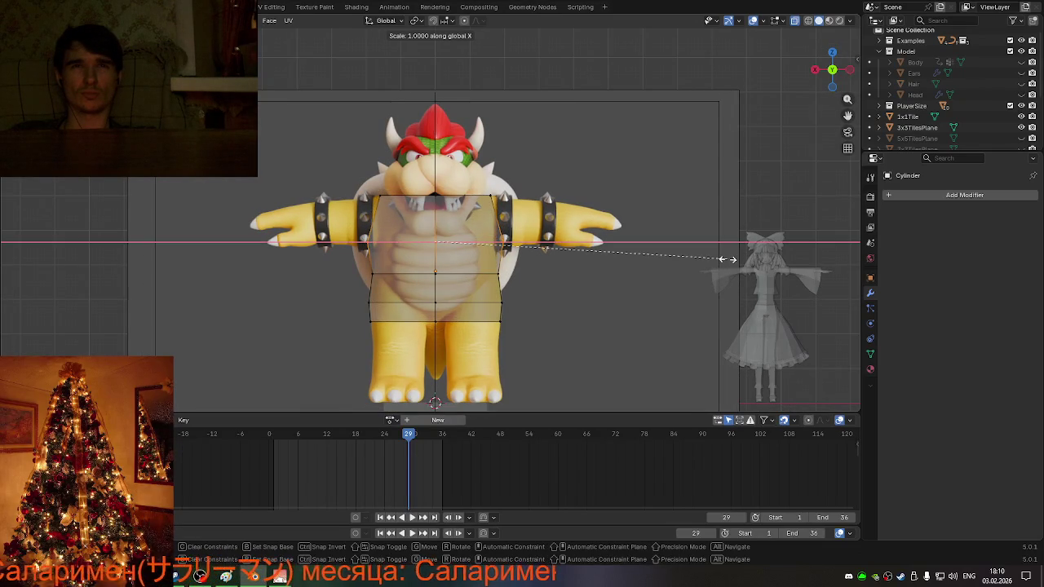
{"action": "left_click", "coordinate": [690, 251]}
{"action": "mouse_move", "coordinate": [690, 250]}
{"action": "middle_mouse_down"}
{"action": "mouse_move", "coordinate": [592, 268]}
{"action": "mouse_move", "coordinate": [600, 250]}
{"action": "mouse_move", "coordinate": [615, 280]}
{"action": "mouse_move", "coordinate": [658, 266]}
{"action": "middle_mouse_up"}
{"action": "scroll", "coordinate": [463, 279], "scroll_direction": "up", "scroll_amount": 2}
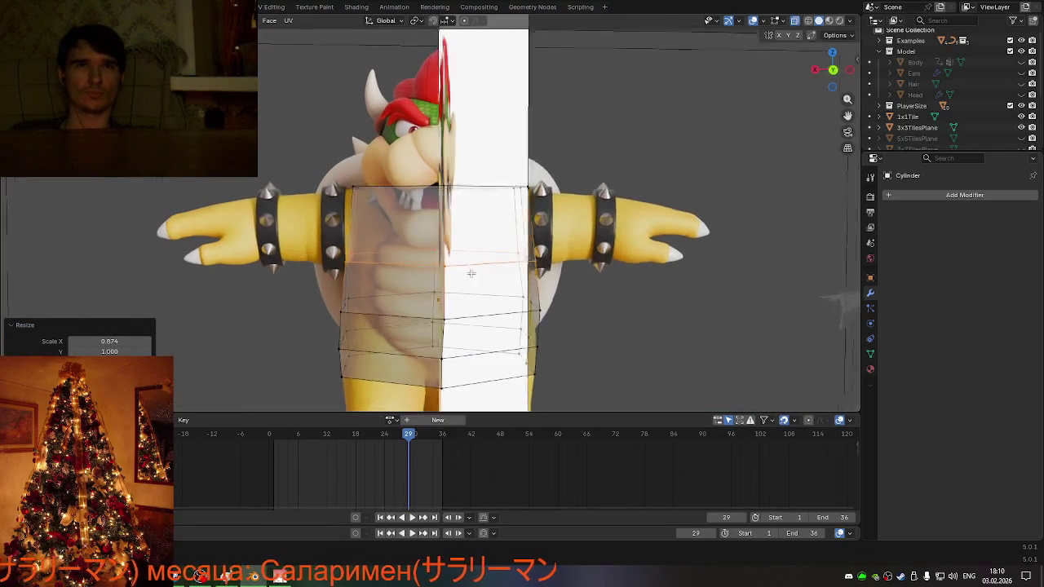
{"action": "middle_click_drag", "start_coordinate": [463, 279], "coordinate": [465, 298]}
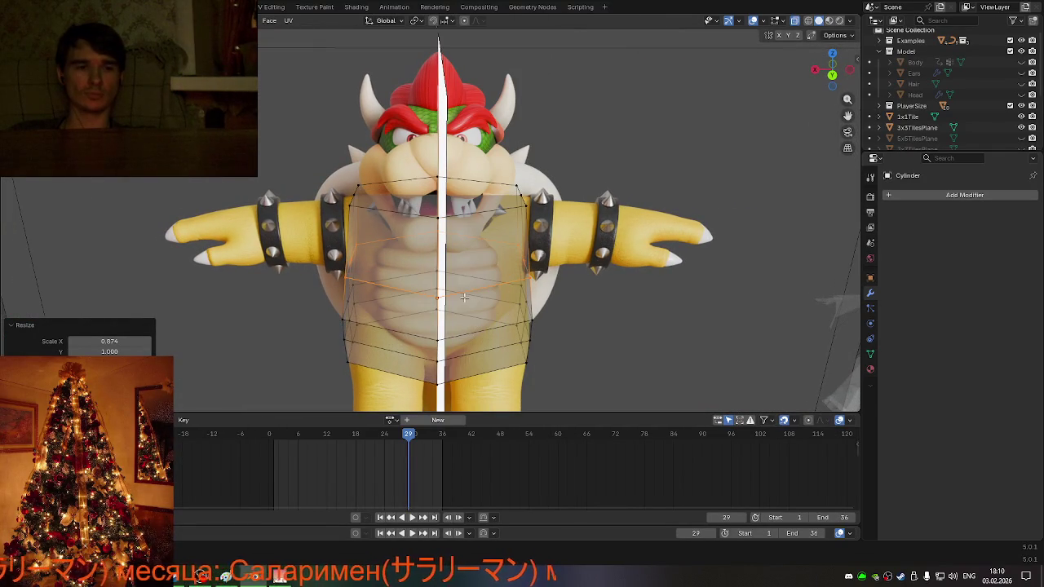
- In side view, lower the upper bottom loop along Z and shrink it to 0.842
{"action": "key", "text": "ctrl+r"}
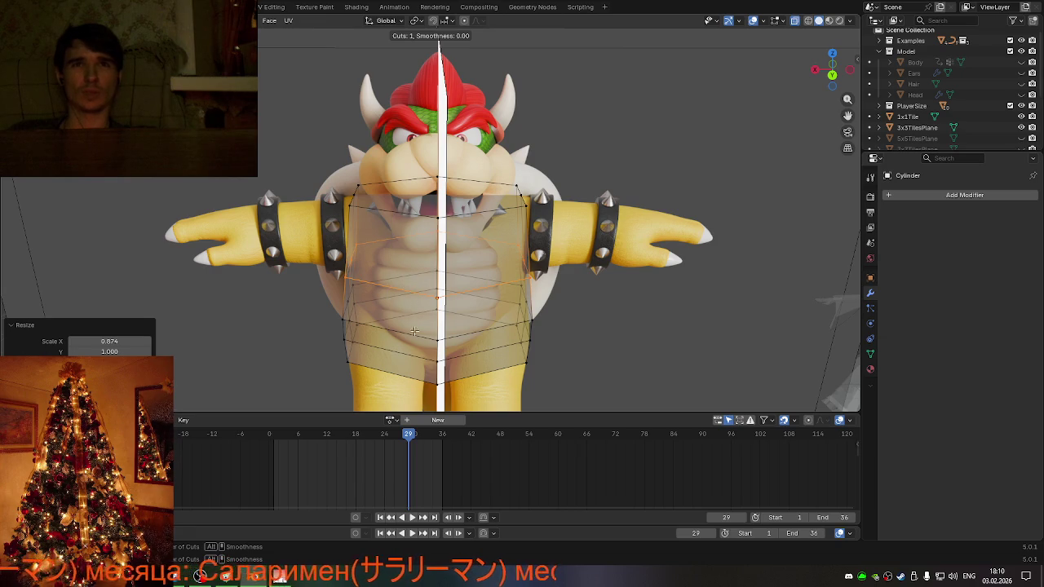
{"action": "key", "text": "Escape"}
{"action": "middle_click_drag", "start_coordinate": [438, 324], "coordinate": [462, 210]}
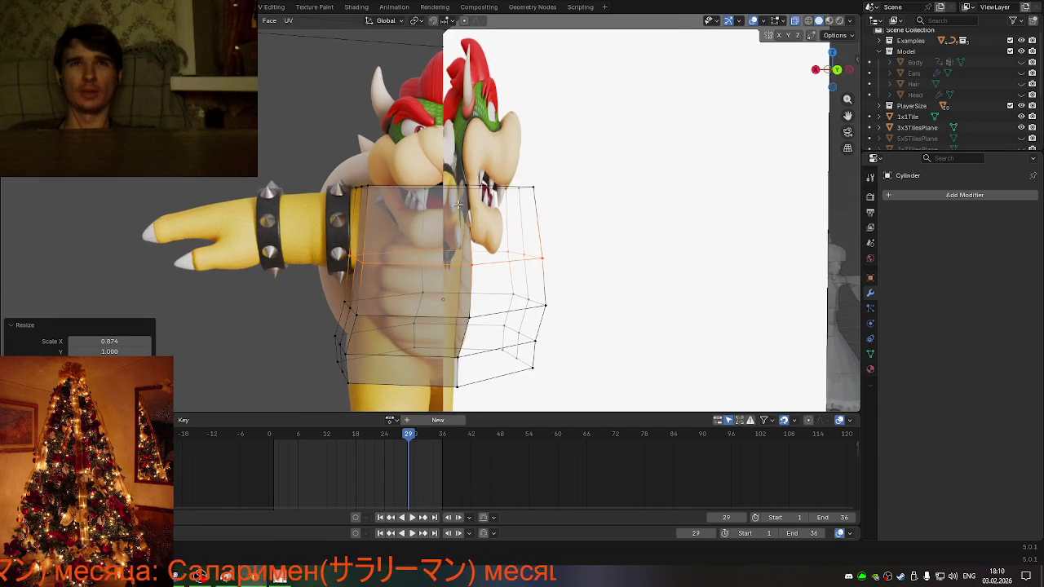
{"action": "mouse_move", "coordinate": [421, 163]}
{"action": "middle_mouse_down"}
{"action": "mouse_move", "coordinate": [421, 298]}
{"action": "mouse_move", "coordinate": [386, 327]}
{"action": "mouse_move", "coordinate": [293, 289]}
{"action": "middle_mouse_up"}
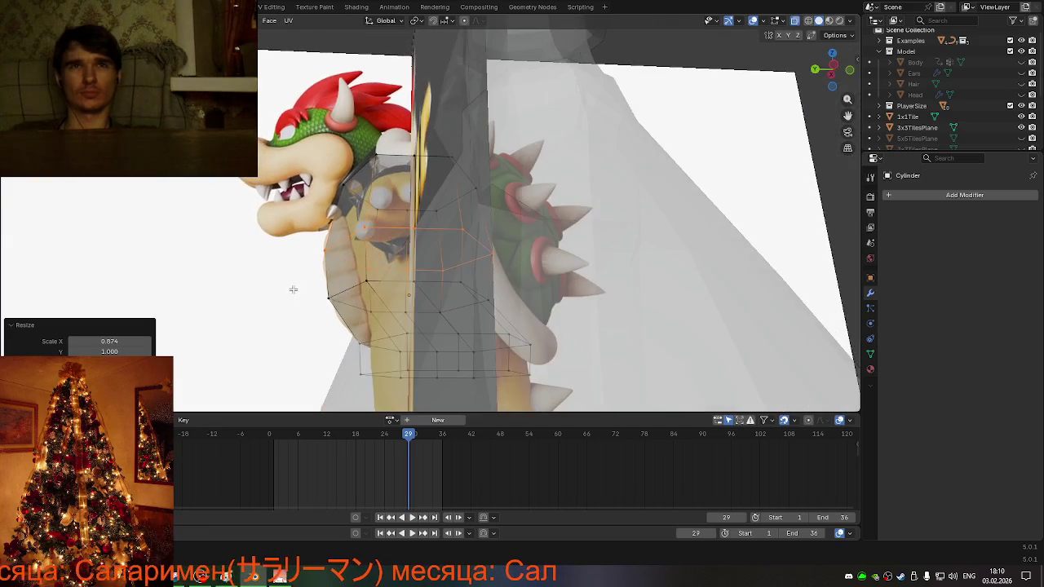
{"action": "mouse_move", "coordinate": [333, 265]}
{"action": "middle_mouse_down"}
{"action": "mouse_move", "coordinate": [313, 270]}
{"action": "mouse_move", "coordinate": [369, 307]}
{"action": "middle_mouse_up"}
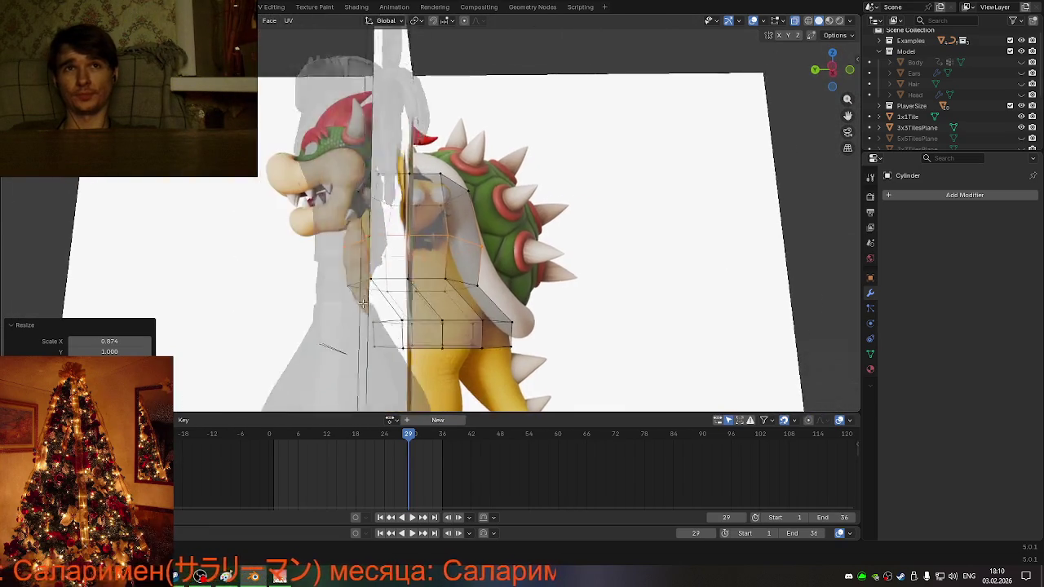
{"action": "left_click", "coordinate": [833, 69]}
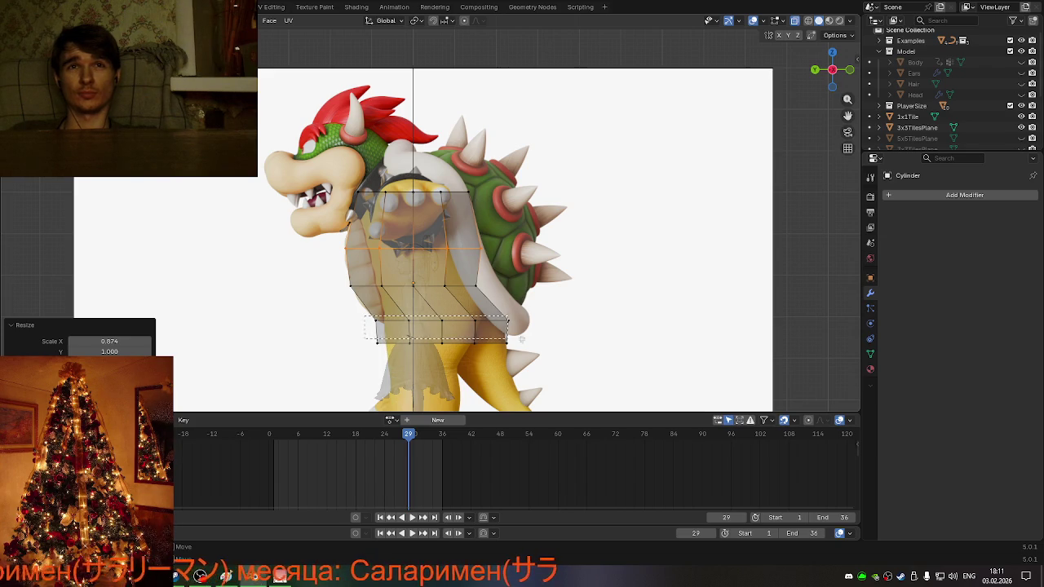
{"action": "left_click_drag", "start_coordinate": [498, 338], "coordinate": [541, 326]}
{"action": "key", "text": "s"}
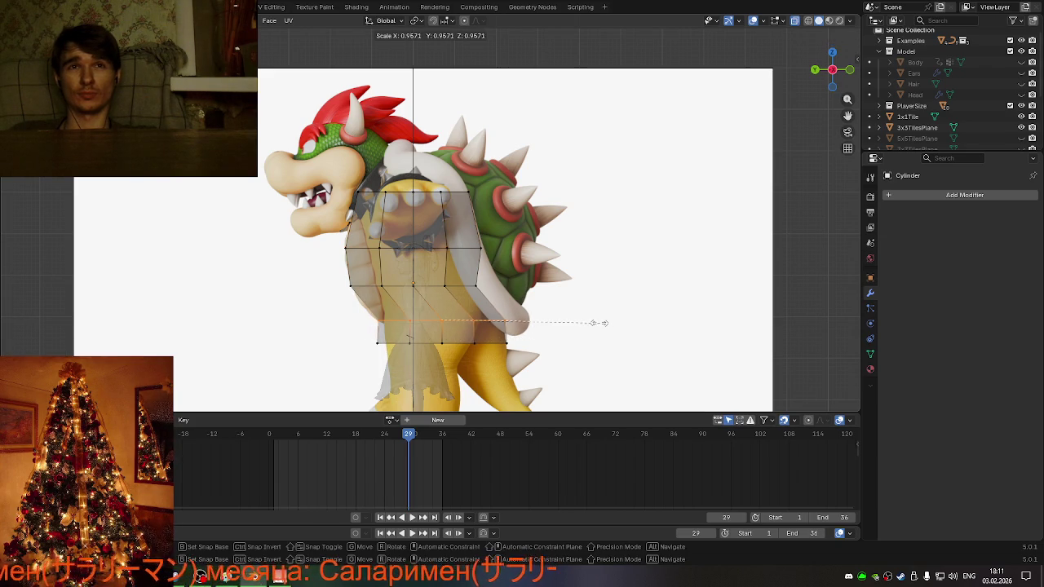
{"action": "key", "text": "Escape"}
{"action": "key", "text": "g"}
{"action": "key", "text": "z"}
{"action": "left_click", "coordinate": [592, 325]}
{"action": "key", "text": "s"}
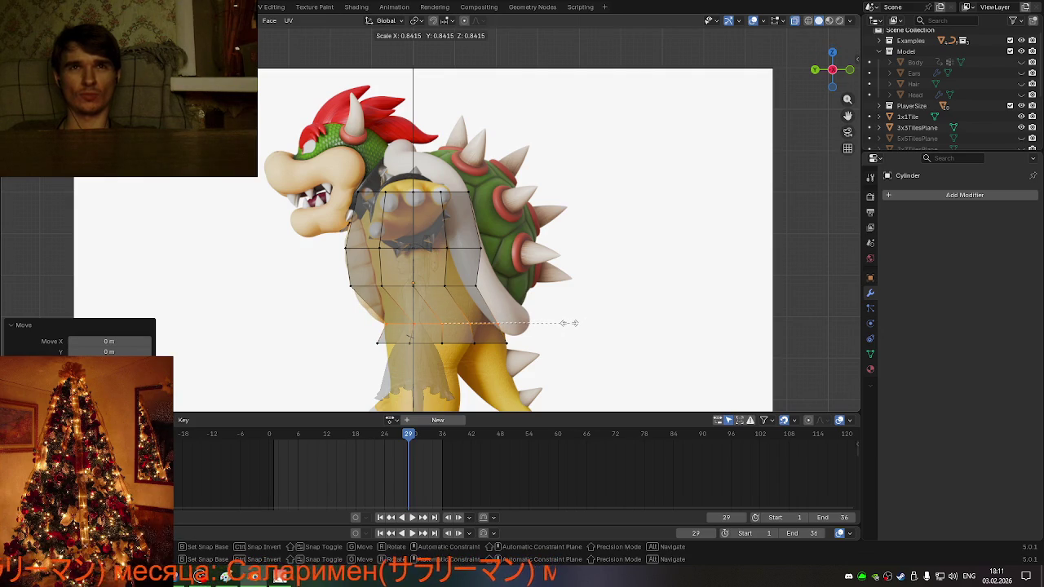
{"action": "left_click", "coordinate": [568, 323]}
- Add a new belly edge loop and widen it to 1.121
{"action": "left_click", "coordinate": [442, 317]}
{"action": "key", "text": "s"}
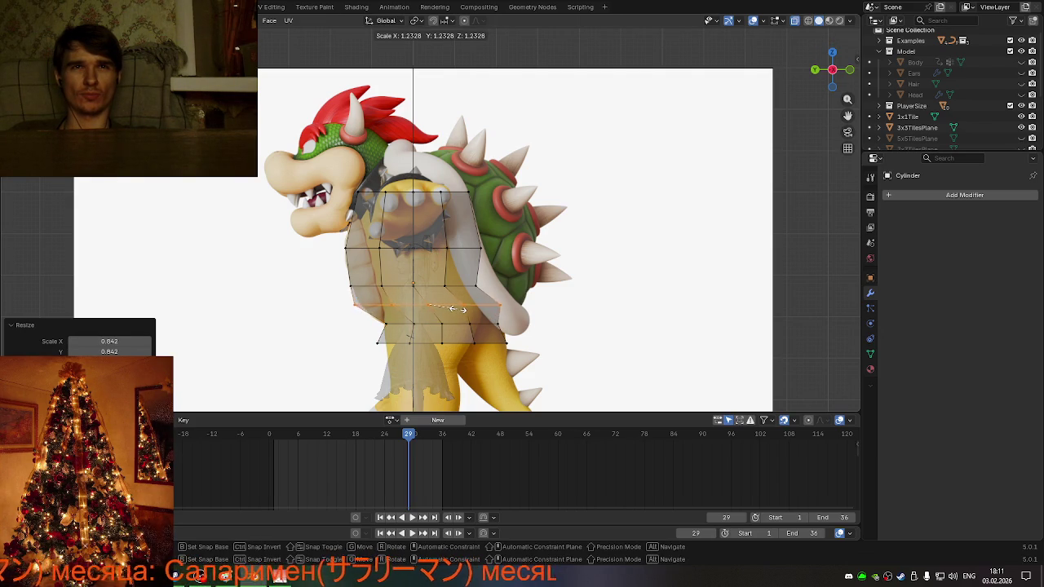
{"action": "left_click", "coordinate": [455, 308]}
{"action": "mouse_move", "coordinate": [457, 310]}
{"action": "middle_mouse_down"}
{"action": "mouse_move", "coordinate": [525, 296]}
{"action": "mouse_move", "coordinate": [441, 306]}
{"action": "mouse_move", "coordinate": [446, 317]}
{"action": "middle_mouse_up"}
{"action": "mouse_move", "coordinate": [490, 355]}
{"action": "middle_mouse_down"}
{"action": "mouse_move", "coordinate": [502, 351]}
{"action": "mouse_move", "coordinate": [503, 322]}
{"action": "middle_mouse_up"}
{"action": "scroll", "coordinate": [514, 348], "scroll_direction": "up", "scroll_amount": 3}
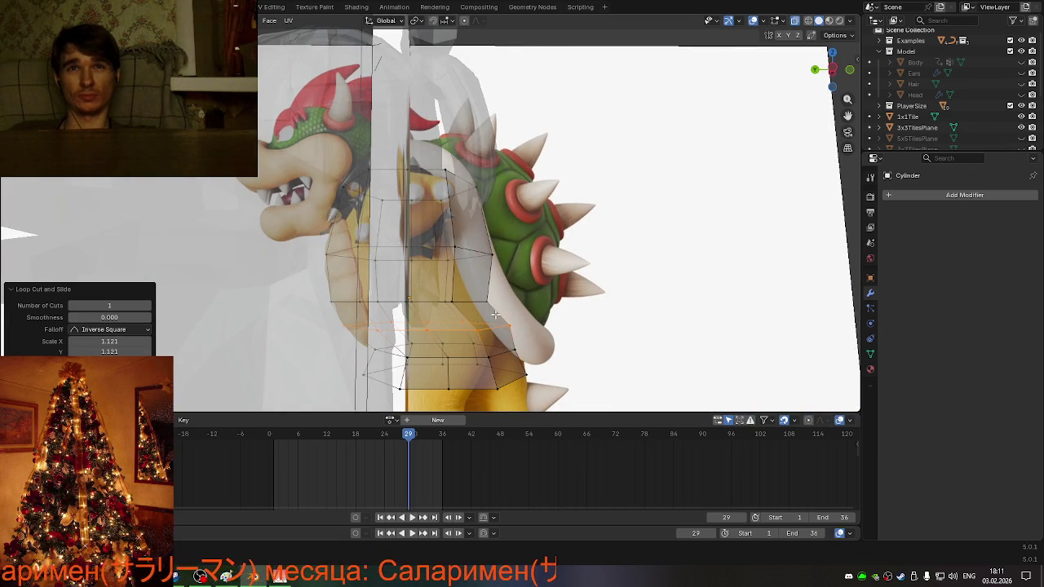
- Add another lower-torso edge loop and edge-slide it into place in side view
{"action": "scroll", "coordinate": [567, 355], "scroll_direction": "down", "scroll_amount": 2}
{"action": "middle_click_drag", "start_coordinate": [568, 345], "coordinate": [567, 339]}
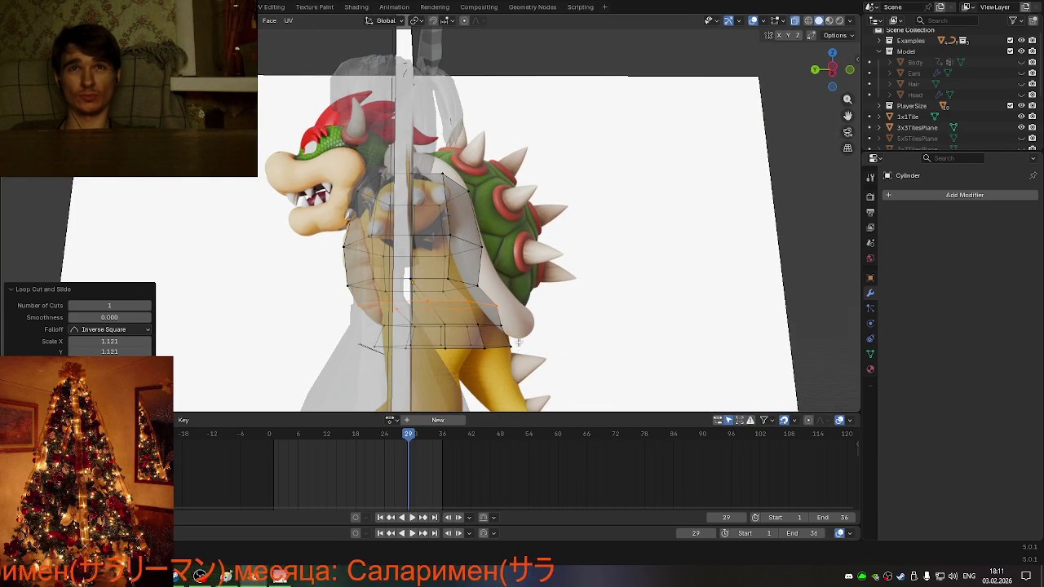
{"action": "left_click", "coordinate": [437, 327]}
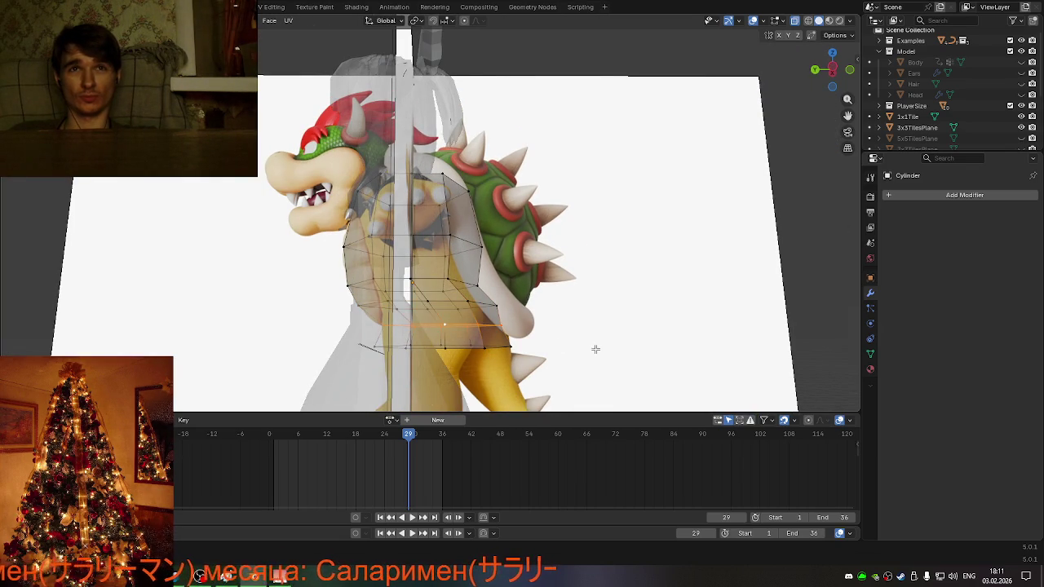
{"action": "middle_click_drag", "start_coordinate": [595, 349], "coordinate": [593, 353]}
{"action": "left_click", "coordinate": [832, 70]}
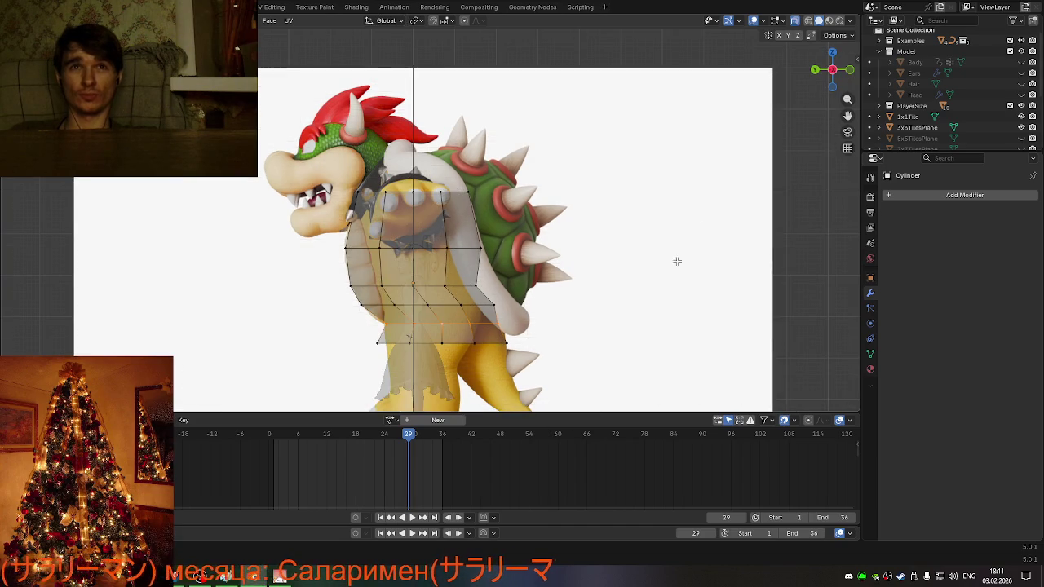
{"action": "left_click", "coordinate": [382, 306], "text": "alt"}
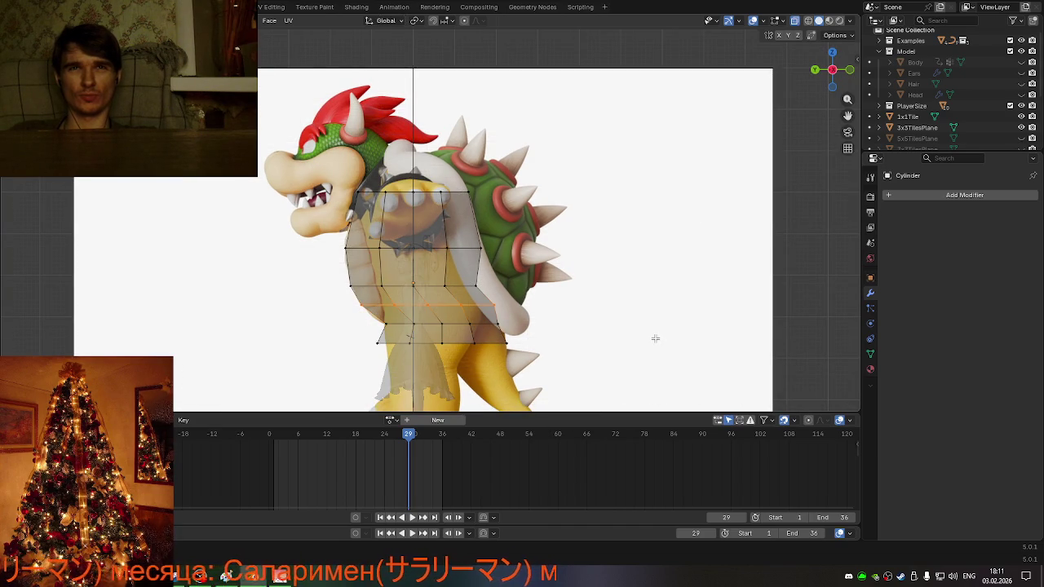
{"action": "key", "text": "g"}
{"action": "key", "text": "g"}
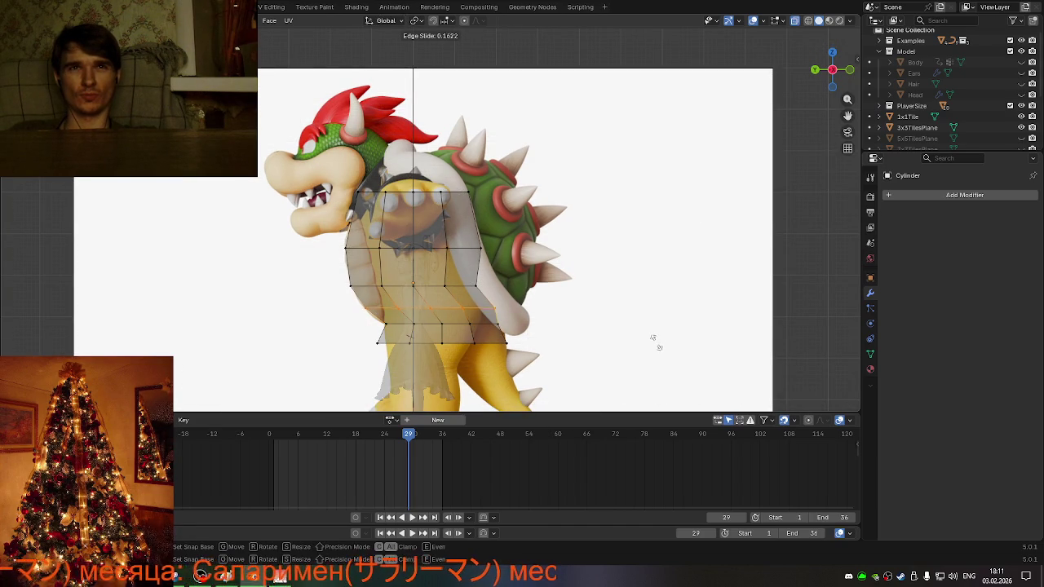
{"action": "left_click", "coordinate": [653, 335]}
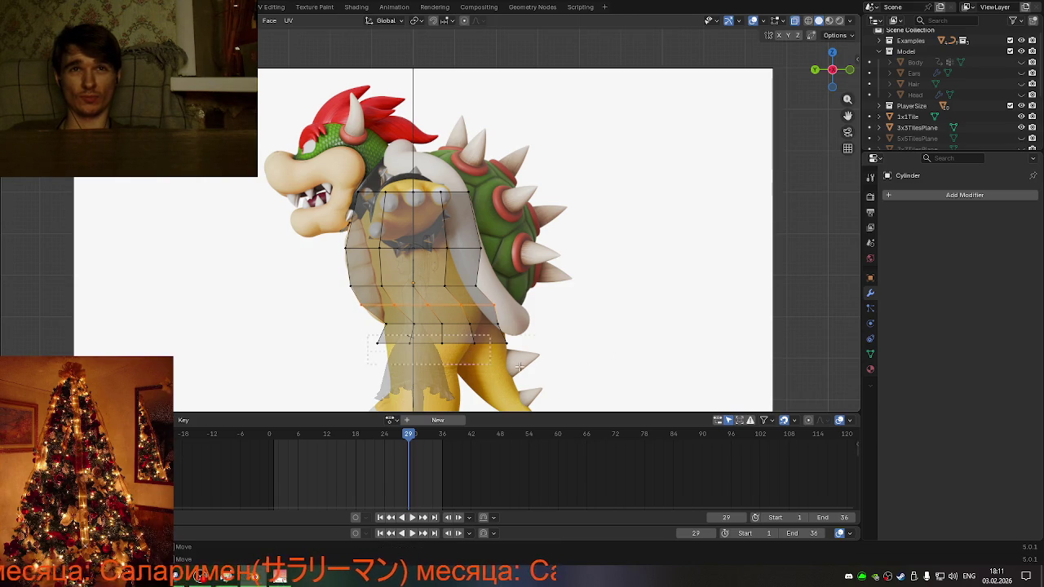
- Shrink that loop to 0.910 and shift it -0.052 m along Y
{"action": "key", "text": "s"}
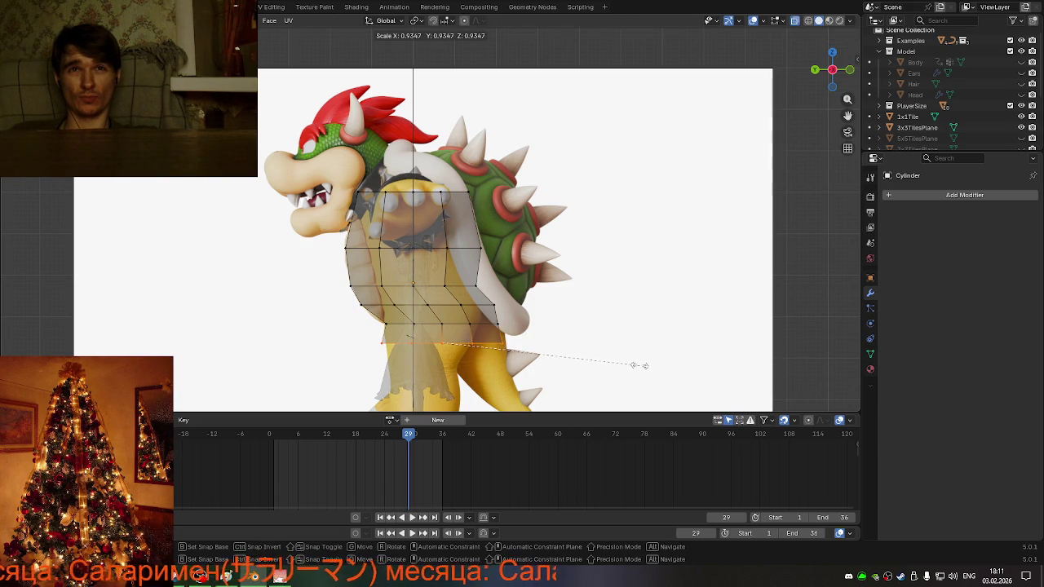
{"action": "left_click", "coordinate": [640, 365]}
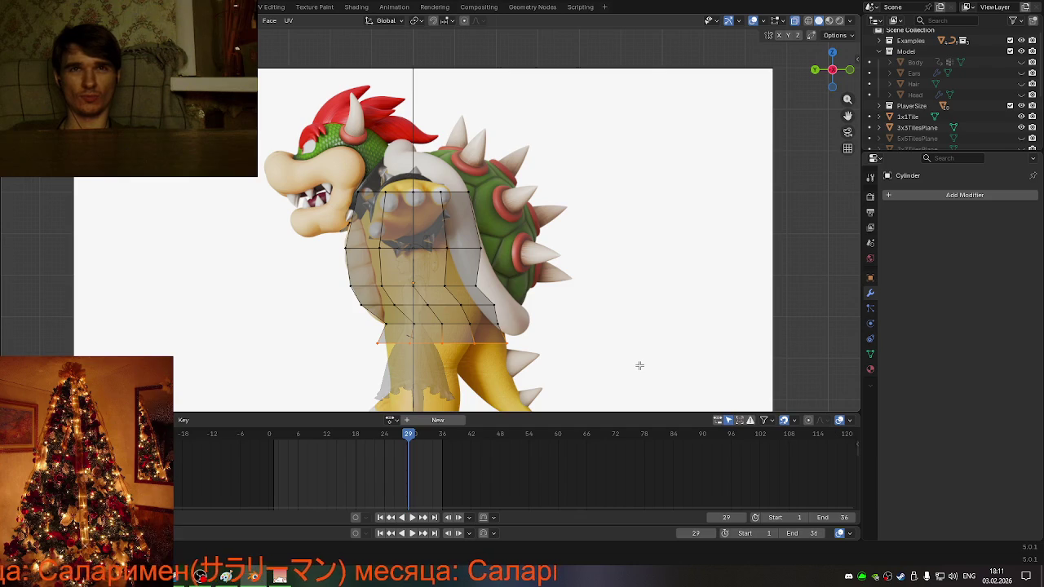
{"action": "key", "text": "s"}
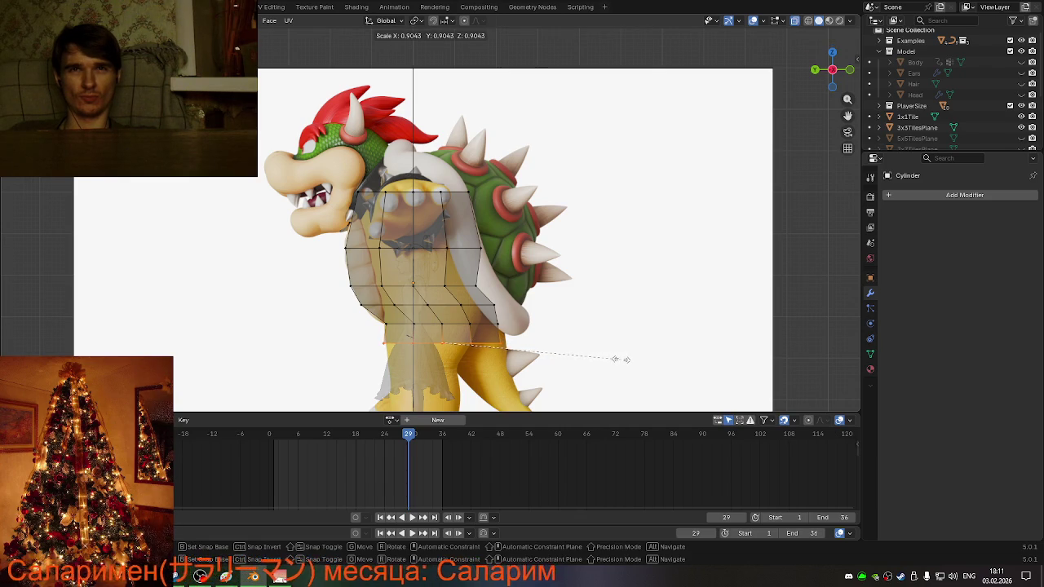
{"action": "left_click", "coordinate": [623, 358]}
{"action": "key", "text": "g"}
{"action": "key", "text": "x"}
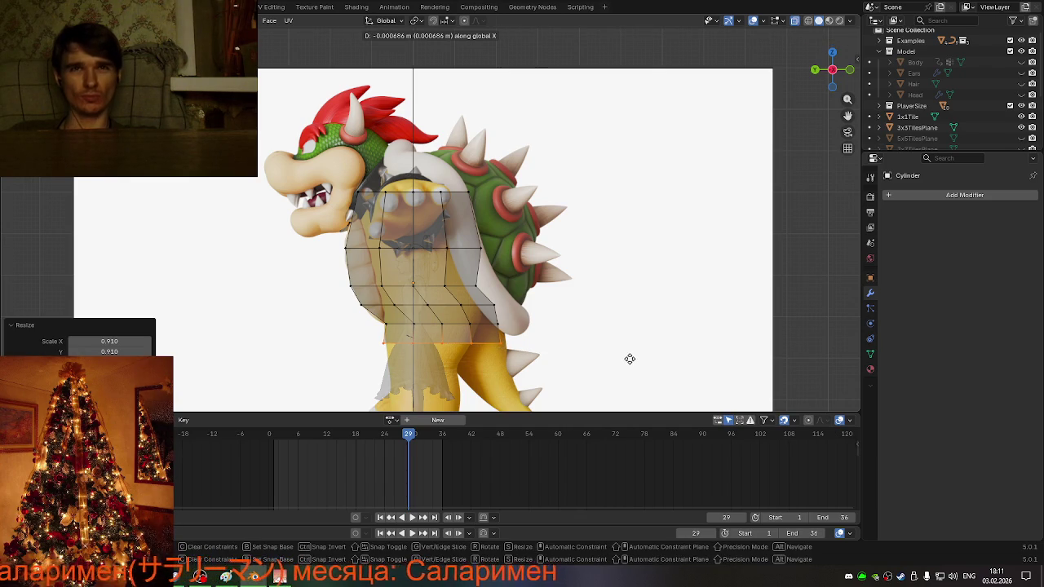
{"action": "key", "text": "y"}
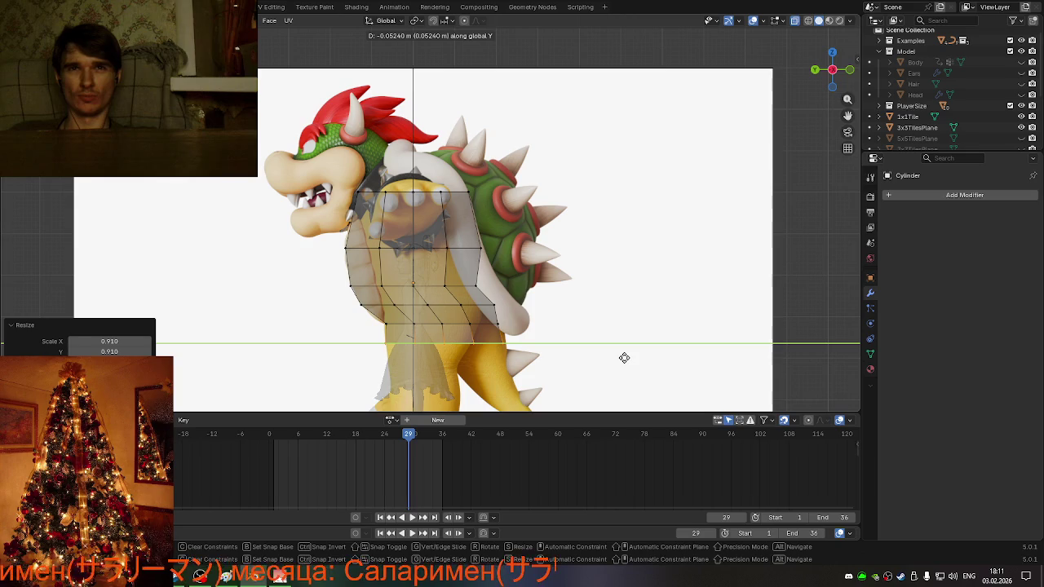
{"action": "left_click", "coordinate": [624, 357]}
{"action": "scroll", "coordinate": [507, 345], "scroll_direction": "down", "scroll_amount": 1}
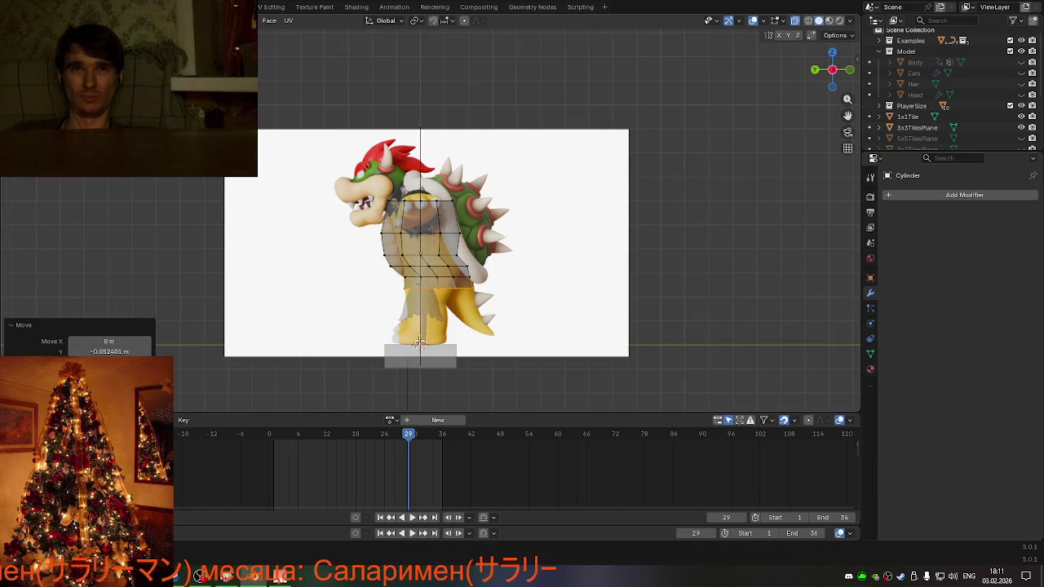
{"action": "scroll", "coordinate": [499, 326], "scroll_direction": "up", "scroll_amount": 2}
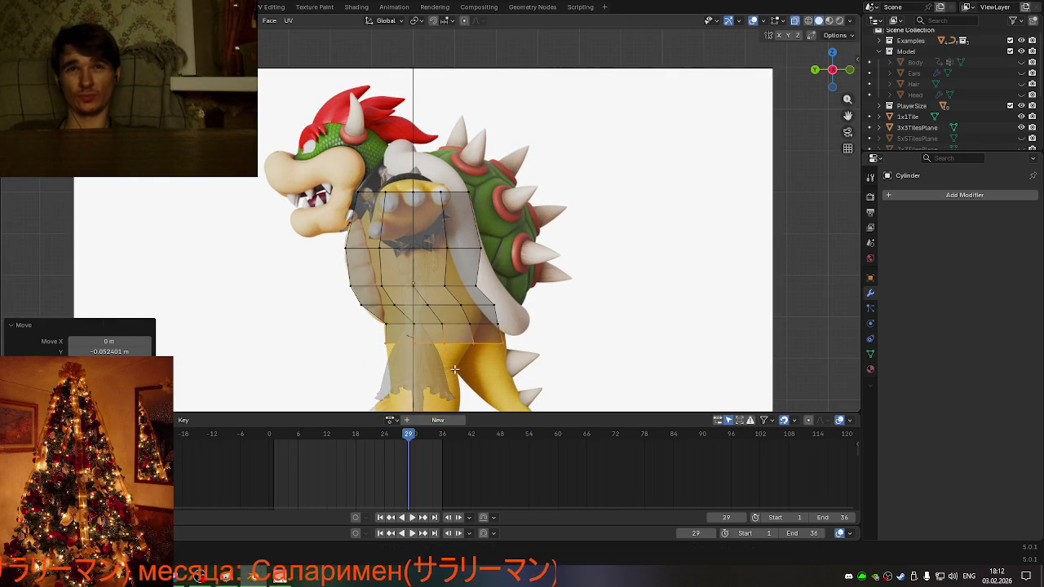
{"action": "scroll", "coordinate": [484, 349], "scroll_direction": "down", "scroll_amount": 1}
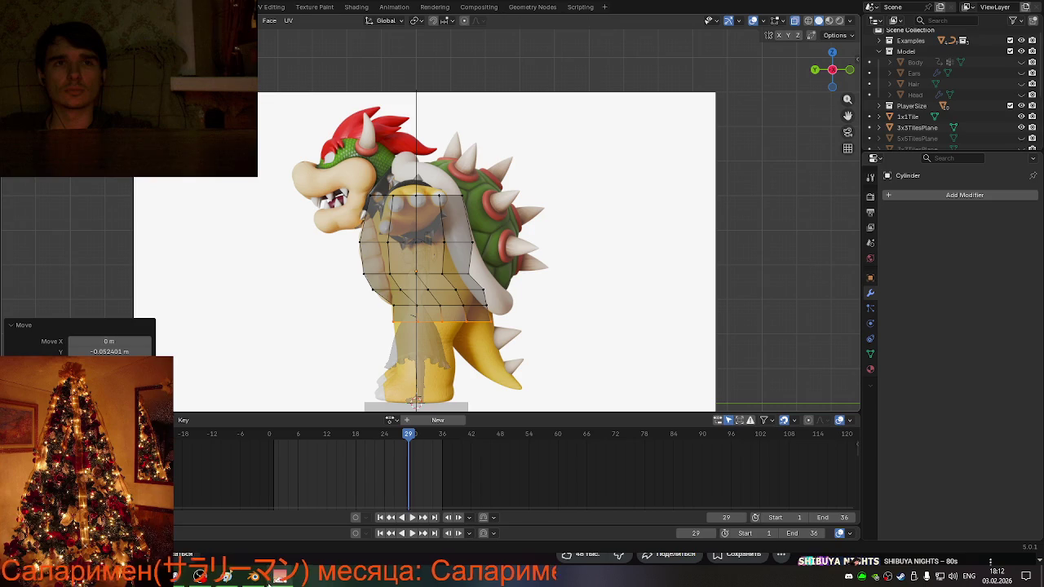
{"action": "mouse_move", "coordinate": [457, 285]}
{"action": "middle_mouse_down"}
{"action": "mouse_move", "coordinate": [506, 293]}
{"action": "mouse_move", "coordinate": [537, 337]}
{"action": "middle_mouse_up"}
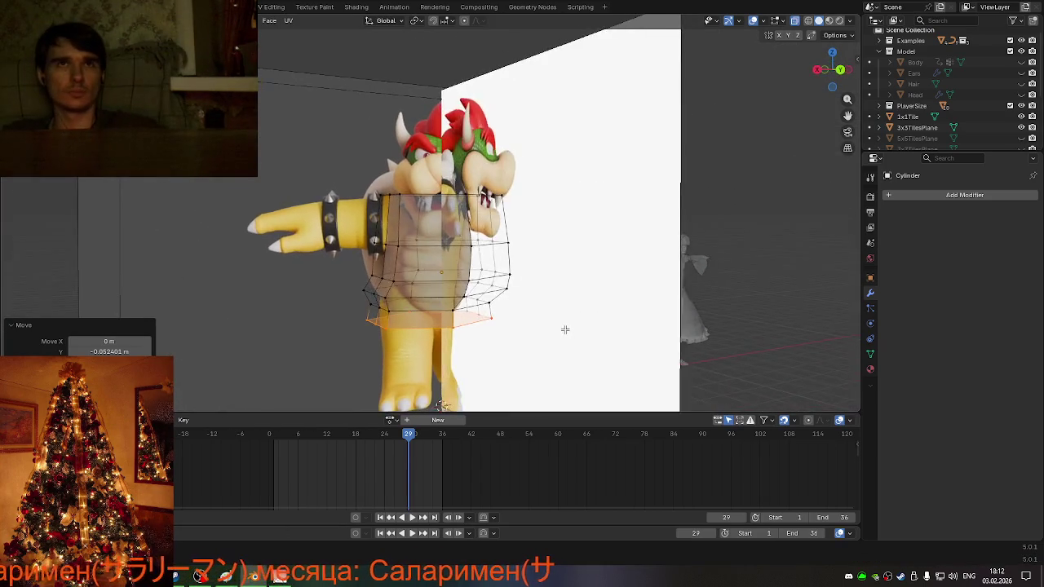
{"action": "mouse_move", "coordinate": [537, 337]}
{"action": "middle_mouse_down"}
{"action": "mouse_move", "coordinate": [565, 334]}
{"action": "mouse_move", "coordinate": [512, 328]}
{"action": "mouse_move", "coordinate": [538, 333]}
{"action": "mouse_move", "coordinate": [489, 310]}
{"action": "mouse_move", "coordinate": [464, 329]}
{"action": "middle_mouse_up"}
{"action": "scroll", "coordinate": [529, 329], "scroll_direction": "up", "scroll_amount": 3}
{"action": "mouse_move", "coordinate": [505, 296]}
{"action": "middle_mouse_down"}
{"action": "mouse_move", "coordinate": [490, 298]}
{"action": "mouse_move", "coordinate": [513, 293]}
{"action": "middle_mouse_up"}
{"action": "scroll", "coordinate": [490, 297], "scroll_direction": "down", "scroll_amount": 5}
{"action": "scroll", "coordinate": [514, 294], "scroll_direction": "up", "scroll_amount": 2}
{"action": "scroll", "coordinate": [519, 292], "scroll_direction": "up", "scroll_amount": 2}
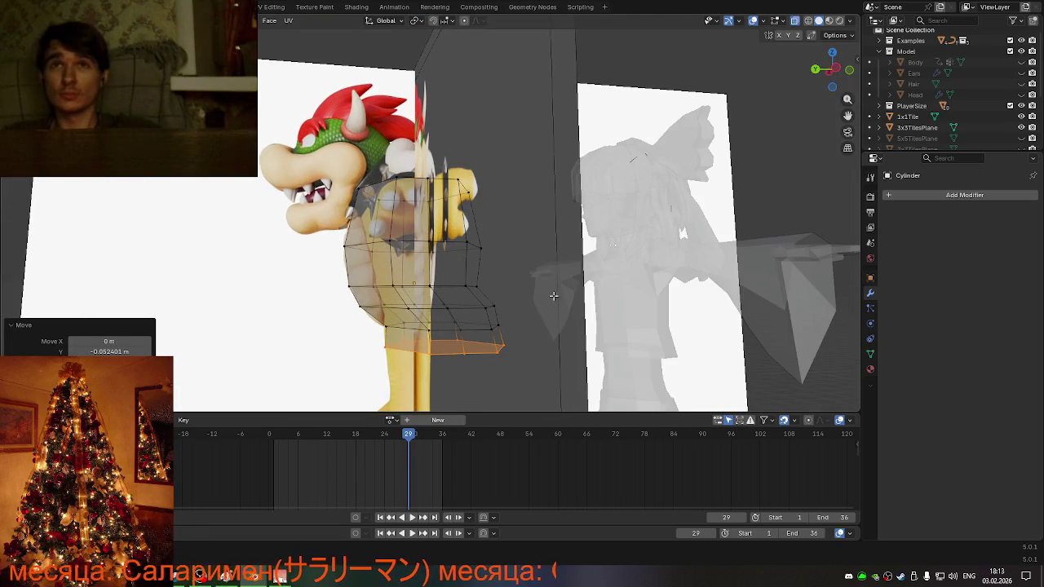
{"action": "key", "text": "Tab"}
{"action": "left_click", "coordinate": [635, 310]}
{"action": "key", "text": "Tab"}
{"action": "mouse_move", "coordinate": [635, 310]}
{"action": "middle_mouse_down"}
{"action": "mouse_move", "coordinate": [623, 315]}
{"action": "mouse_move", "coordinate": [620, 305]}
{"action": "mouse_move", "coordinate": [653, 313]}
{"action": "middle_mouse_up"}
{"action": "mouse_move", "coordinate": [536, 283]}
{"action": "middle_mouse_down"}
{"action": "mouse_move", "coordinate": [559, 272]}
{"action": "mouse_move", "coordinate": [469, 276]}
{"action": "mouse_move", "coordinate": [560, 272]}
{"action": "mouse_move", "coordinate": [489, 268]}
{"action": "middle_mouse_up"}
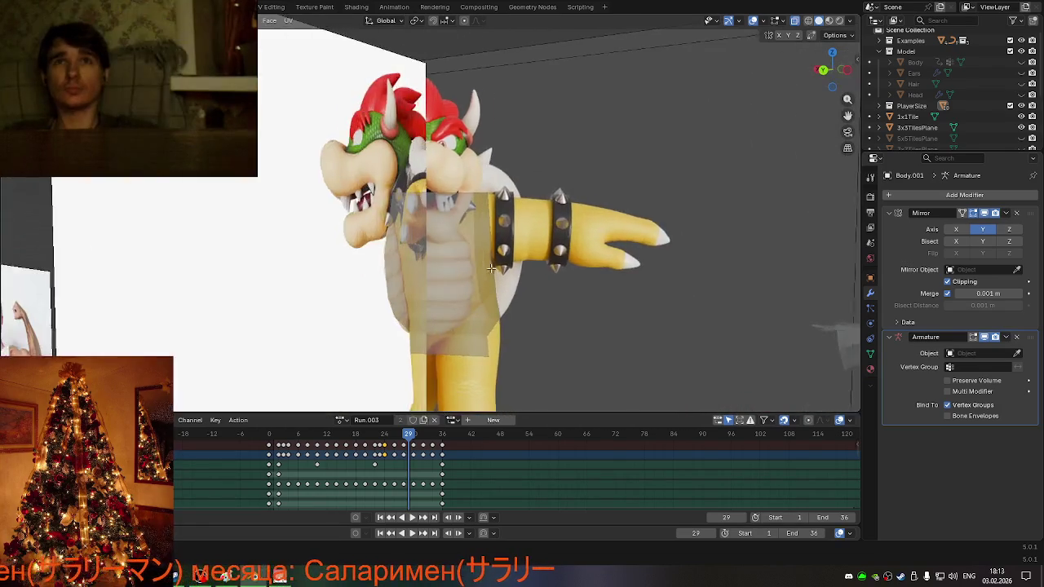
{"action": "scroll", "coordinate": [490, 268], "scroll_direction": "down", "scroll_amount": 5}
{"action": "scroll", "coordinate": [490, 268], "scroll_direction": "down", "scroll_amount": 1}
{"action": "scroll", "coordinate": [676, 233], "scroll_direction": "up", "scroll_amount": 3}
{"action": "scroll", "coordinate": [676, 233], "scroll_direction": "up", "scroll_amount": 2}
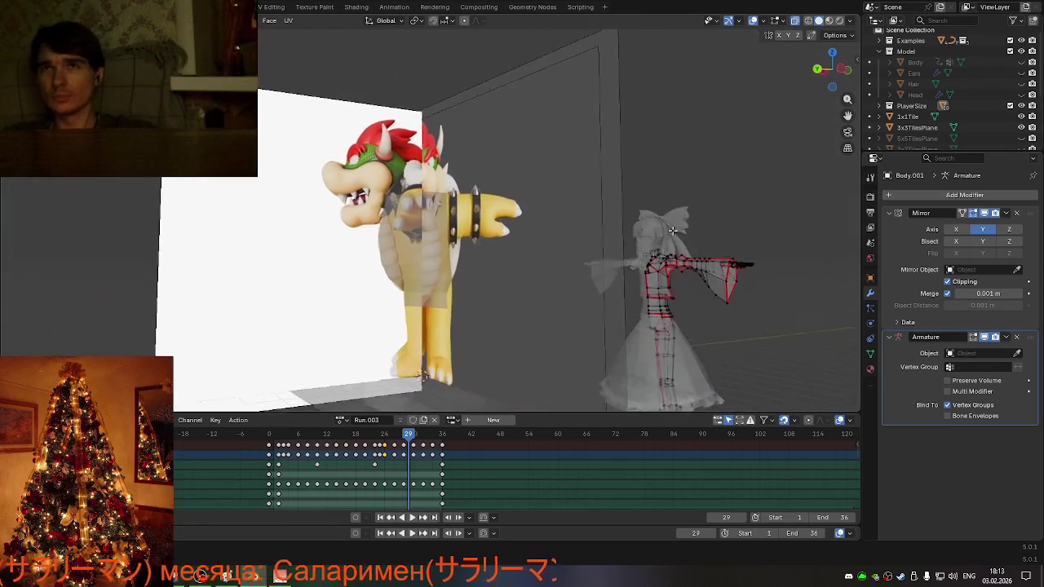
{"action": "scroll", "coordinate": [675, 233], "scroll_direction": "up", "scroll_amount": 2}
{"action": "scroll", "coordinate": [659, 223], "scroll_direction": "up", "scroll_amount": 2}
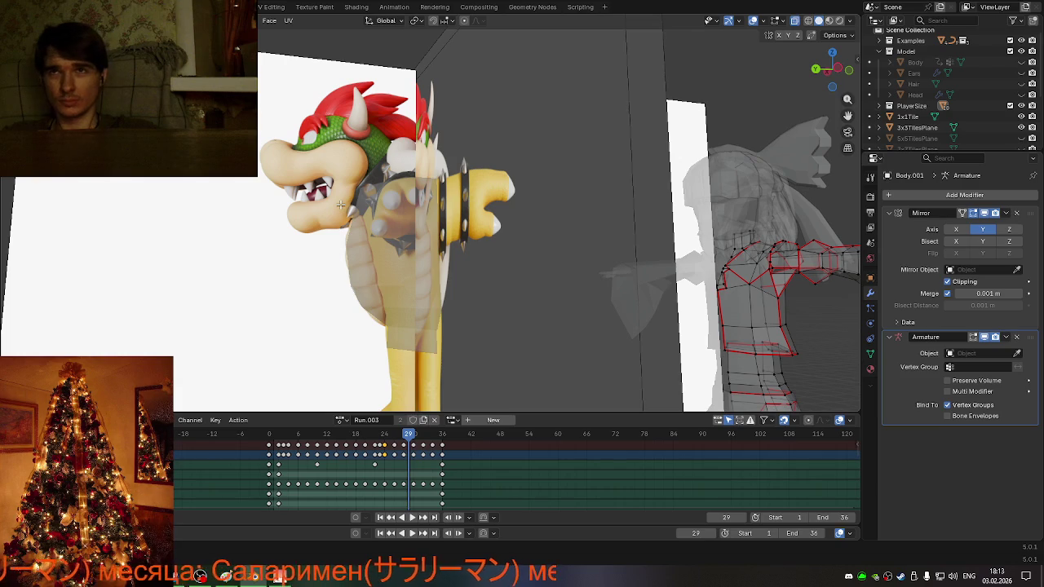
{"action": "left_click", "coordinate": [382, 236]}
{"action": "scroll", "coordinate": [403, 260], "scroll_direction": "up", "scroll_amount": 2}
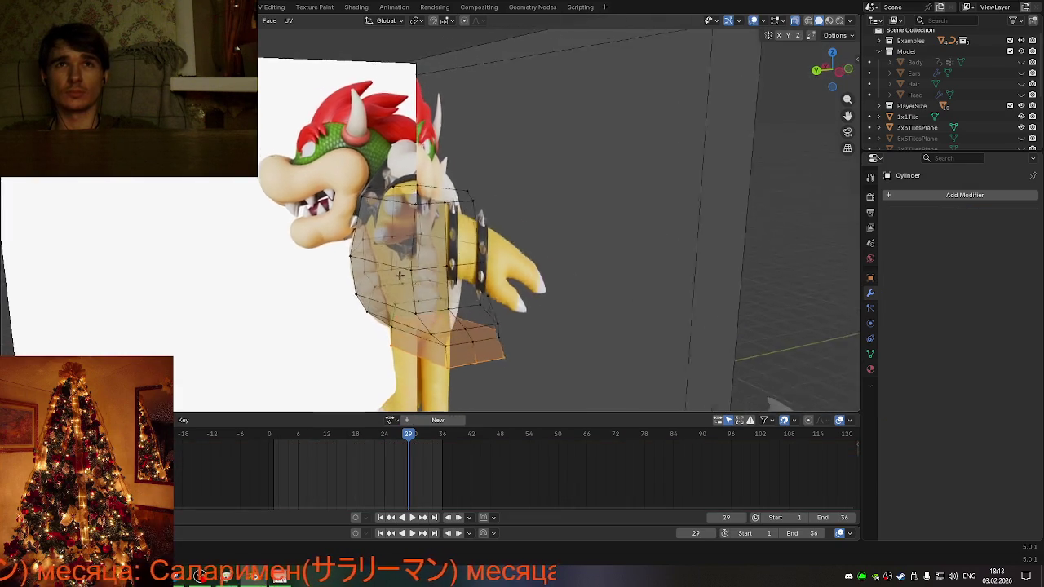
- Select the shoulder-side face and extrude it inward, shrinking it to 0.507
{"action": "middle_click_drag", "start_coordinate": [403, 259], "coordinate": [416, 261]}
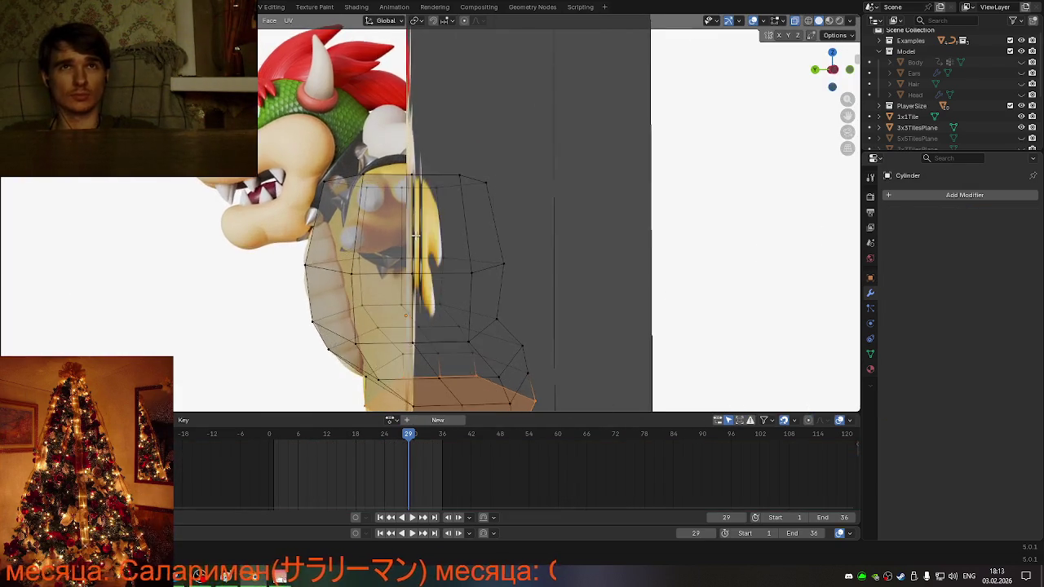
{"action": "scroll", "coordinate": [415, 253], "scroll_direction": "up", "scroll_amount": 3}
{"action": "scroll", "coordinate": [411, 242], "scroll_direction": "down", "scroll_amount": 1}
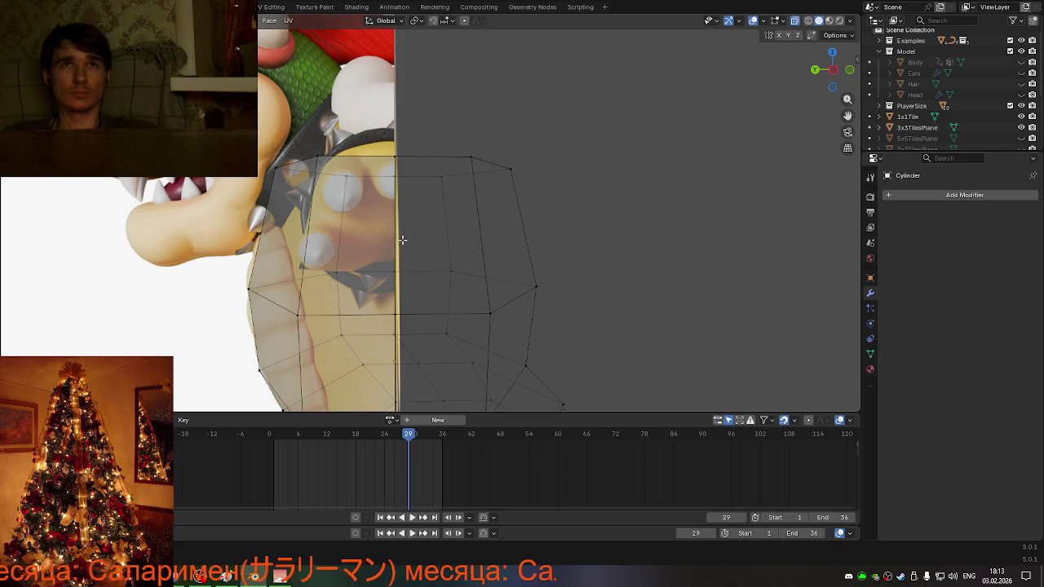
{"action": "scroll", "coordinate": [403, 239], "scroll_direction": "down", "scroll_amount": 1}
{"action": "mouse_move", "coordinate": [438, 243]}
{"action": "middle_mouse_down"}
{"action": "mouse_move", "coordinate": [428, 272]}
{"action": "mouse_move", "coordinate": [416, 276]}
{"action": "middle_mouse_up"}
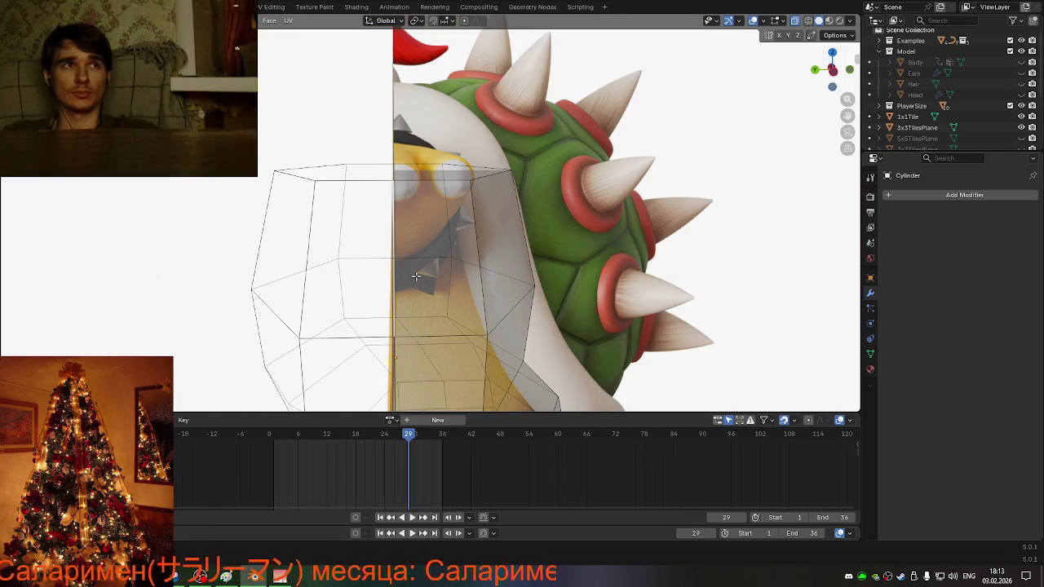
{"action": "middle_click_drag", "start_coordinate": [415, 276], "coordinate": [395, 263]}
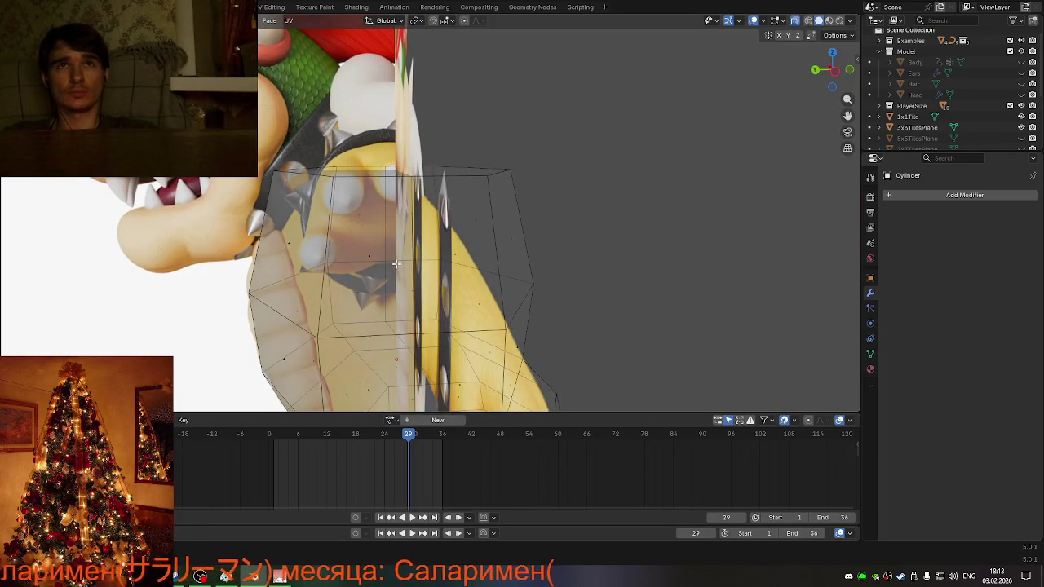
{"action": "left_click", "coordinate": [395, 263]}
{"action": "left_click", "coordinate": [440, 263]}
{"action": "middle_click_drag", "start_coordinate": [450, 280], "coordinate": [448, 285]}
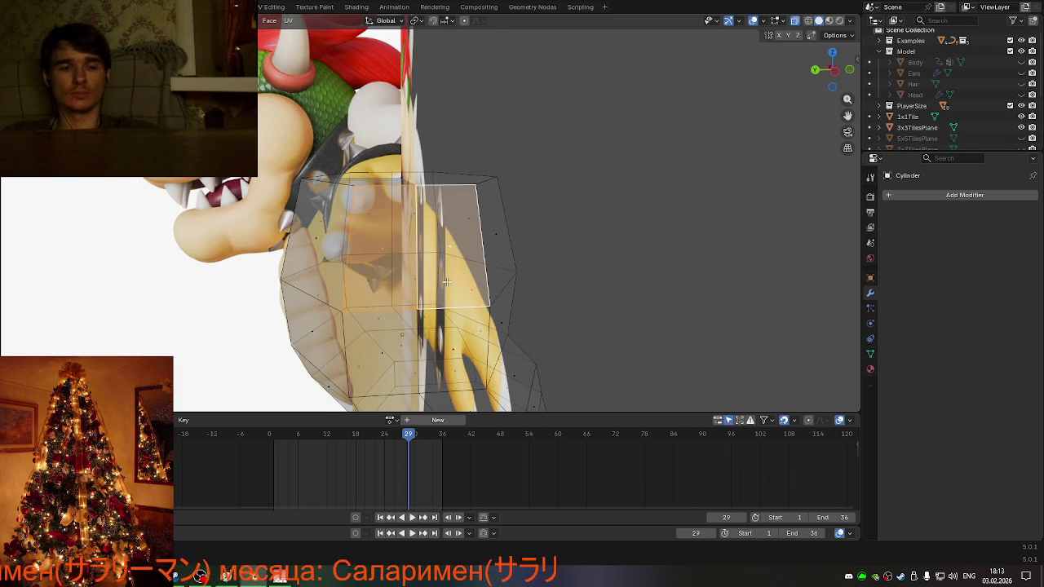
{"action": "middle_click_drag", "start_coordinate": [446, 281], "coordinate": [445, 177]}
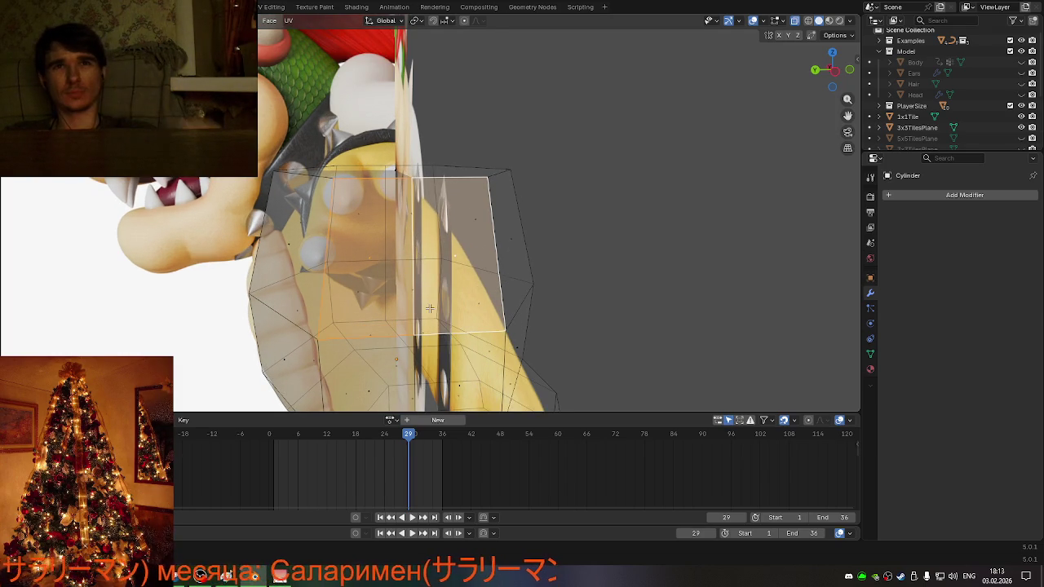
{"action": "key", "text": "s"}
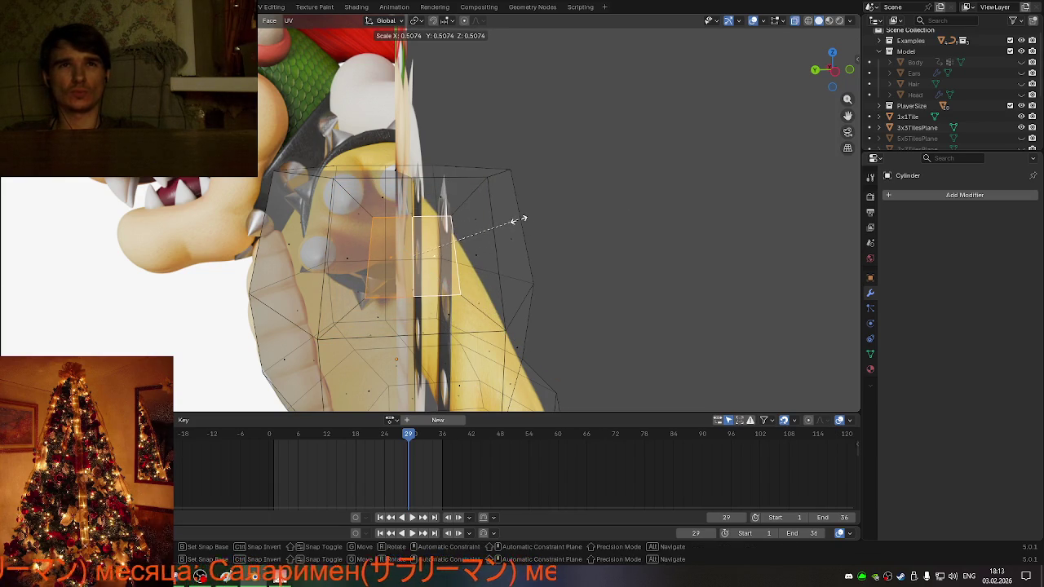
{"action": "left_click", "coordinate": [514, 222]}
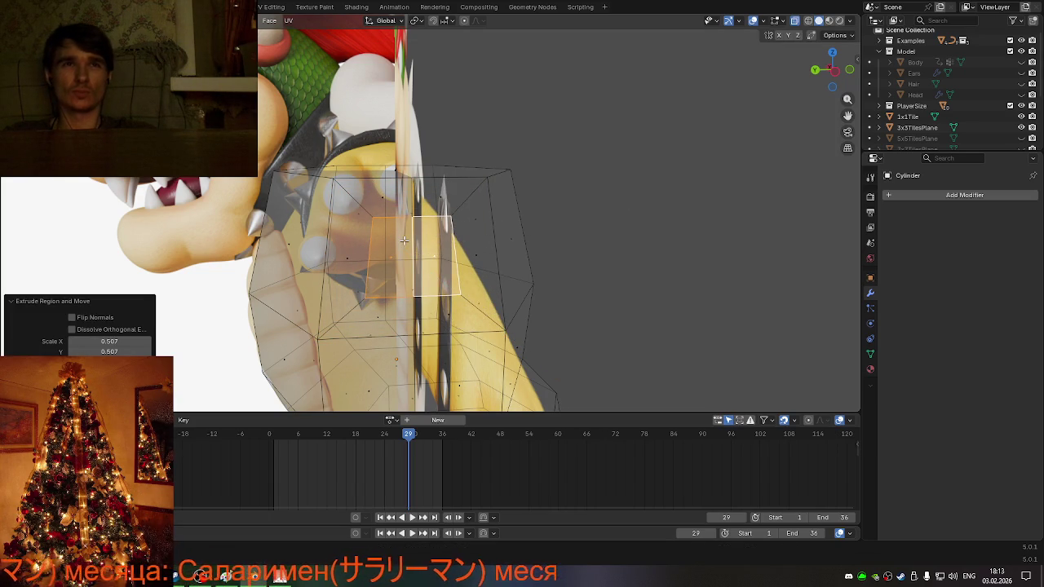
- Round the shoulder face with LoopTools Circle and scale it up to 1.251
{"action": "right_click", "coordinate": [404, 240]}
{"action": "mouse_move", "coordinate": [369, 225]}
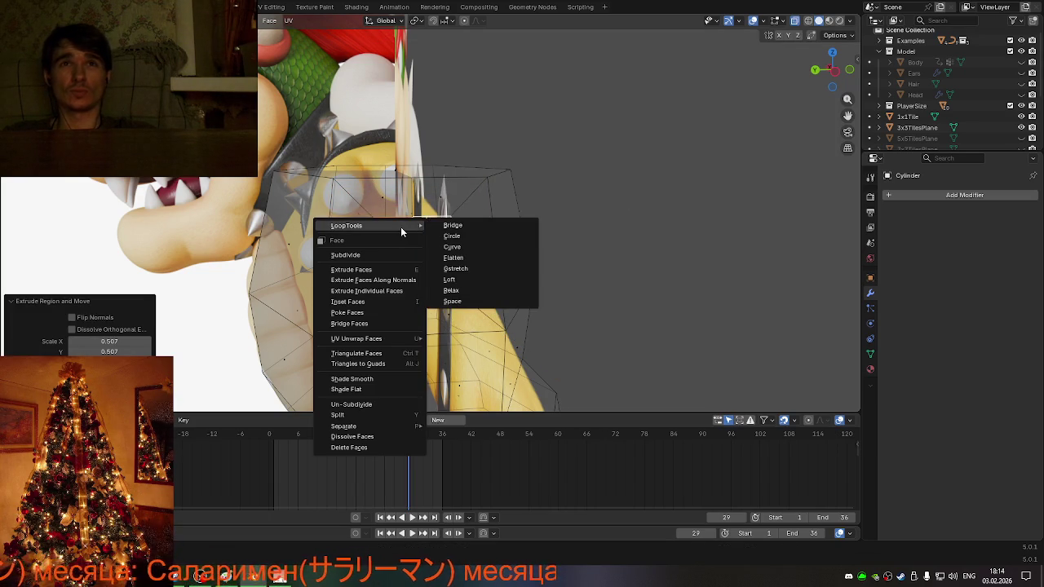
{"action": "left_click", "coordinate": [499, 235]}
{"action": "key", "text": "s"}
{"action": "left_click", "coordinate": [549, 242]}
{"action": "key", "text": "ctrl+KP_3"}
{"action": "middle_click_drag", "start_coordinate": [481, 259], "coordinate": [565, 253]}
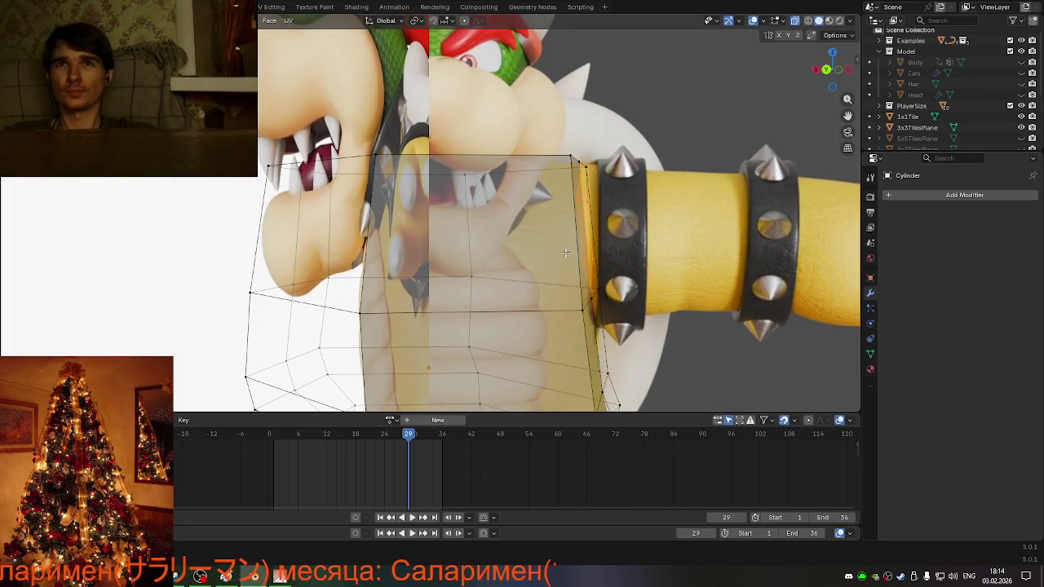
- Enlarge the shoulder face to 1.146 and extrude it out along Bowser's arm
{"action": "key", "text": "s"}
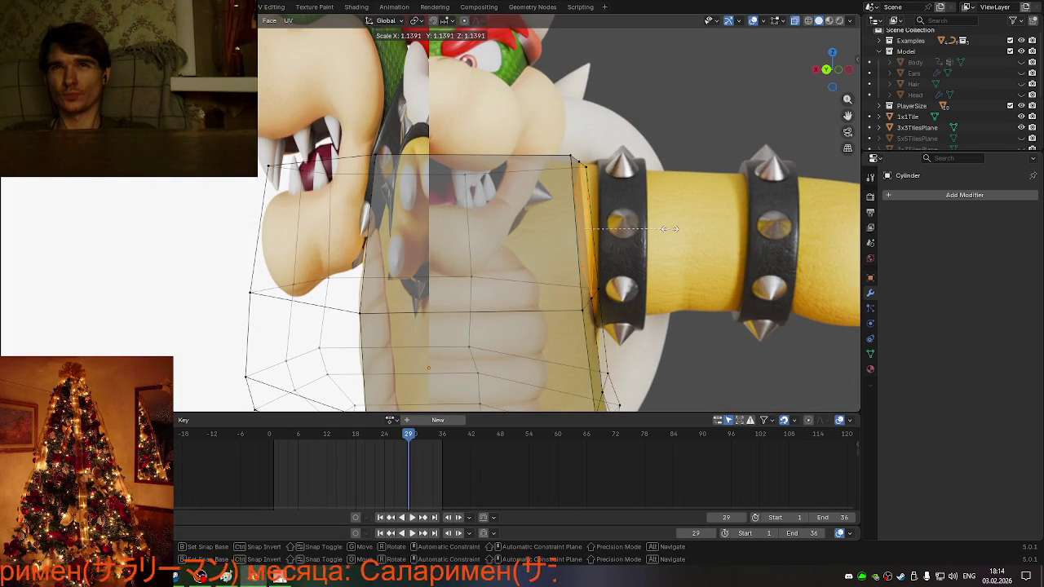
{"action": "left_click", "coordinate": [669, 228]}
{"action": "mouse_move", "coordinate": [672, 231]}
{"action": "middle_mouse_down"}
{"action": "mouse_move", "coordinate": [679, 225]}
{"action": "mouse_move", "coordinate": [447, 220]}
{"action": "middle_mouse_up"}
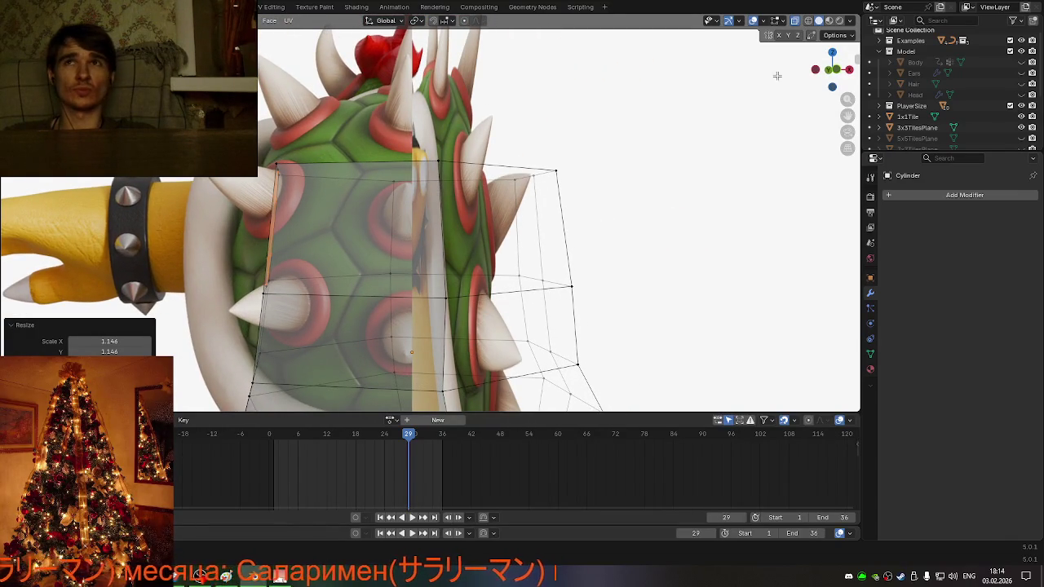
{"action": "left_click", "coordinate": [840, 73]}
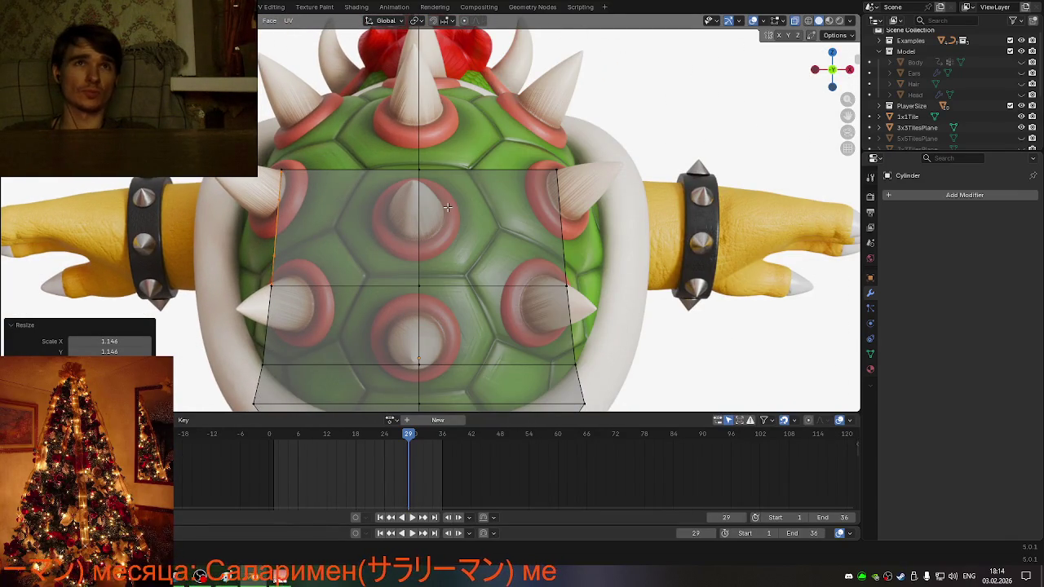
{"action": "key", "text": "g"}
{"action": "key", "text": "z"}
{"action": "key", "text": "z"}
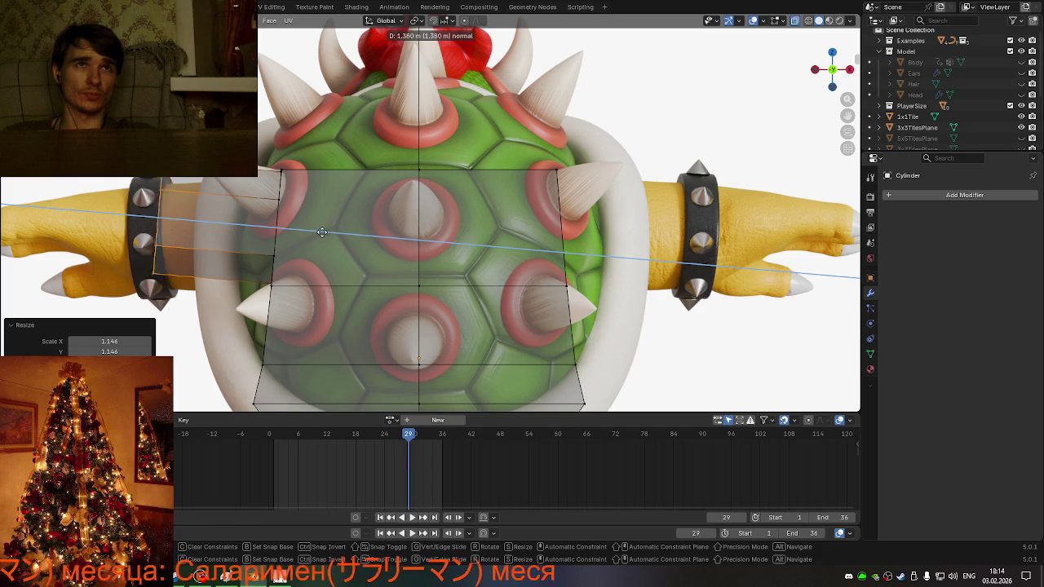
{"action": "left_click", "coordinate": [256, 265]}
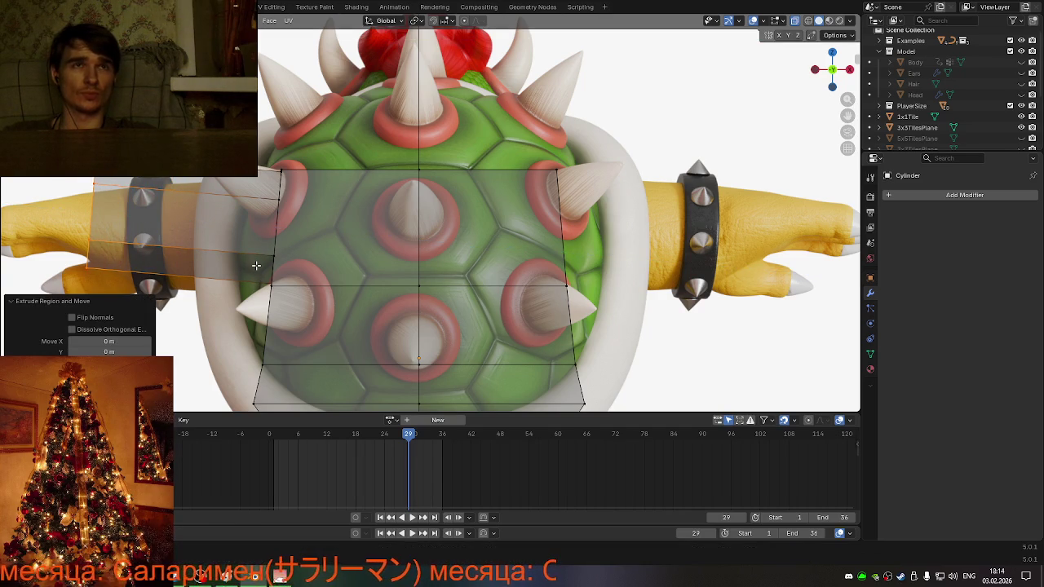
{"action": "key", "text": "g"}
{"action": "key", "text": "z"}
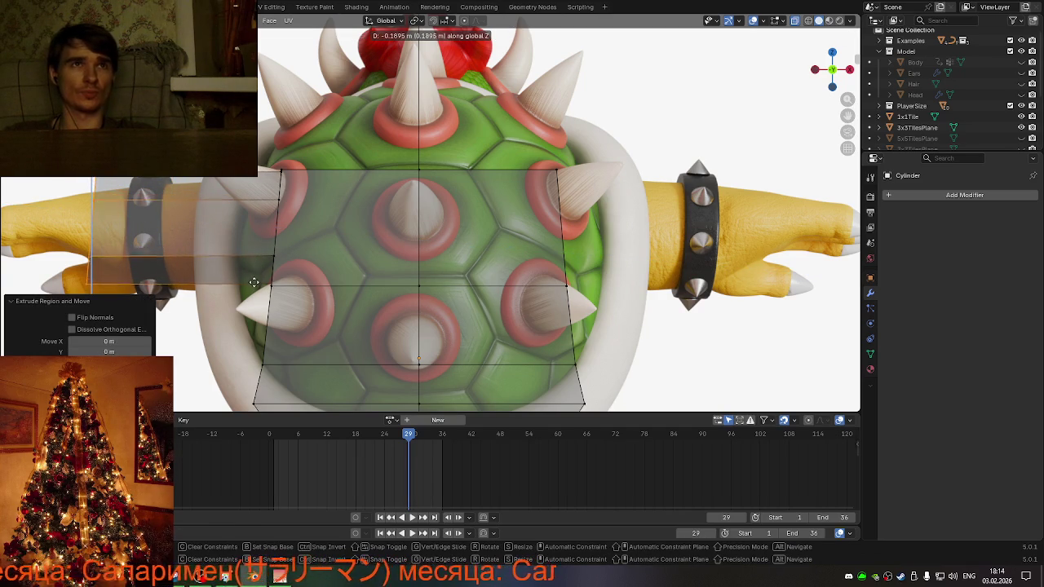
{"action": "left_click", "coordinate": [255, 300]}
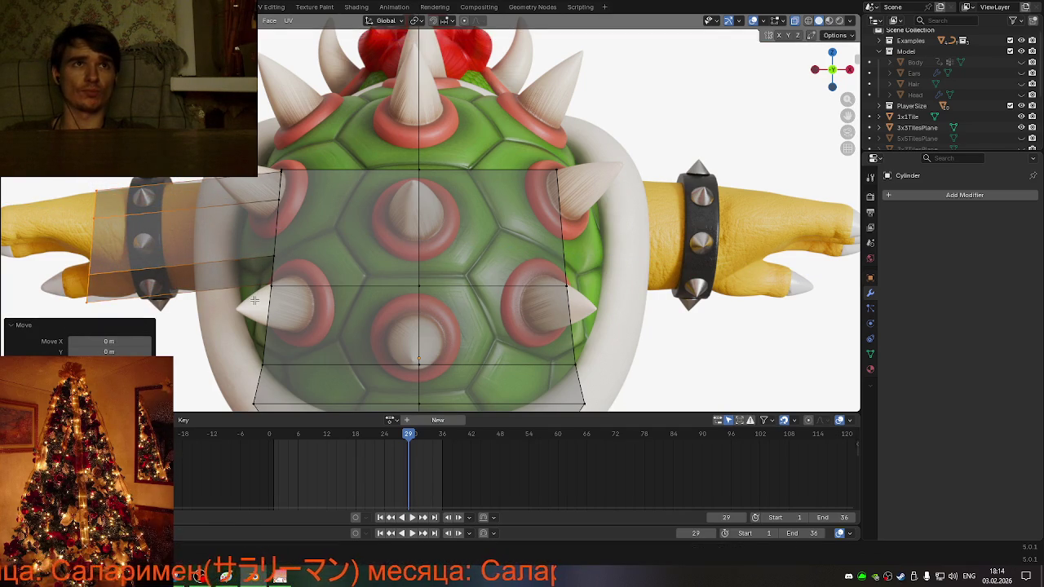
- In front view, tilt the arm's end face -11° about the Y axis
{"action": "scroll", "coordinate": [253, 298], "scroll_direction": "down", "scroll_amount": 3}
{"action": "mouse_move", "coordinate": [252, 297]}
{"action": "middle_mouse_down"}
{"action": "mouse_move", "coordinate": [458, 291]}
{"action": "mouse_move", "coordinate": [666, 221]}
{"action": "middle_mouse_up"}
{"action": "scroll", "coordinate": [458, 291], "scroll_direction": "up", "scroll_amount": 3}
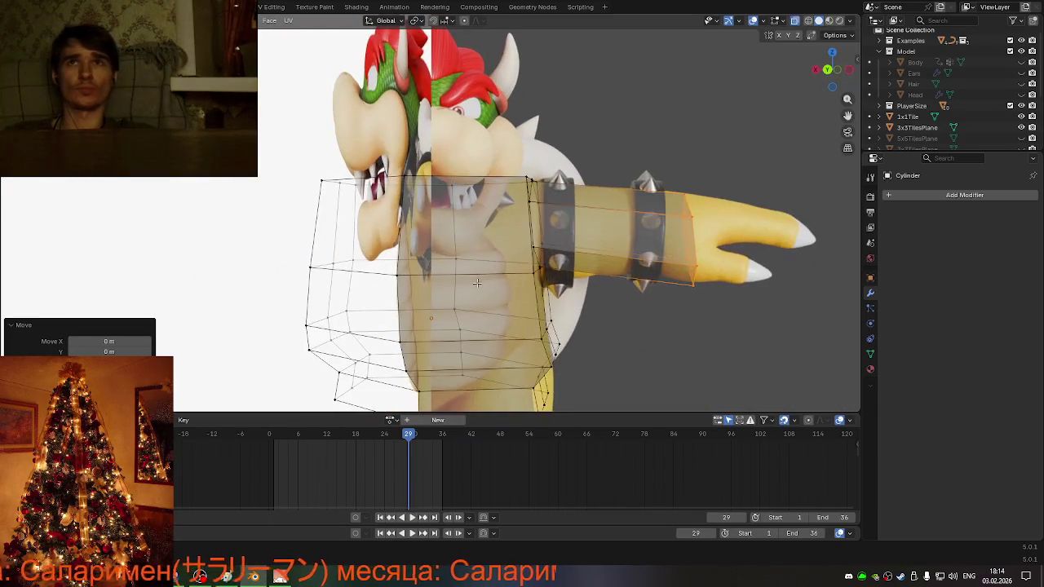
{"action": "left_click", "coordinate": [832, 79]}
{"action": "key", "text": "r"}
{"action": "key", "text": "z"}
{"action": "key", "text": "x"}
{"action": "key", "text": "y"}
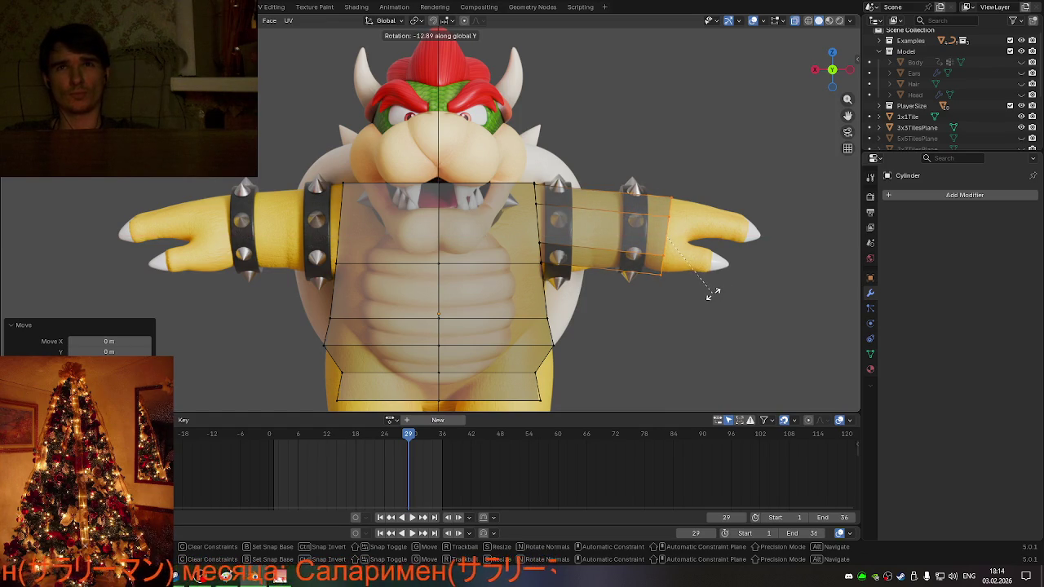
{"action": "left_click", "coordinate": [715, 293]}
{"action": "key", "text": "g"}
{"action": "key", "text": "x"}
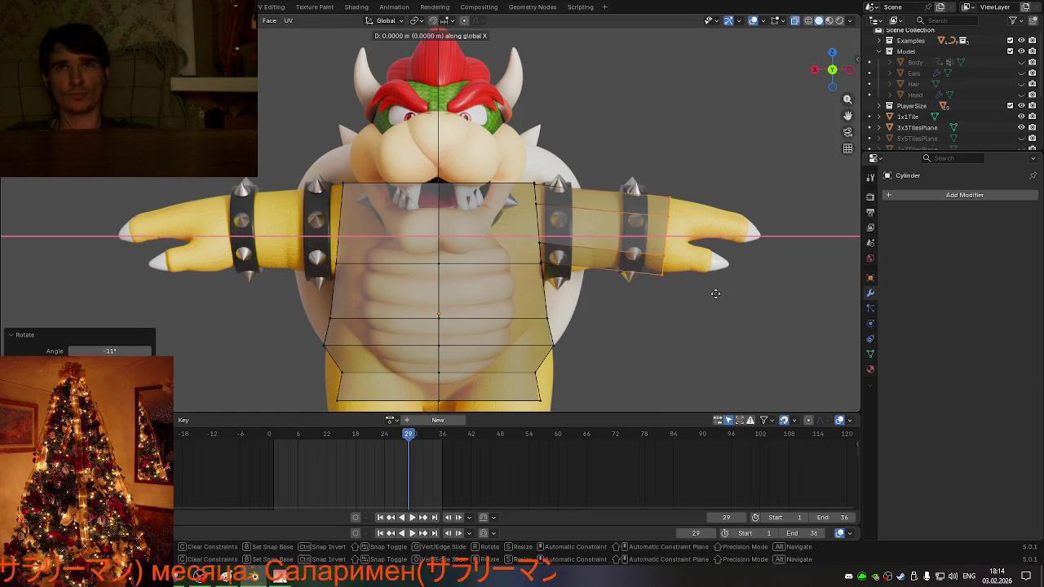
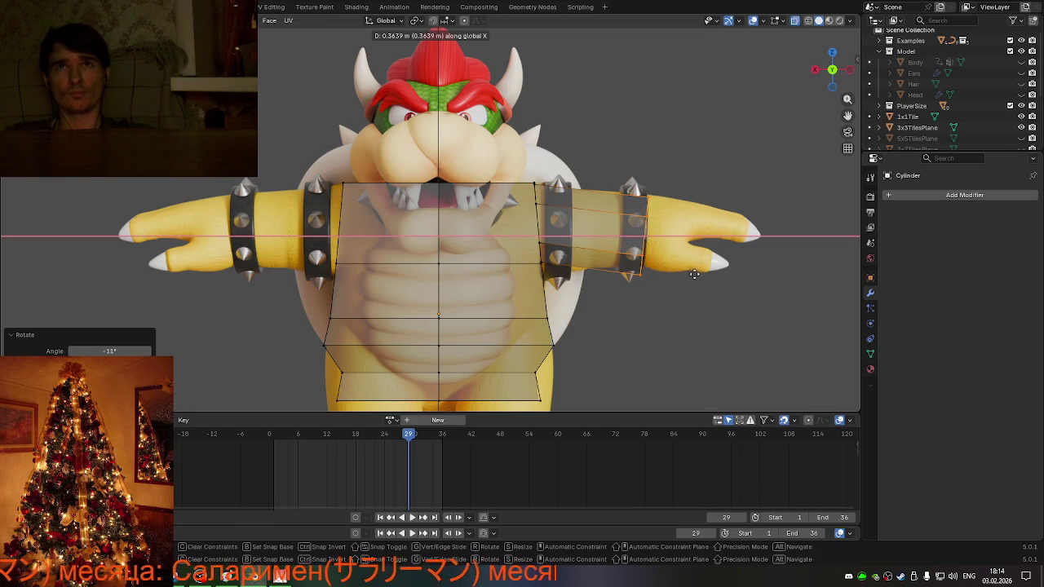
- Push the cage's arm loop outward along X and tilt it 2.65° about Y
{"action": "left_click", "coordinate": [695, 273]}
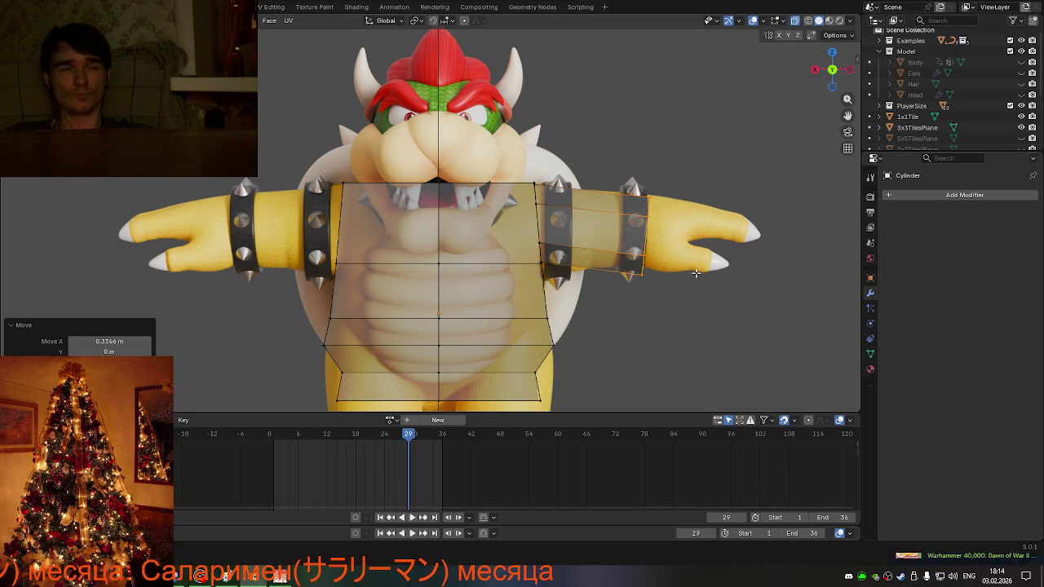
{"action": "key", "text": "r"}
{"action": "key", "text": "z"}
{"action": "key", "text": "y"}
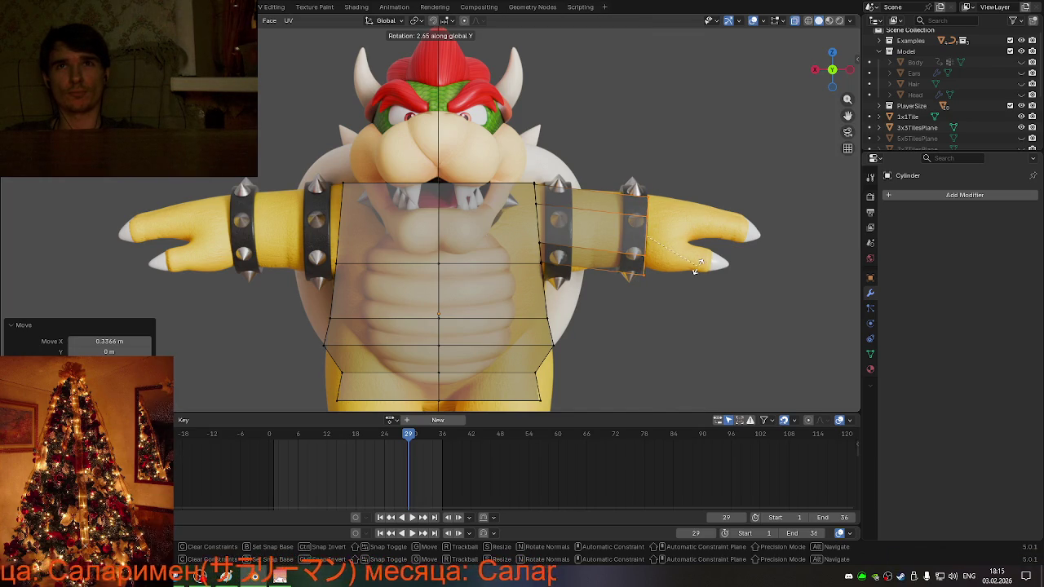
{"action": "left_click", "coordinate": [694, 271]}
- Lower the arm loop along Z so it lines up with Bowser's arm
{"action": "key", "text": "g"}
{"action": "key", "text": "z"}
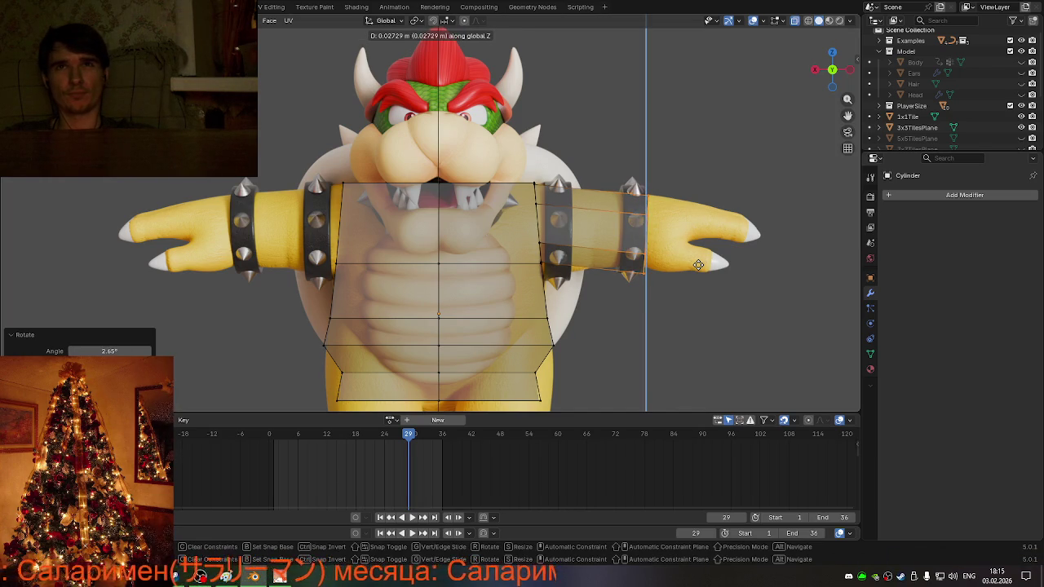
{"action": "left_click", "coordinate": [698, 265]}
{"action": "scroll", "coordinate": [617, 313], "scroll_direction": "up", "scroll_amount": 2}
{"action": "scroll", "coordinate": [617, 313], "scroll_direction": "up", "scroll_amount": 2}
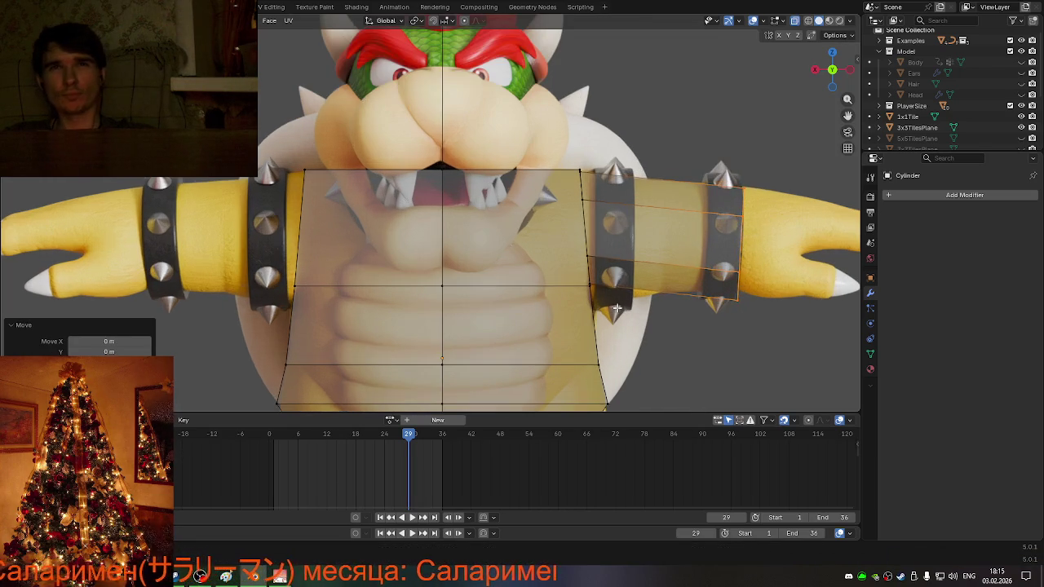
{"action": "mouse_move", "coordinate": [617, 313]}
{"action": "middle_mouse_down"}
{"action": "mouse_move", "coordinate": [551, 308]}
{"action": "mouse_move", "coordinate": [483, 268]}
{"action": "mouse_move", "coordinate": [481, 239]}
{"action": "mouse_move", "coordinate": [567, 313]}
{"action": "mouse_move", "coordinate": [636, 313]}
{"action": "middle_mouse_up"}
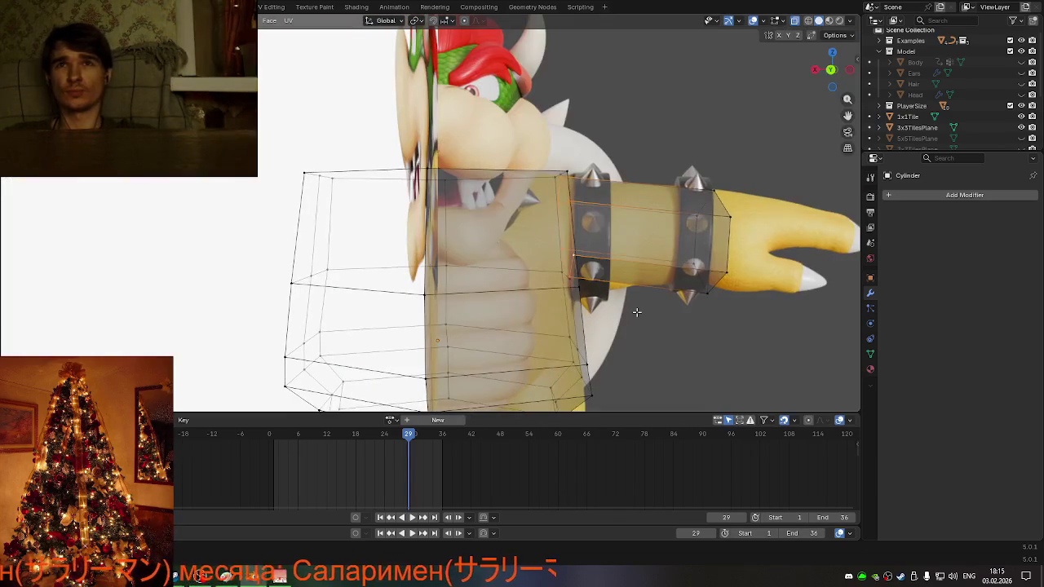
- From a front view, enlarge the arm loop to 1.107 and nudge it vertically
{"action": "left_click", "coordinate": [850, 70]}
{"action": "left_click", "coordinate": [849, 70]}
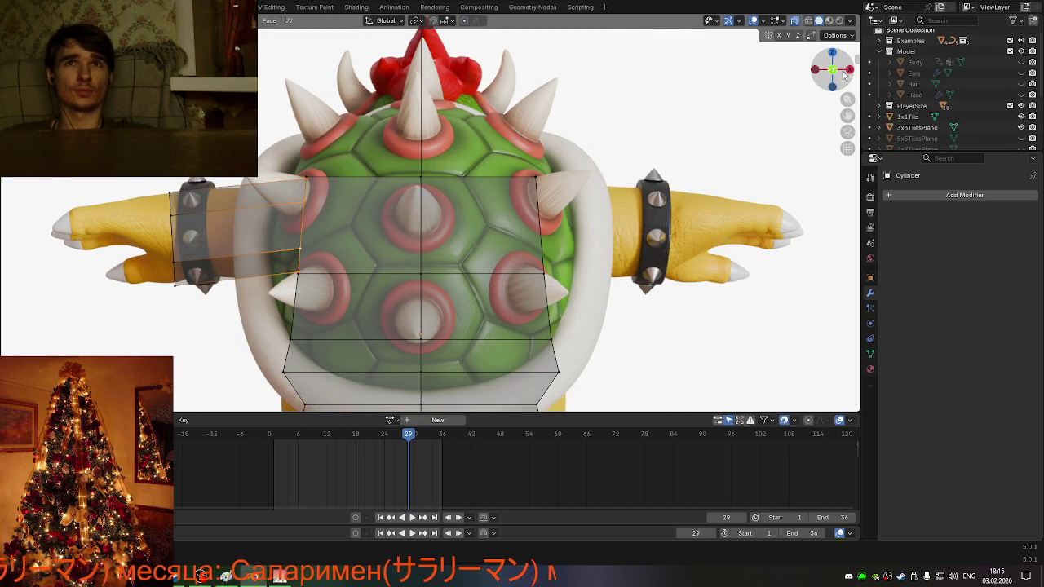
{"action": "left_click", "coordinate": [848, 72]}
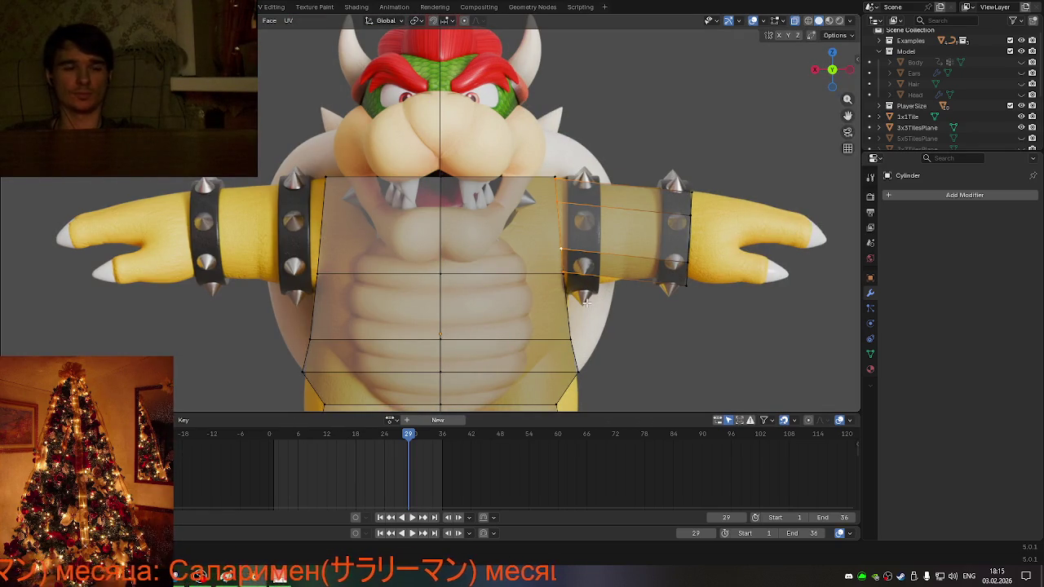
{"action": "key", "text": "s"}
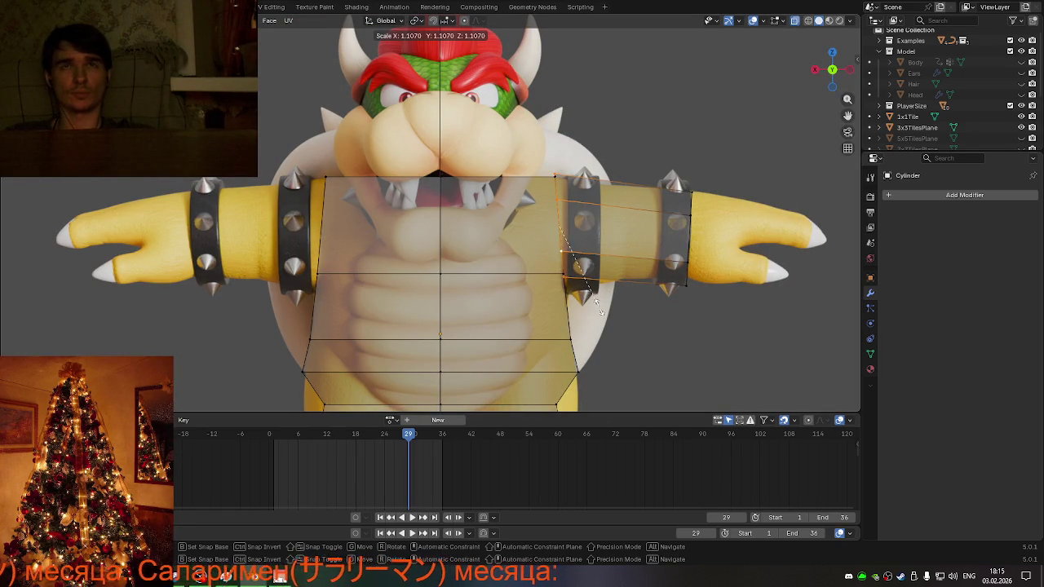
{"action": "left_click", "coordinate": [596, 303]}
{"action": "key", "text": "g"}
{"action": "key", "text": "z"}
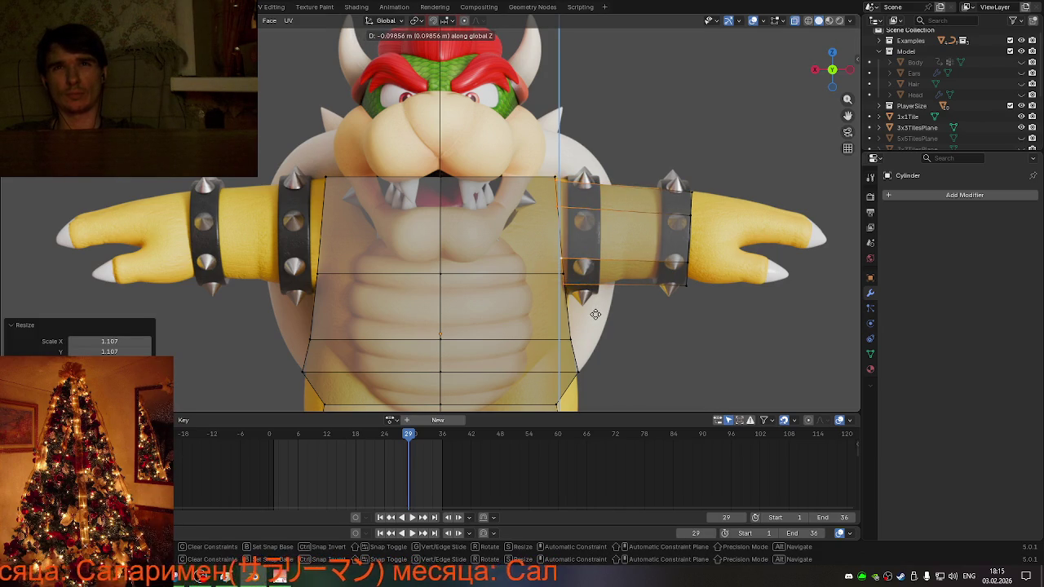
{"action": "left_click", "coordinate": [595, 316]}
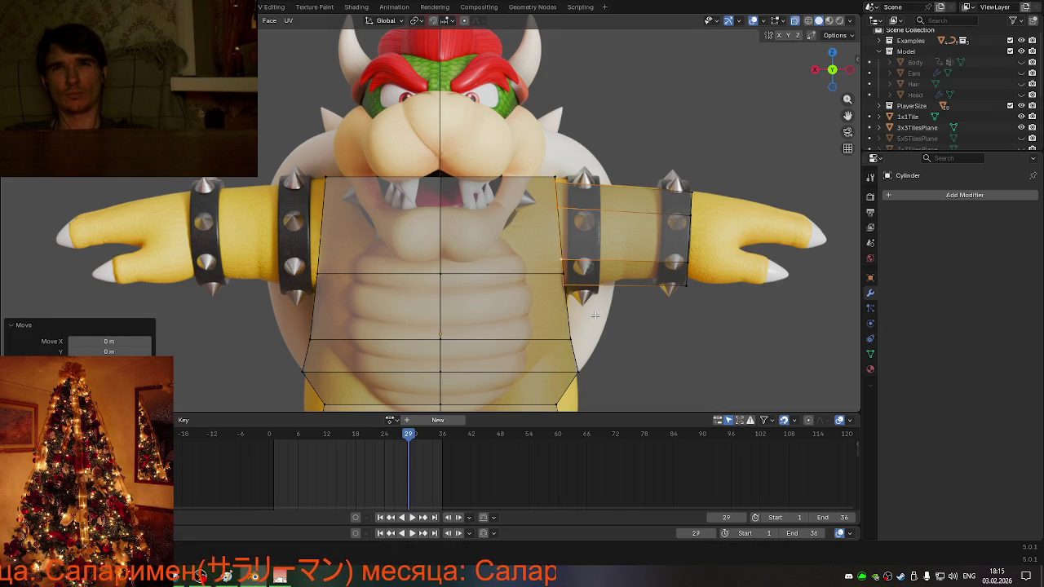
- Vertex-slide the arm loop to 0.439, then rescale it to 0.872 and 1.069
{"action": "key", "text": "shift+v"}
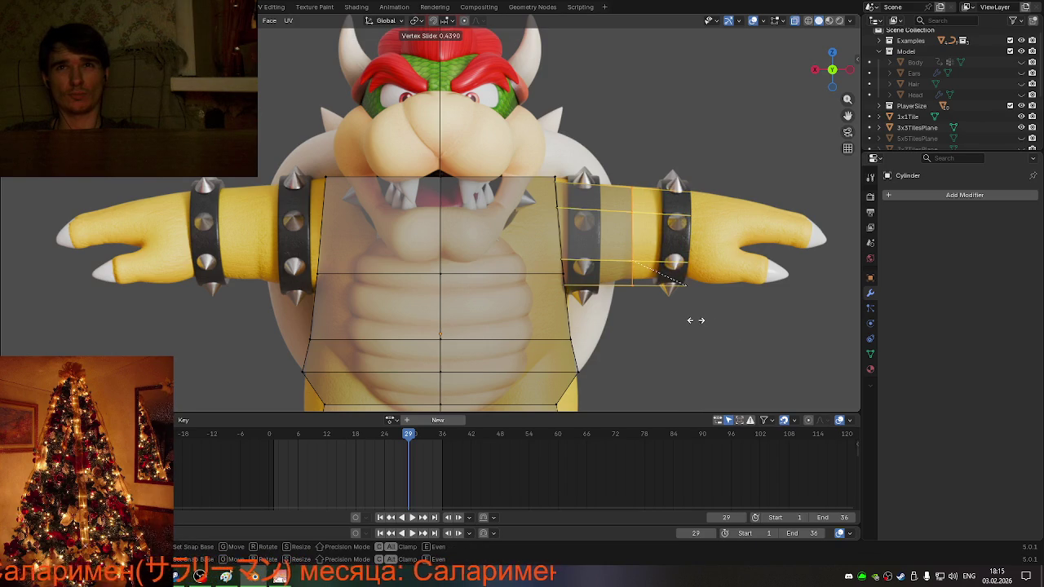
{"action": "left_click", "coordinate": [695, 321]}
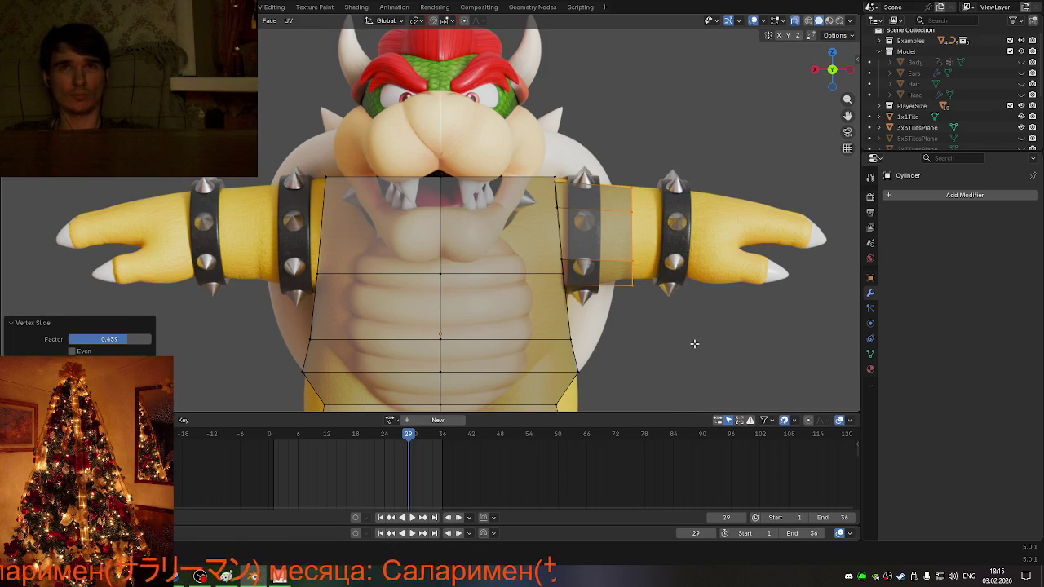
{"action": "key", "text": "s"}
{"action": "left_click", "coordinate": [687, 330]}
{"action": "key", "text": "g"}
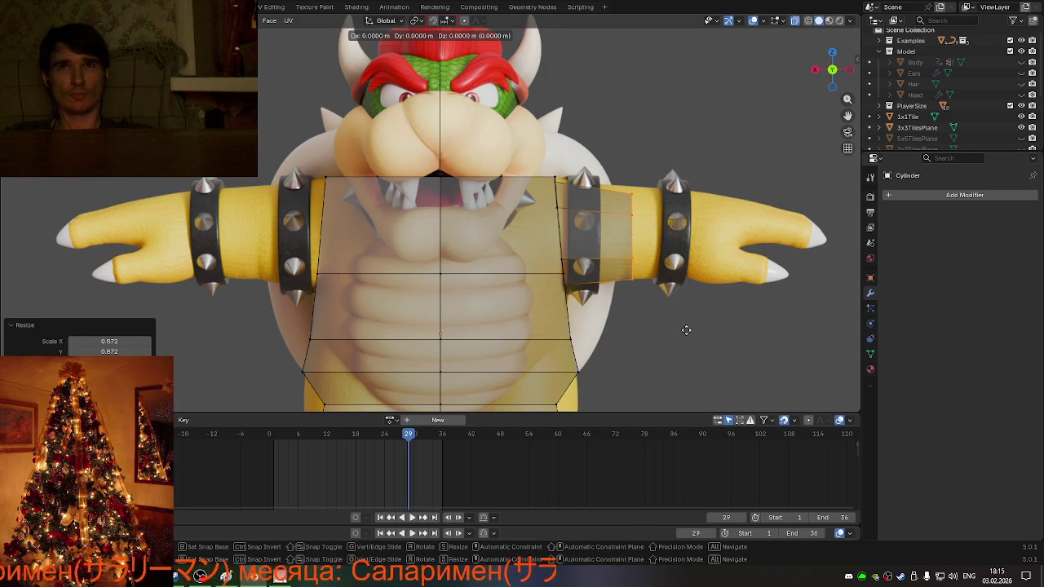
{"action": "left_click", "coordinate": [686, 331]}
{"action": "key", "text": "s"}
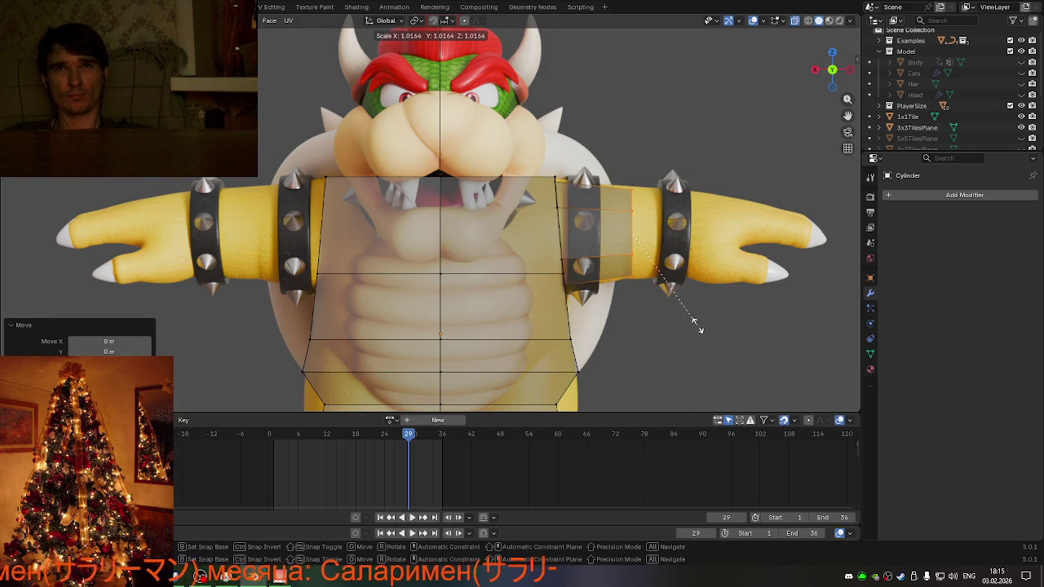
{"action": "left_click", "coordinate": [698, 329]}
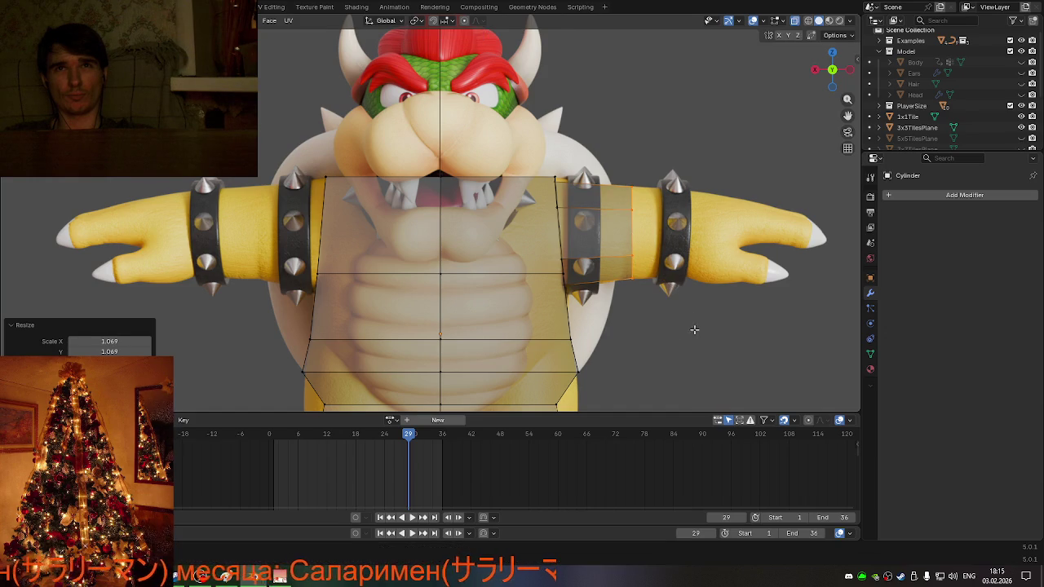
{"action": "middle_click_drag", "start_coordinate": [650, 318], "coordinate": [570, 318]}
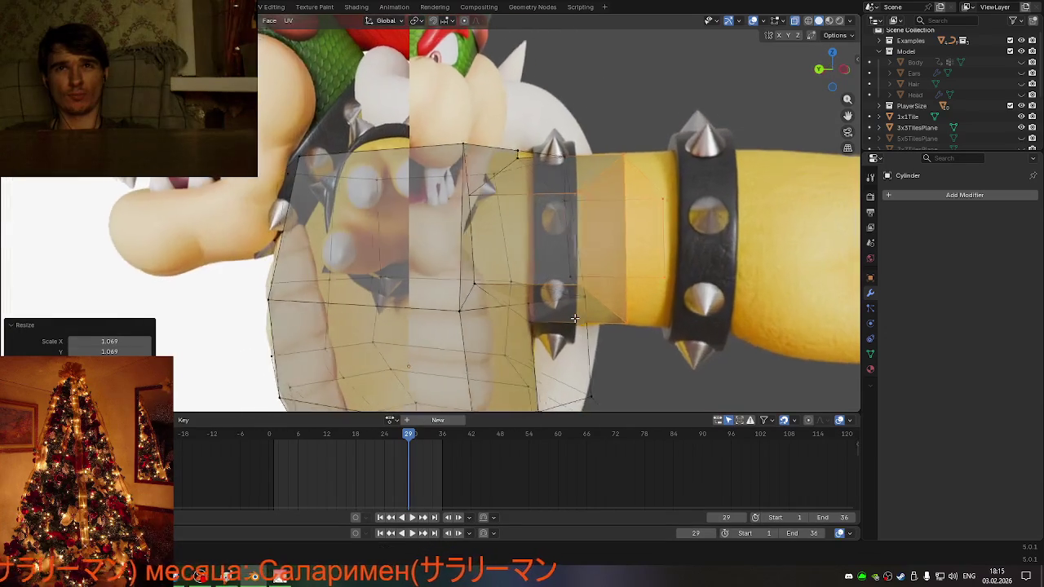
- Merge the first shoulder edge's vertices at last to close the armpit gap
{"action": "left_click", "coordinate": [482, 302]}
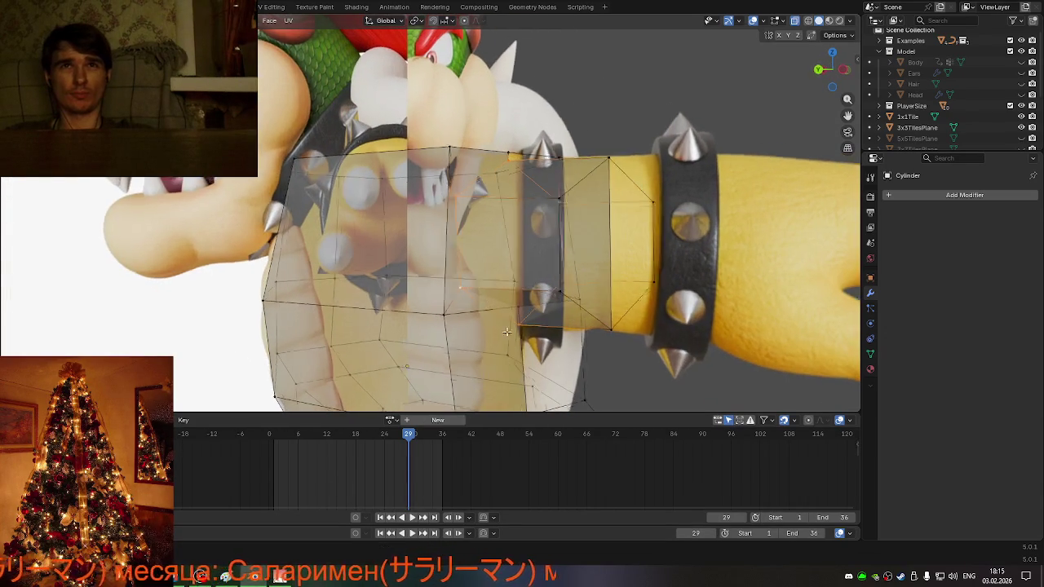
{"action": "middle_click_drag", "start_coordinate": [498, 330], "coordinate": [619, 310]}
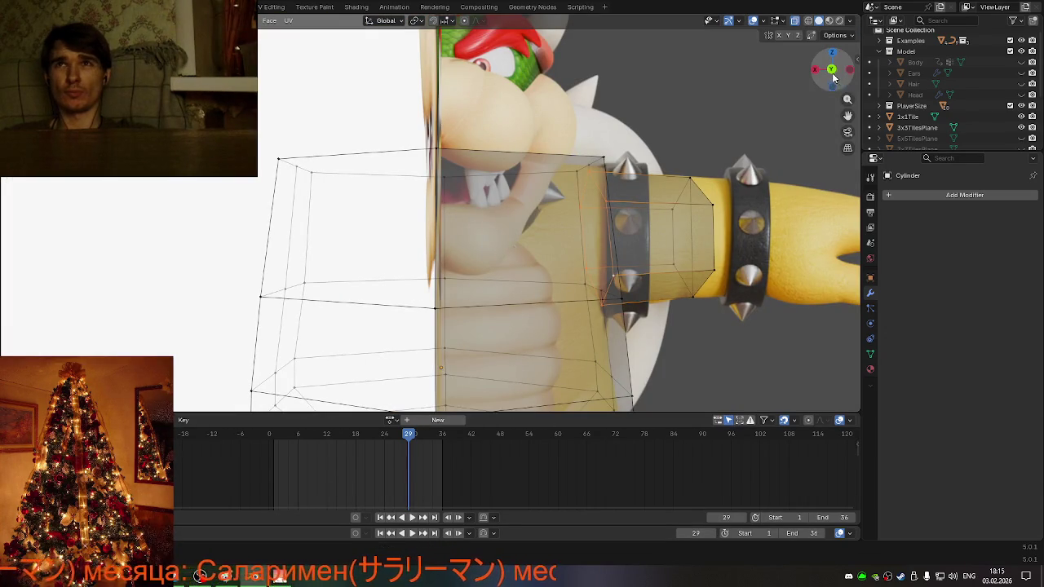
{"action": "left_click_drag", "start_coordinate": [829, 71], "coordinate": [506, 228]}
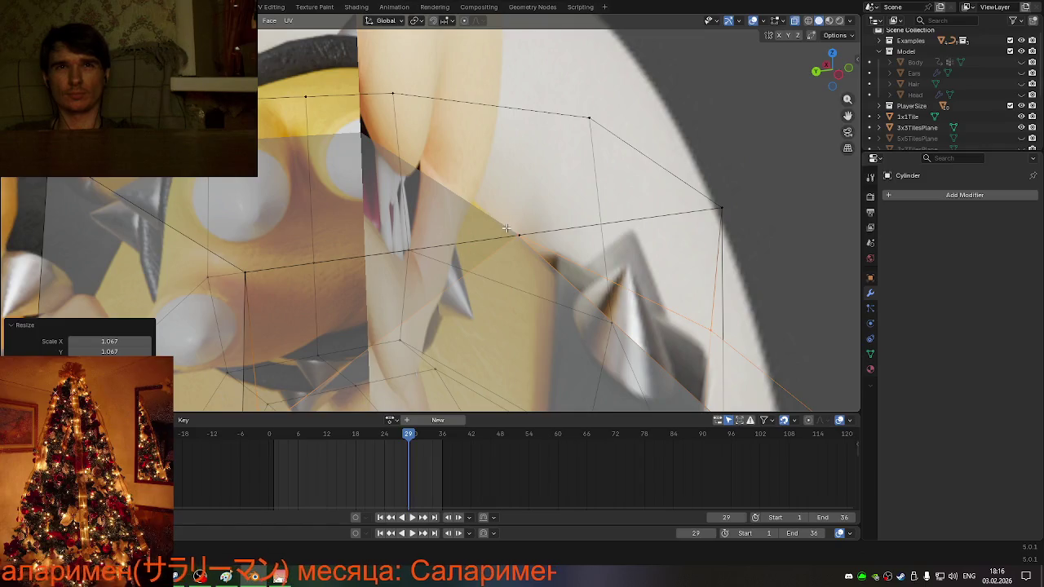
{"action": "left_click", "coordinate": [517, 239]}
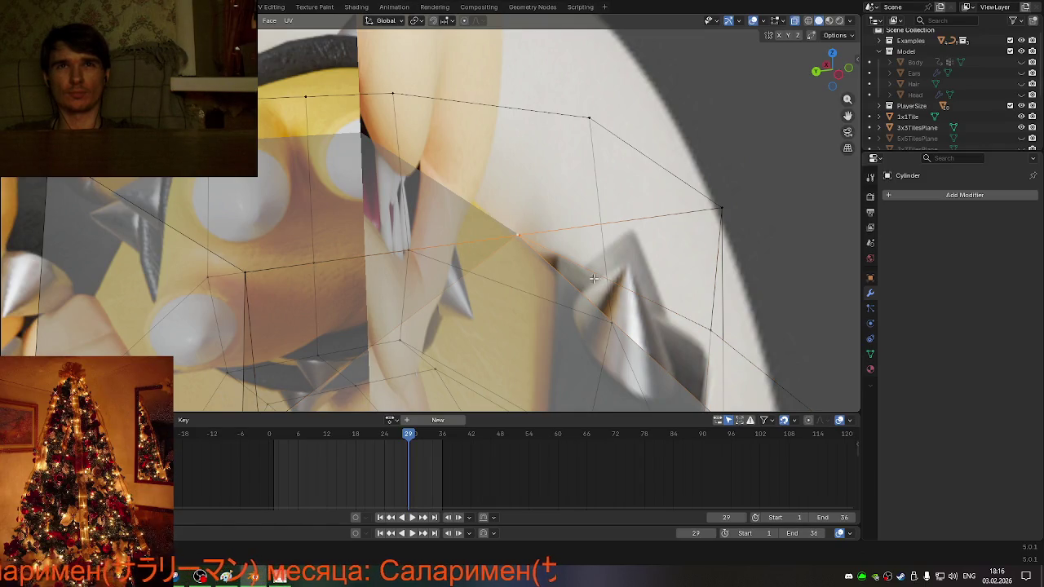
{"action": "key", "text": "m"}
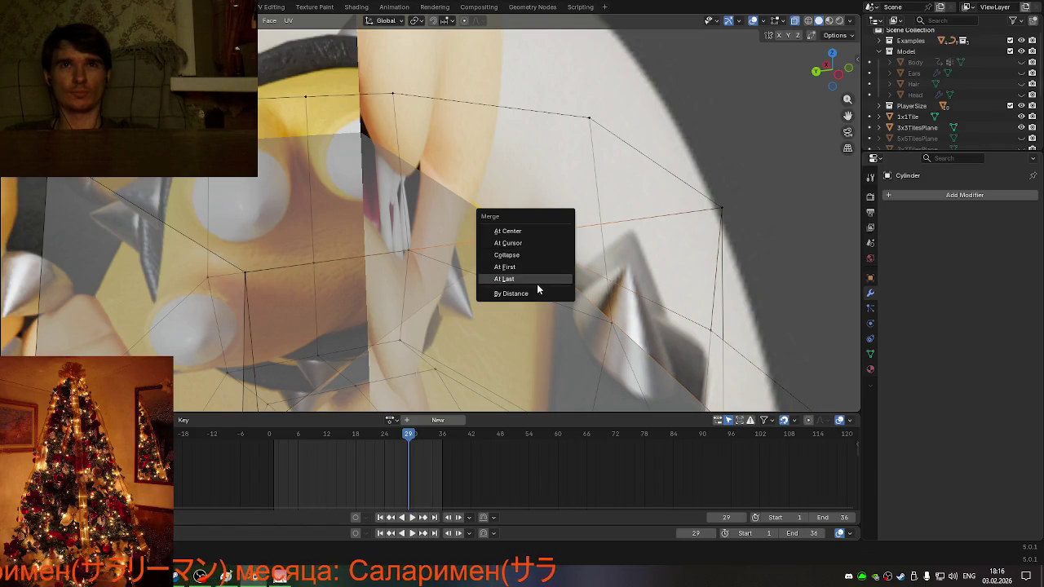
{"action": "left_click", "coordinate": [536, 281]}
- Merge the second stray shoulder edge and switch X-ray off to view solid
{"action": "middle_click_drag", "start_coordinate": [535, 316], "coordinate": [545, 252]}
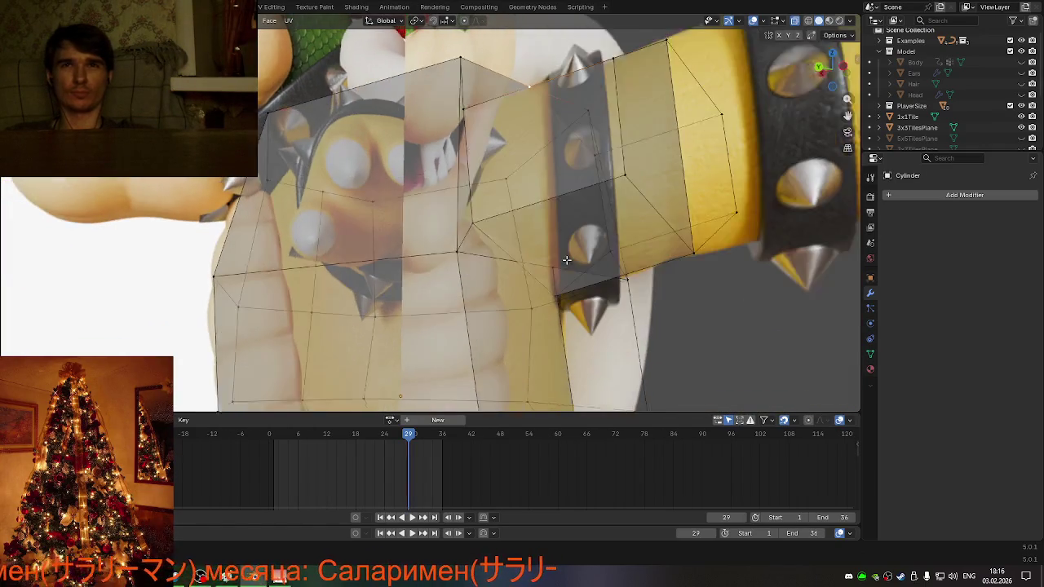
{"action": "key", "text": "m"}
{"action": "left_click", "coordinate": [693, 329]}
{"action": "mouse_move", "coordinate": [625, 330]}
{"action": "middle_mouse_down"}
{"action": "mouse_move", "coordinate": [520, 351]}
{"action": "mouse_move", "coordinate": [593, 360]}
{"action": "mouse_move", "coordinate": [561, 351]}
{"action": "middle_mouse_up"}
{"action": "key", "text": "alt+z"}
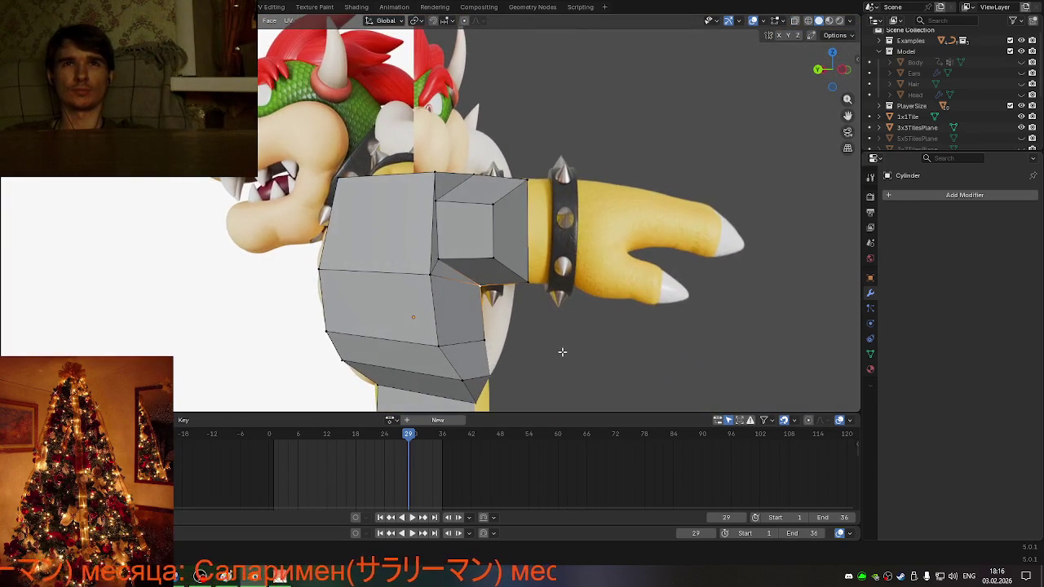
{"action": "mouse_move", "coordinate": [467, 335]}
{"action": "middle_mouse_down"}
{"action": "mouse_move", "coordinate": [389, 339]}
{"action": "mouse_move", "coordinate": [422, 319]}
{"action": "mouse_move", "coordinate": [526, 361]}
{"action": "middle_mouse_up"}
{"action": "key", "text": "alt+z"}
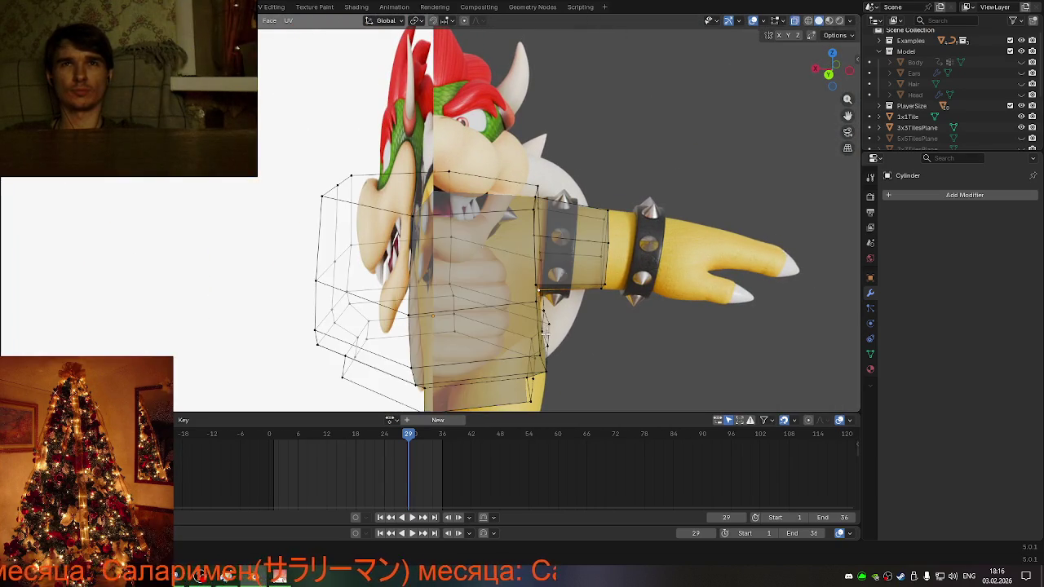
{"action": "key", "text": "alt+z"}
{"action": "mouse_move", "coordinate": [548, 325]}
{"action": "middle_mouse_down"}
{"action": "mouse_move", "coordinate": [436, 298]}
{"action": "mouse_move", "coordinate": [391, 309]}
{"action": "mouse_move", "coordinate": [555, 293]}
{"action": "mouse_move", "coordinate": [411, 281]}
{"action": "mouse_move", "coordinate": [466, 293]}
{"action": "mouse_move", "coordinate": [646, 289]}
{"action": "mouse_move", "coordinate": [545, 317]}
{"action": "mouse_move", "coordinate": [452, 306]}
{"action": "mouse_move", "coordinate": [464, 303]}
{"action": "middle_mouse_up"}
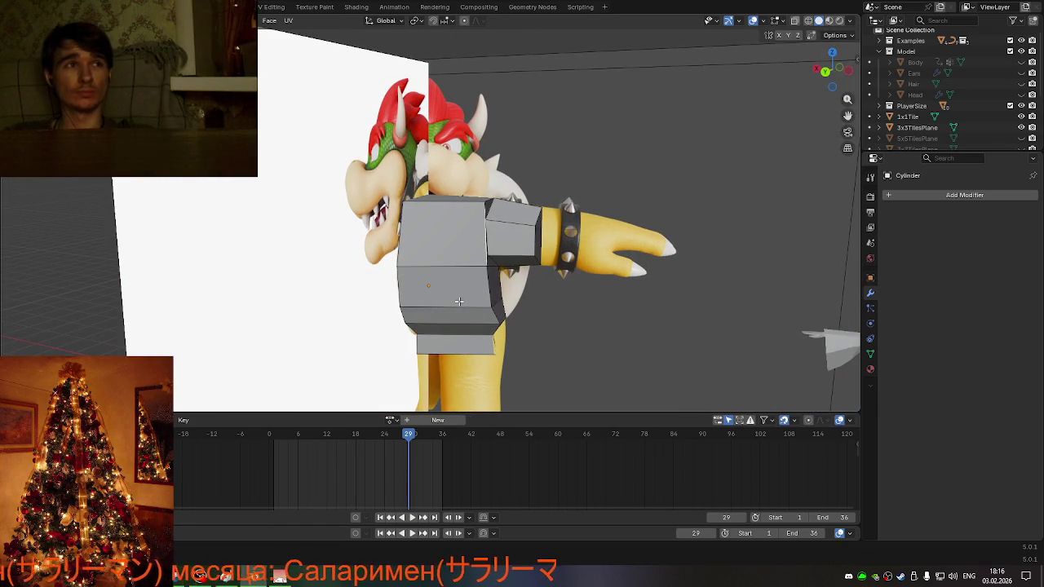
{"action": "middle_click_drag", "start_coordinate": [476, 298], "coordinate": [607, 248]}
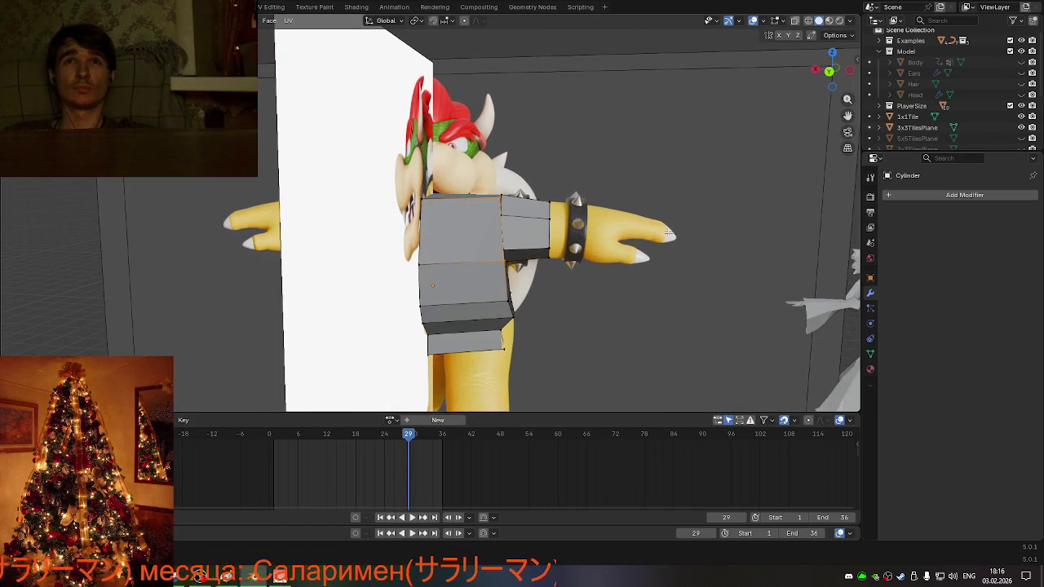
{"action": "left_click", "coordinate": [828, 72]}
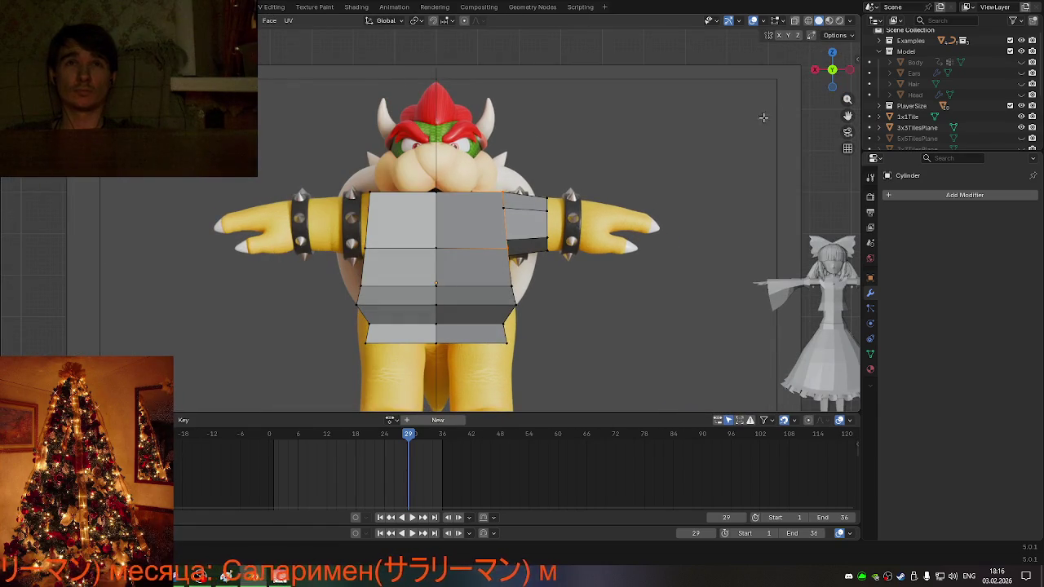
- With X-ray on, narrow the middle torso edge loop along X
{"action": "scroll", "coordinate": [520, 213], "scroll_direction": "up", "scroll_amount": 5}
{"action": "key", "text": "alt+z"}
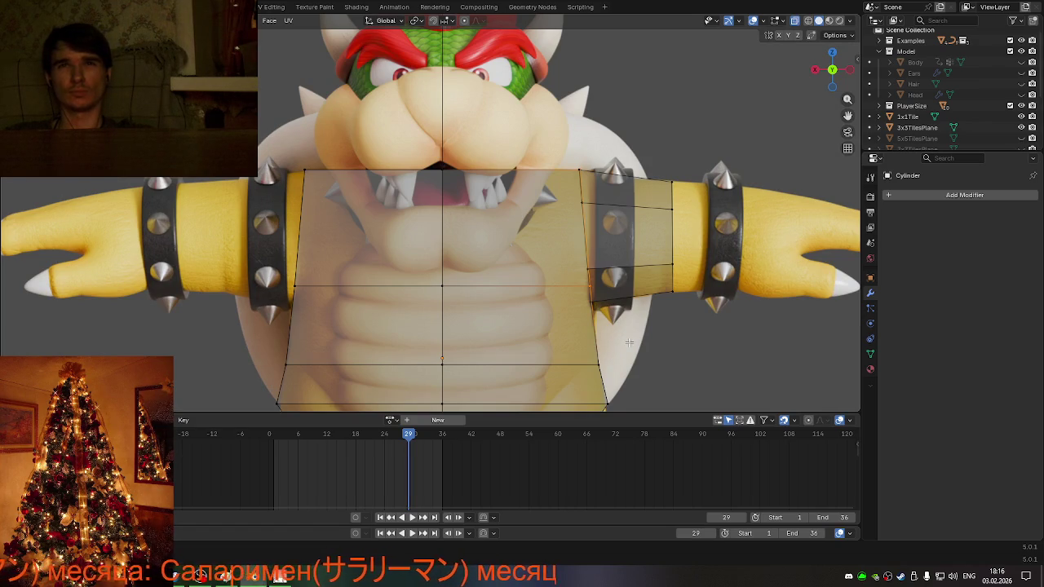
{"action": "scroll", "coordinate": [624, 343], "scroll_direction": "down", "scroll_amount": 2}
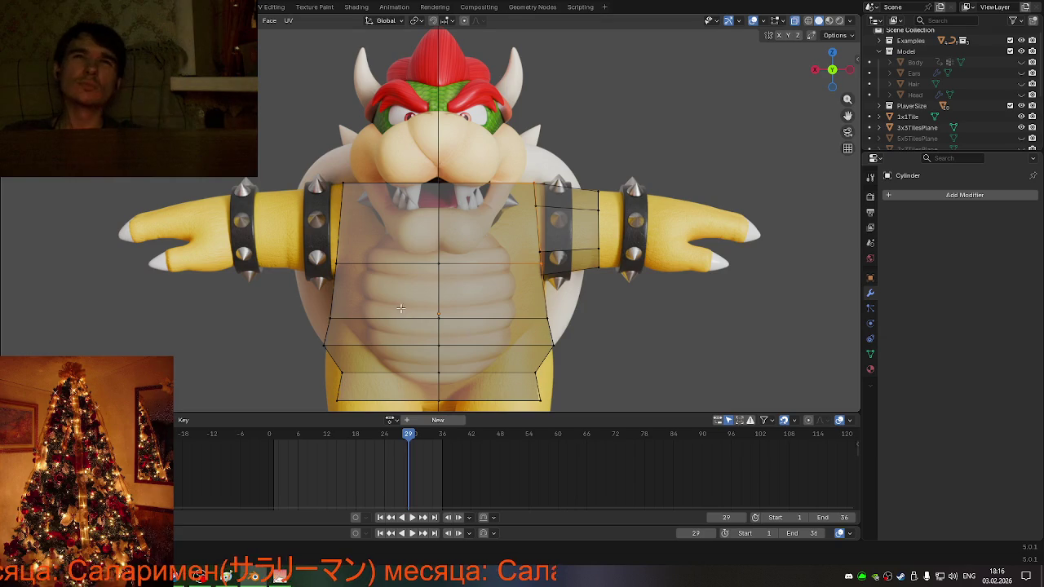
{"action": "scroll", "coordinate": [389, 301], "scroll_direction": "up", "scroll_amount": 1}
{"action": "left_click", "coordinate": [321, 273]}
{"action": "left_click", "coordinate": [669, 308]}
{"action": "key", "text": "s"}
{"action": "key", "text": "x"}
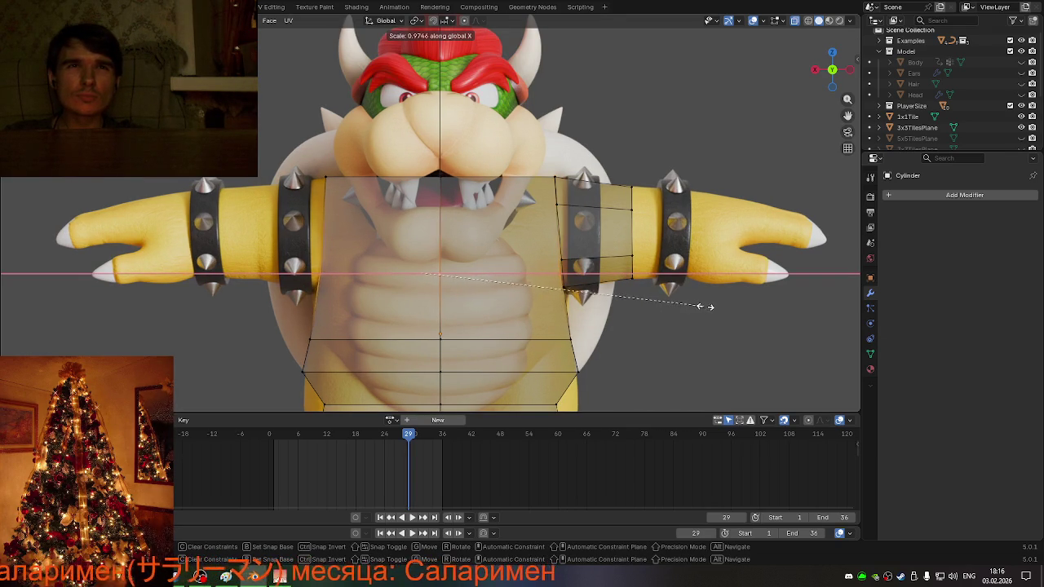
{"action": "left_click", "coordinate": [717, 306]}
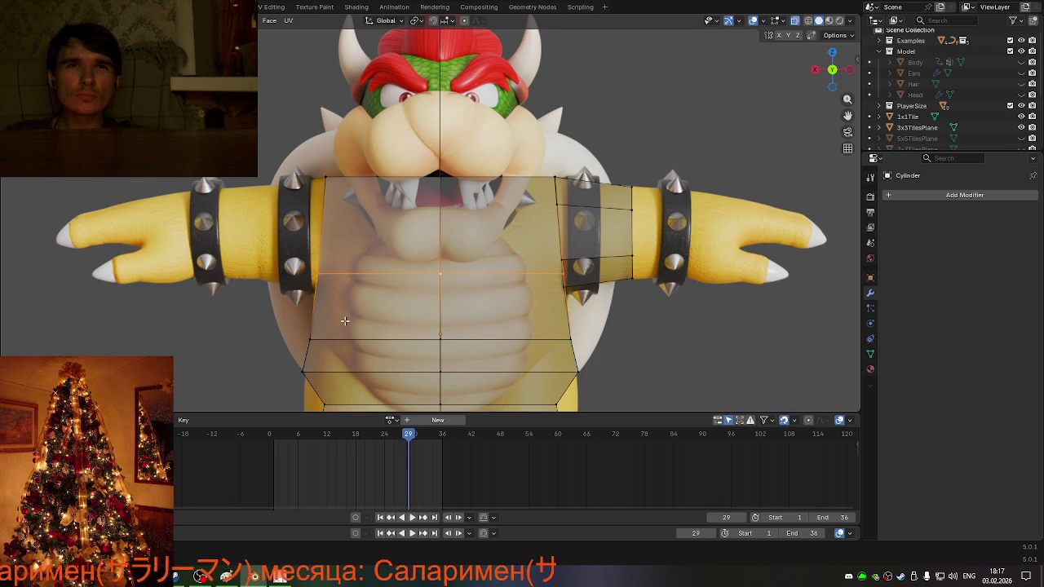
- Narrow the lower torso edge loop along X as well
{"action": "left_click", "coordinate": [308, 336], "text": "alt"}
{"action": "key", "text": "s"}
{"action": "key", "text": "x"}
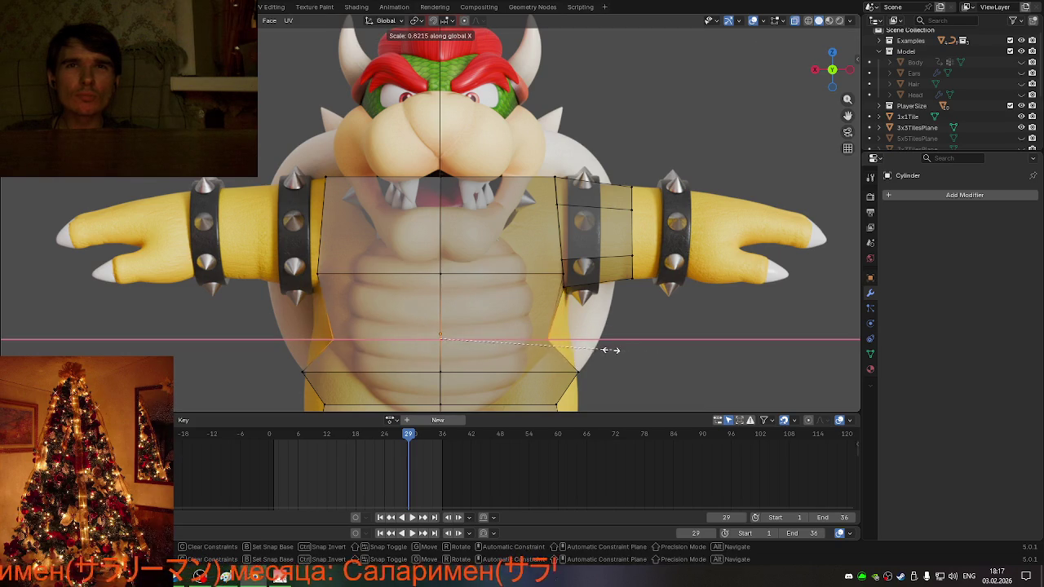
{"action": "left_click", "coordinate": [640, 343]}
{"action": "mouse_move", "coordinate": [640, 343]}
{"action": "middle_mouse_down"}
{"action": "mouse_move", "coordinate": [585, 332]}
{"action": "mouse_move", "coordinate": [643, 342]}
{"action": "mouse_move", "coordinate": [585, 358]}
{"action": "mouse_move", "coordinate": [574, 350]}
{"action": "mouse_move", "coordinate": [625, 340]}
{"action": "mouse_move", "coordinate": [549, 331]}
{"action": "mouse_move", "coordinate": [567, 335]}
{"action": "middle_mouse_up"}
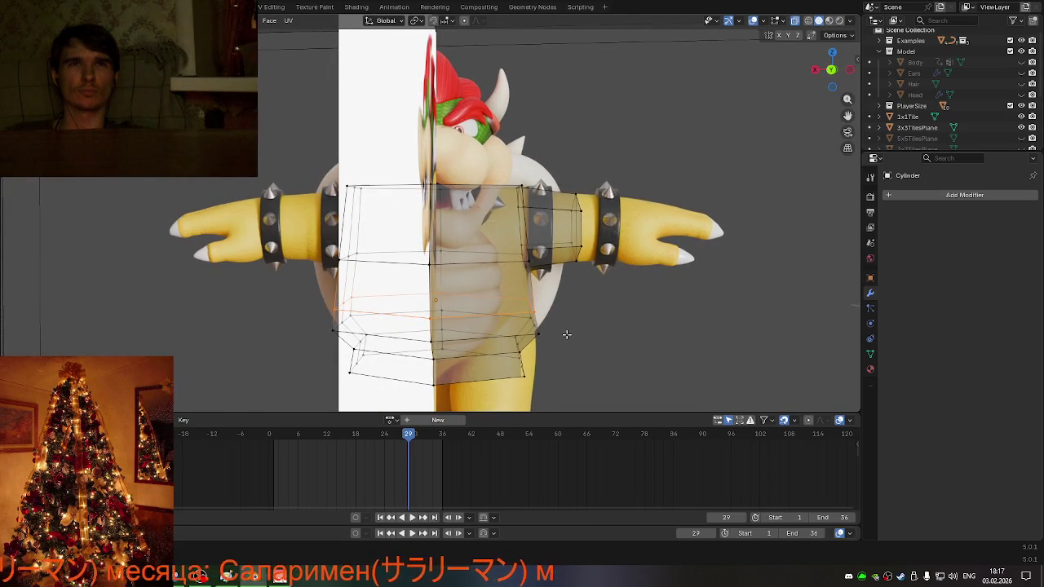
- Inspect the cage from all sides, then shrink the selected torso part uniformly to 0.861
{"action": "middle_click_drag", "start_coordinate": [462, 329], "coordinate": [510, 356]}
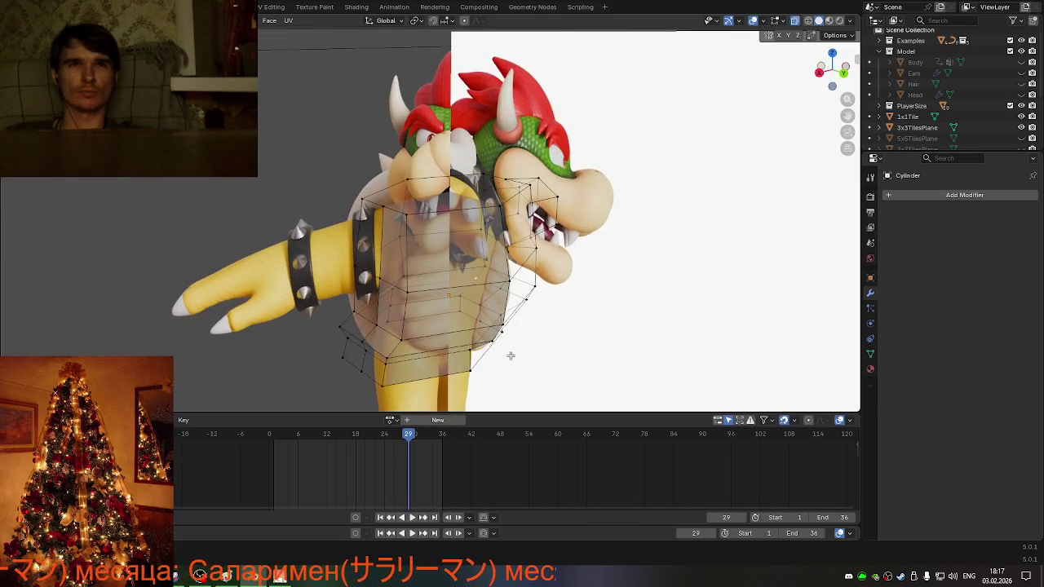
{"action": "middle_click_drag", "start_coordinate": [398, 341], "coordinate": [453, 344]}
{"action": "middle_click_drag", "start_coordinate": [391, 332], "coordinate": [483, 336]}
{"action": "middle_click_drag", "start_coordinate": [349, 304], "coordinate": [491, 313]}
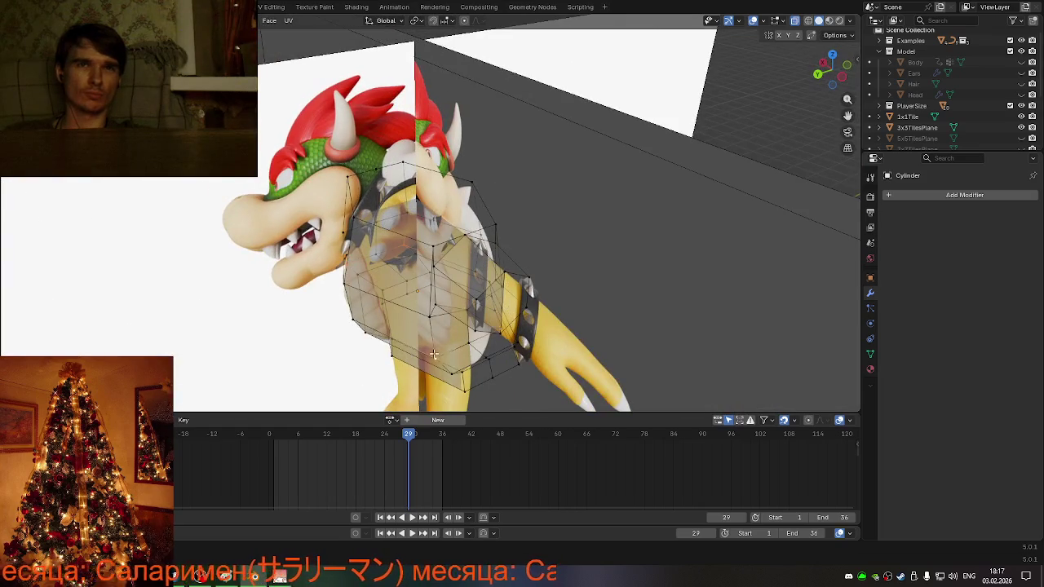
{"action": "middle_click_drag", "start_coordinate": [434, 354], "coordinate": [504, 360]}
{"action": "key", "text": "s"}
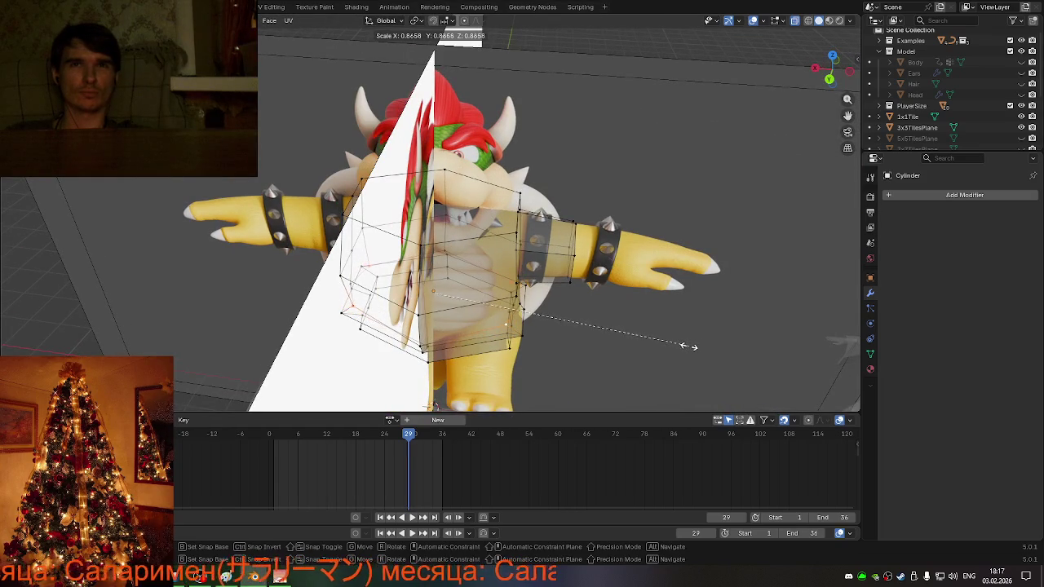
{"action": "left_click", "coordinate": [689, 347]}
{"action": "mouse_move", "coordinate": [689, 347]}
{"action": "middle_mouse_down"}
{"action": "mouse_move", "coordinate": [691, 273]}
{"action": "mouse_move", "coordinate": [541, 311]}
{"action": "mouse_move", "coordinate": [656, 325]}
{"action": "middle_mouse_up"}
{"action": "scroll", "coordinate": [692, 273], "scroll_direction": "down", "scroll_amount": 5}
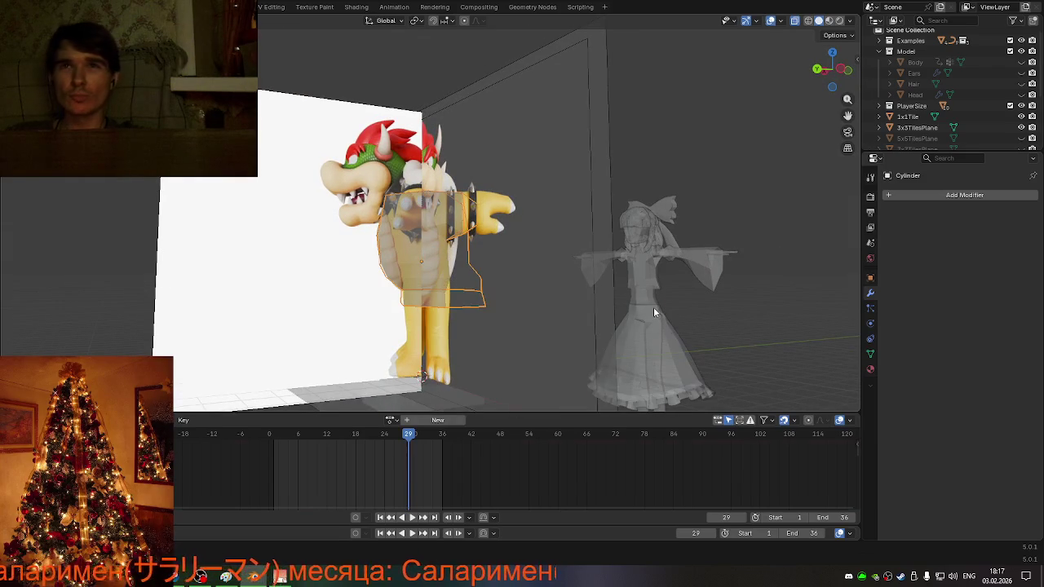
- Inspect the second character's body mesh, then shrink the cylinder cage slightly
{"action": "left_click", "coordinate": [653, 313]}
{"action": "key", "text": "Tab"}
{"action": "mouse_move", "coordinate": [724, 334]}
{"action": "middle_mouse_down"}
{"action": "mouse_move", "coordinate": [699, 344]}
{"action": "mouse_move", "coordinate": [689, 327]}
{"action": "middle_mouse_up"}
{"action": "mouse_move", "coordinate": [573, 296]}
{"action": "middle_mouse_down"}
{"action": "mouse_move", "coordinate": [557, 296]}
{"action": "mouse_move", "coordinate": [603, 326]}
{"action": "mouse_move", "coordinate": [451, 290]}
{"action": "middle_mouse_up"}
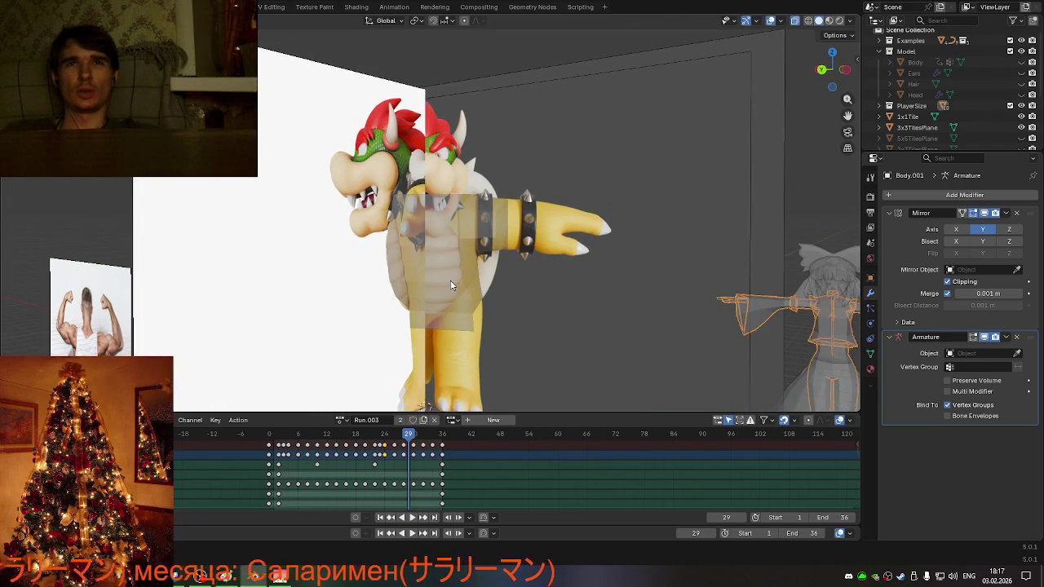
{"action": "left_click", "coordinate": [473, 293]}
{"action": "mouse_move", "coordinate": [507, 307]}
{"action": "middle_mouse_down"}
{"action": "mouse_move", "coordinate": [559, 334]}
{"action": "mouse_move", "coordinate": [522, 326]}
{"action": "mouse_move", "coordinate": [515, 336]}
{"action": "mouse_move", "coordinate": [555, 367]}
{"action": "mouse_move", "coordinate": [505, 344]}
{"action": "mouse_move", "coordinate": [564, 328]}
{"action": "mouse_move", "coordinate": [538, 339]}
{"action": "mouse_move", "coordinate": [574, 346]}
{"action": "mouse_move", "coordinate": [543, 302]}
{"action": "mouse_move", "coordinate": [589, 302]}
{"action": "mouse_move", "coordinate": [586, 334]}
{"action": "mouse_move", "coordinate": [394, 285]}
{"action": "mouse_move", "coordinate": [636, 351]}
{"action": "mouse_move", "coordinate": [609, 339]}
{"action": "middle_mouse_up"}
{"action": "key", "text": "s"}
{"action": "left_click", "coordinate": [621, 327]}
{"action": "key", "text": "Tab"}
- Re-check the second character's mesh in Edit Mode, then reselect Bowser's cylinder cage
{"action": "left_click", "coordinate": [636, 352]}
{"action": "key", "text": "Tab"}
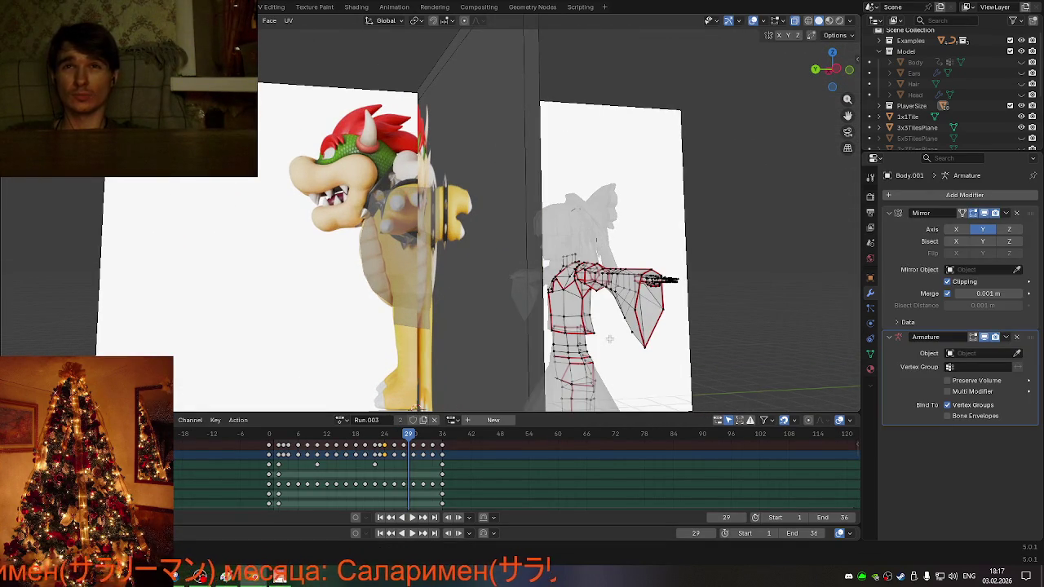
{"action": "key", "text": "Tab"}
{"action": "key", "text": "Tab"}
{"action": "key", "text": "Tab"}
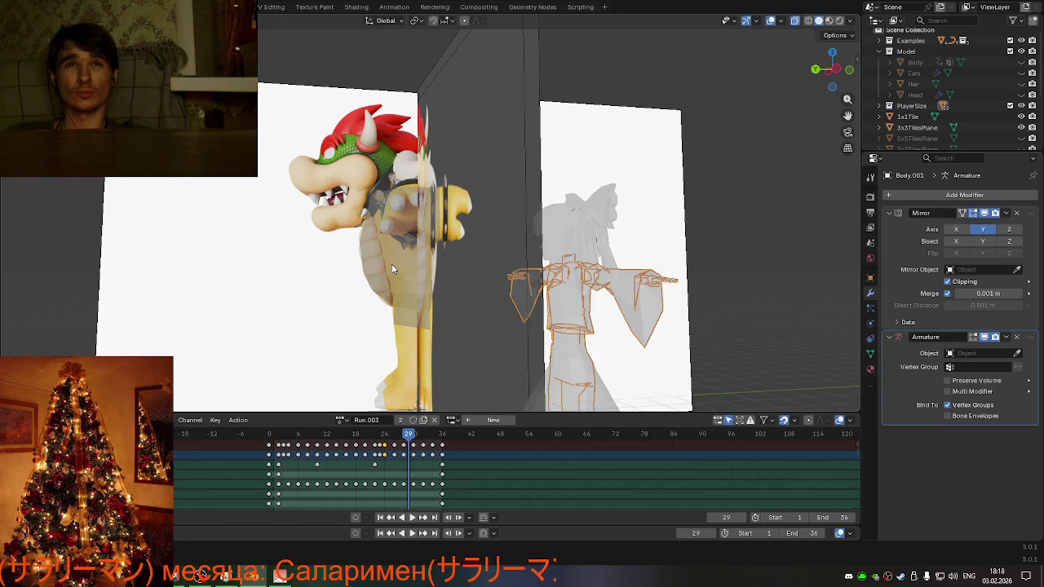
{"action": "left_click", "coordinate": [390, 269]}
{"action": "key", "text": "Tab"}
{"action": "mouse_move", "coordinate": [390, 269]}
{"action": "middle_mouse_down"}
{"action": "mouse_move", "coordinate": [423, 290]}
{"action": "mouse_move", "coordinate": [600, 314]}
{"action": "mouse_move", "coordinate": [543, 333]}
{"action": "mouse_move", "coordinate": [441, 315]}
{"action": "middle_mouse_up"}
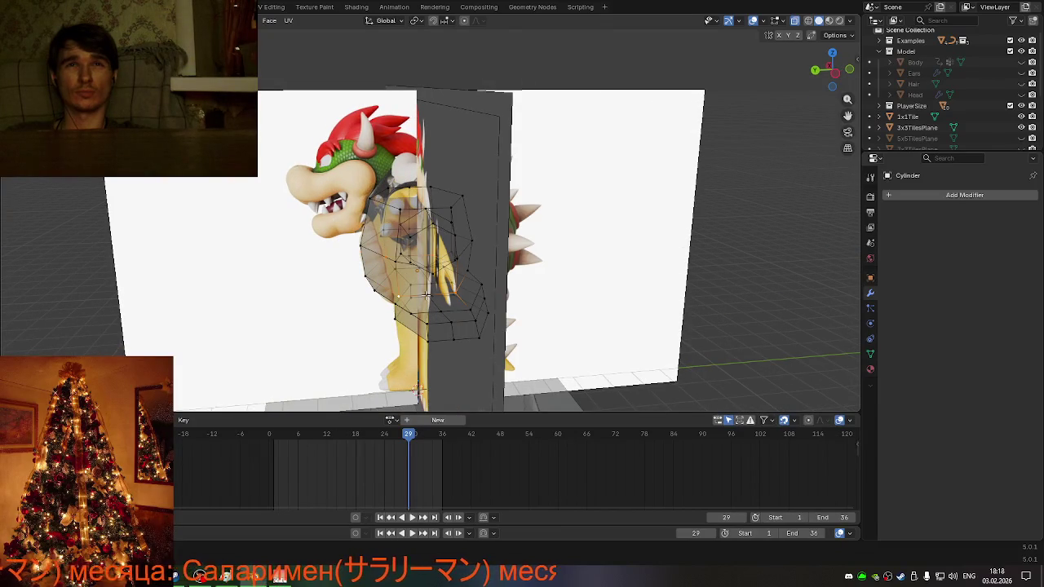
{"action": "mouse_move", "coordinate": [413, 296]}
{"action": "middle_mouse_down"}
{"action": "mouse_move", "coordinate": [502, 295]}
{"action": "mouse_move", "coordinate": [442, 289]}
{"action": "mouse_move", "coordinate": [534, 322]}
{"action": "mouse_move", "coordinate": [456, 271]}
{"action": "mouse_move", "coordinate": [468, 299]}
{"action": "mouse_move", "coordinate": [552, 302]}
{"action": "middle_mouse_up"}
- Vertex-slide the lower torso-cage vertices and shrink them toward each other, then check the fit
{"action": "key", "text": "shift+v"}
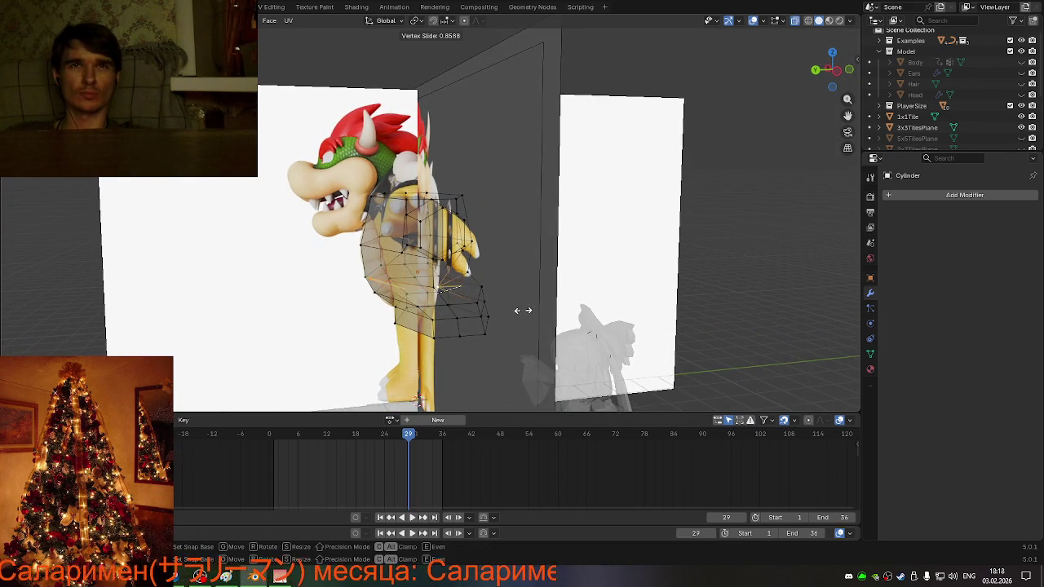
{"action": "left_click", "coordinate": [533, 310]}
{"action": "key", "text": "s"}
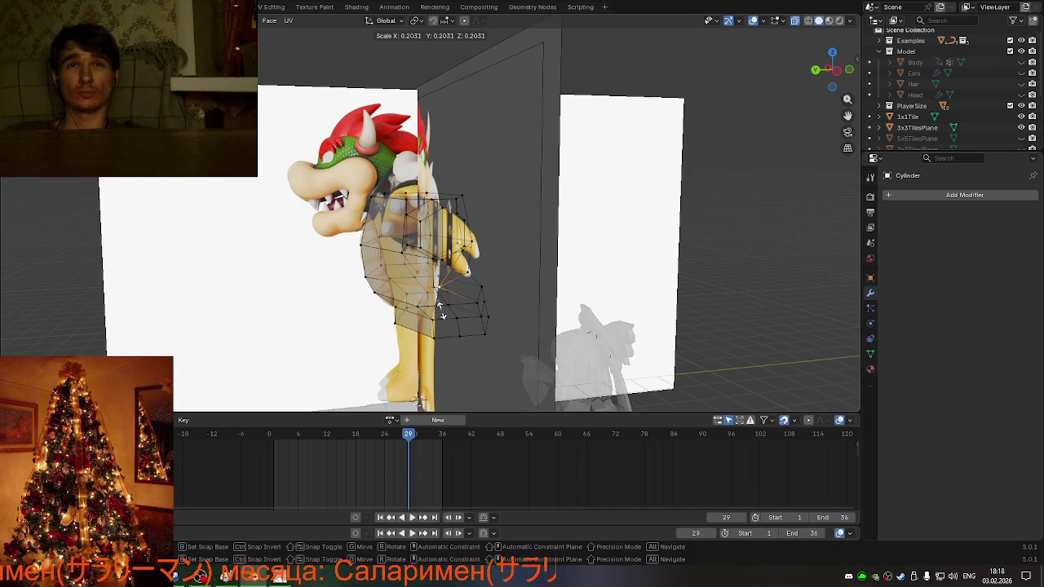
{"action": "left_click", "coordinate": [441, 309]}
{"action": "mouse_move", "coordinate": [453, 319]}
{"action": "middle_mouse_down"}
{"action": "mouse_move", "coordinate": [486, 281]}
{"action": "mouse_move", "coordinate": [529, 331]}
{"action": "mouse_move", "coordinate": [616, 317]}
{"action": "mouse_move", "coordinate": [562, 315]}
{"action": "middle_mouse_up"}
{"action": "scroll", "coordinate": [529, 331], "scroll_direction": "down", "scroll_amount": 5}
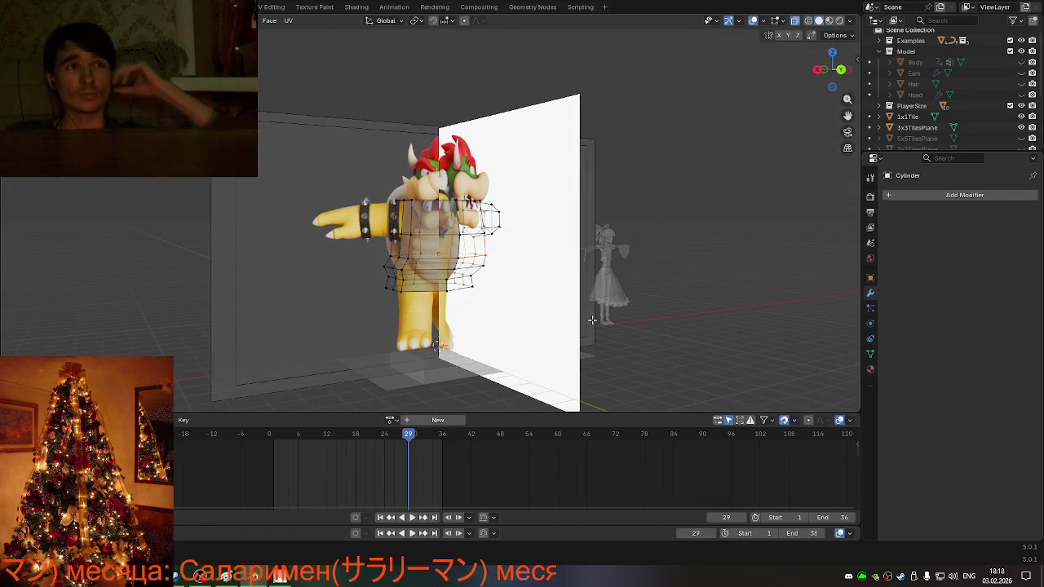
{"action": "scroll", "coordinate": [426, 281], "scroll_direction": "up", "scroll_amount": 4}
{"action": "mouse_move", "coordinate": [426, 281]}
{"action": "middle_mouse_down"}
{"action": "mouse_move", "coordinate": [516, 314]}
{"action": "mouse_move", "coordinate": [374, 312]}
{"action": "mouse_move", "coordinate": [503, 309]}
{"action": "middle_mouse_up"}
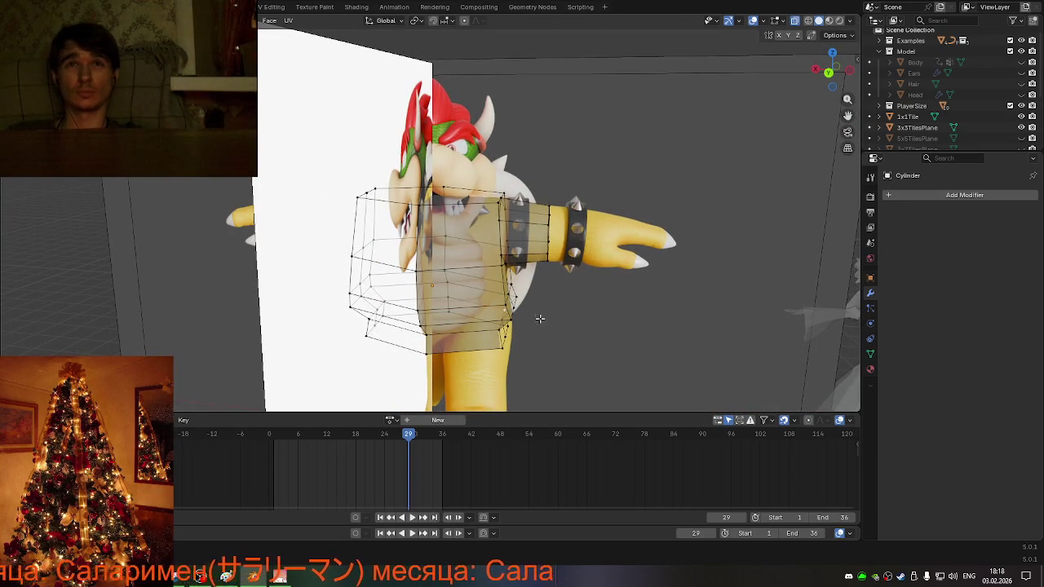
{"action": "mouse_move", "coordinate": [506, 305]}
{"action": "middle_mouse_down"}
{"action": "mouse_move", "coordinate": [371, 302]}
{"action": "mouse_move", "coordinate": [601, 353]}
{"action": "mouse_move", "coordinate": [502, 327]}
{"action": "middle_mouse_up"}
{"action": "mouse_move", "coordinate": [502, 286]}
{"action": "middle_mouse_down"}
{"action": "mouse_move", "coordinate": [538, 354]}
{"action": "mouse_move", "coordinate": [565, 355]}
{"action": "middle_mouse_up"}
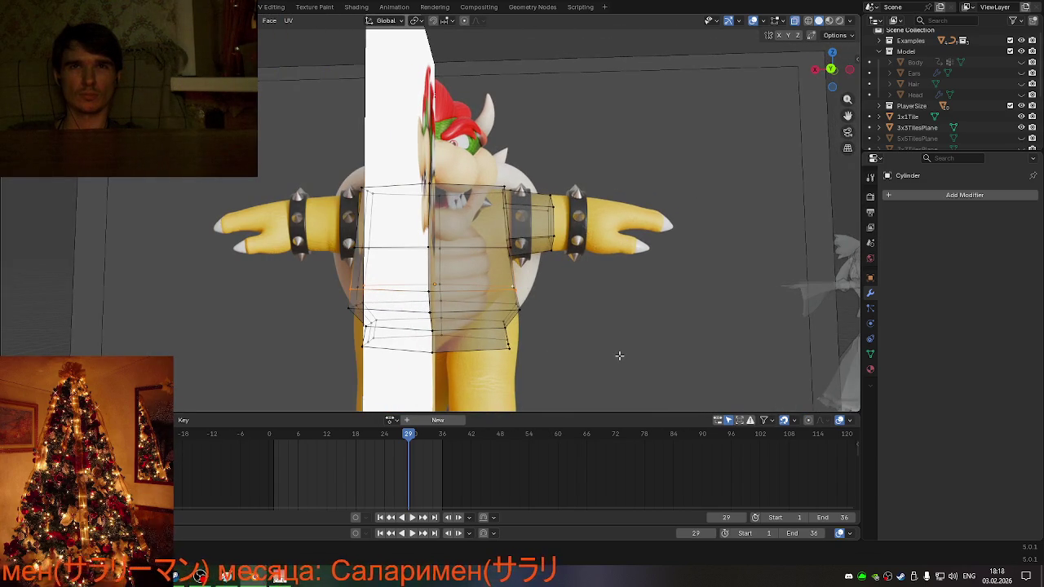
- Narrow the selected torso-cage vertices along X and view Bowser straight on
{"action": "key", "text": "s"}
{"action": "key", "text": "x"}
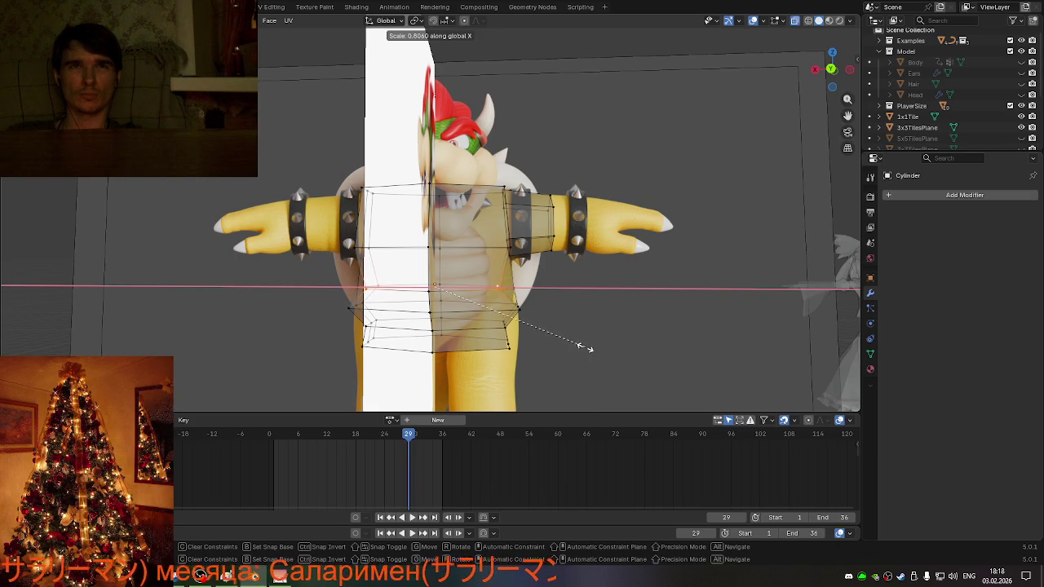
{"action": "left_click", "coordinate": [584, 348]}
{"action": "mouse_move", "coordinate": [584, 348]}
{"action": "middle_mouse_down"}
{"action": "mouse_move", "coordinate": [522, 359]}
{"action": "mouse_move", "coordinate": [587, 377]}
{"action": "mouse_move", "coordinate": [598, 353]}
{"action": "mouse_move", "coordinate": [642, 345]}
{"action": "mouse_move", "coordinate": [598, 341]}
{"action": "middle_mouse_up"}
{"action": "left_click", "coordinate": [833, 68]}
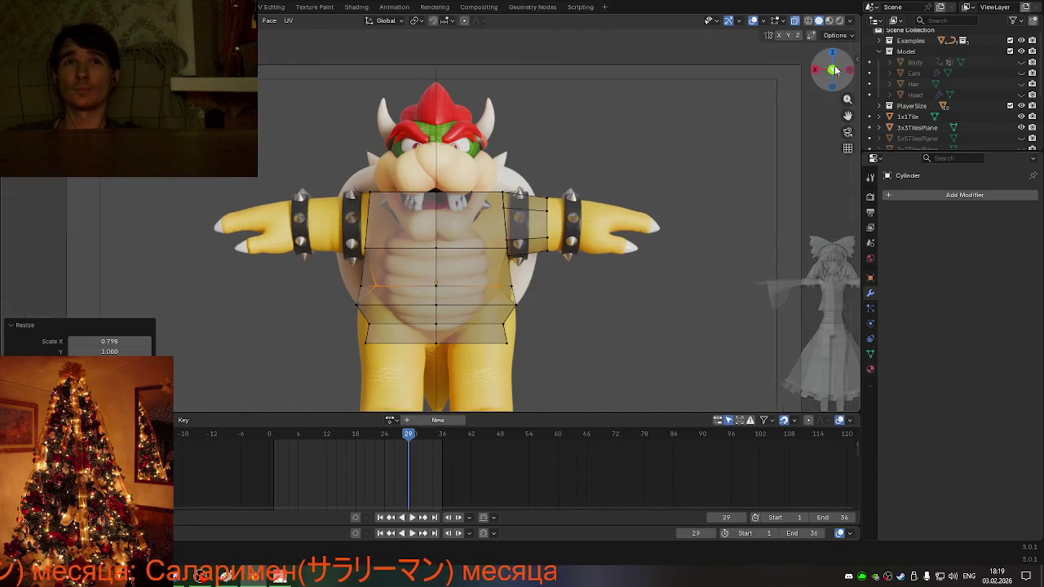
{"action": "scroll", "coordinate": [644, 305], "scroll_direction": "up", "scroll_amount": 2}
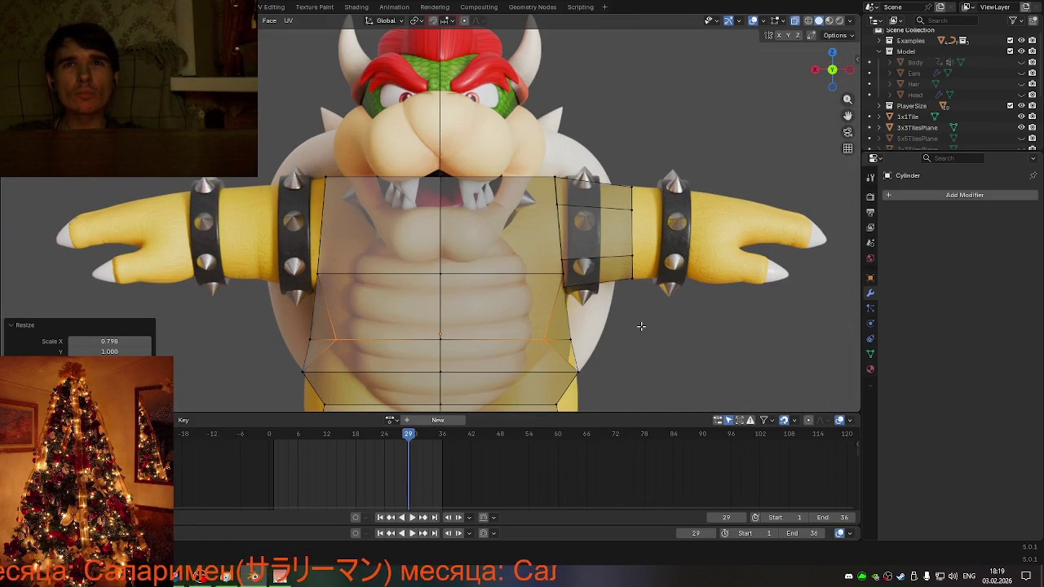
- Widen the selected edge loop along X and check it from the side
{"action": "key", "text": "s"}
{"action": "key", "text": "x"}
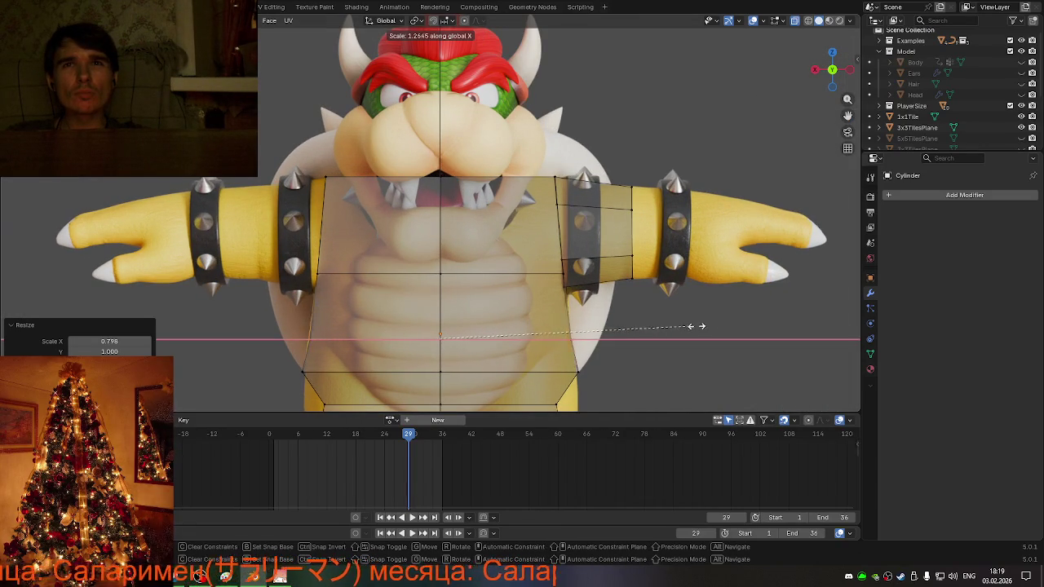
{"action": "left_click", "coordinate": [720, 327]}
{"action": "mouse_move", "coordinate": [719, 327]}
{"action": "middle_mouse_down"}
{"action": "mouse_move", "coordinate": [650, 312]}
{"action": "mouse_move", "coordinate": [641, 334]}
{"action": "mouse_move", "coordinate": [650, 348]}
{"action": "middle_mouse_up"}
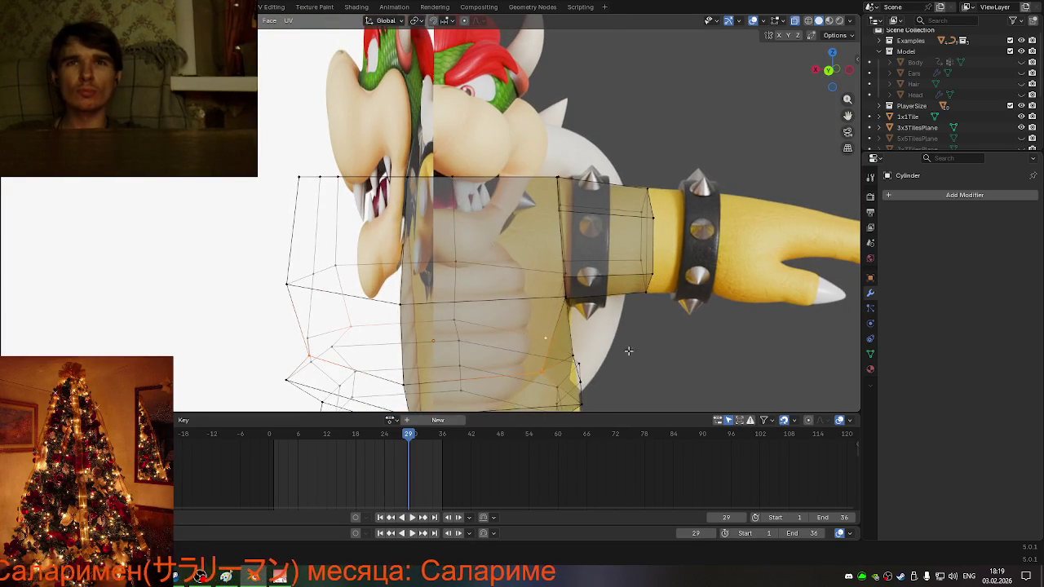
{"action": "middle_click_drag", "start_coordinate": [577, 403], "coordinate": [652, 390]}
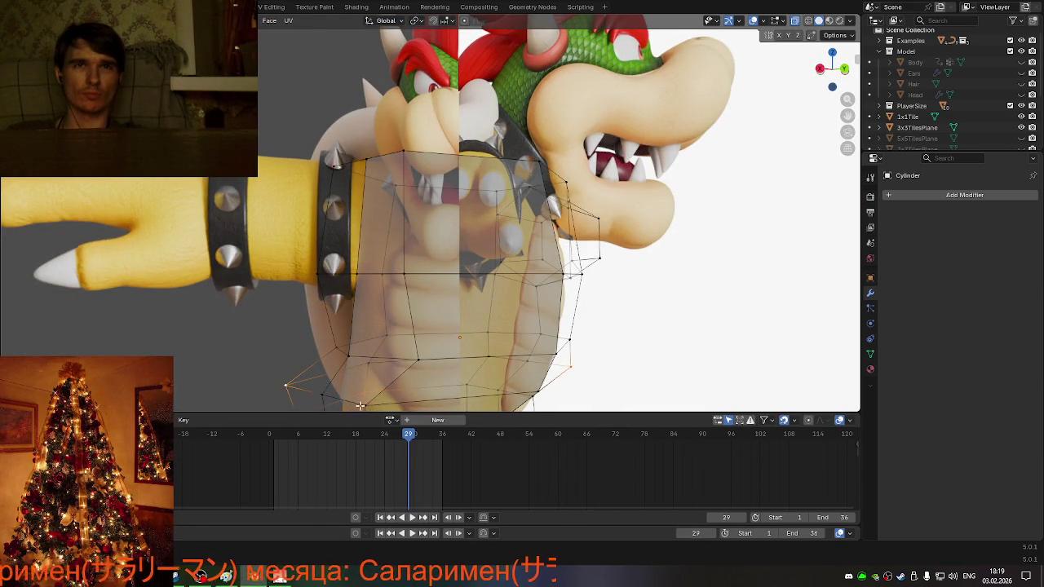
{"action": "key", "text": "KP_3"}
{"action": "mouse_move", "coordinate": [356, 386]}
{"action": "middle_mouse_down"}
{"action": "mouse_move", "coordinate": [328, 379]}
{"action": "mouse_move", "coordinate": [440, 397]}
{"action": "mouse_move", "coordinate": [489, 383]}
{"action": "middle_mouse_up"}
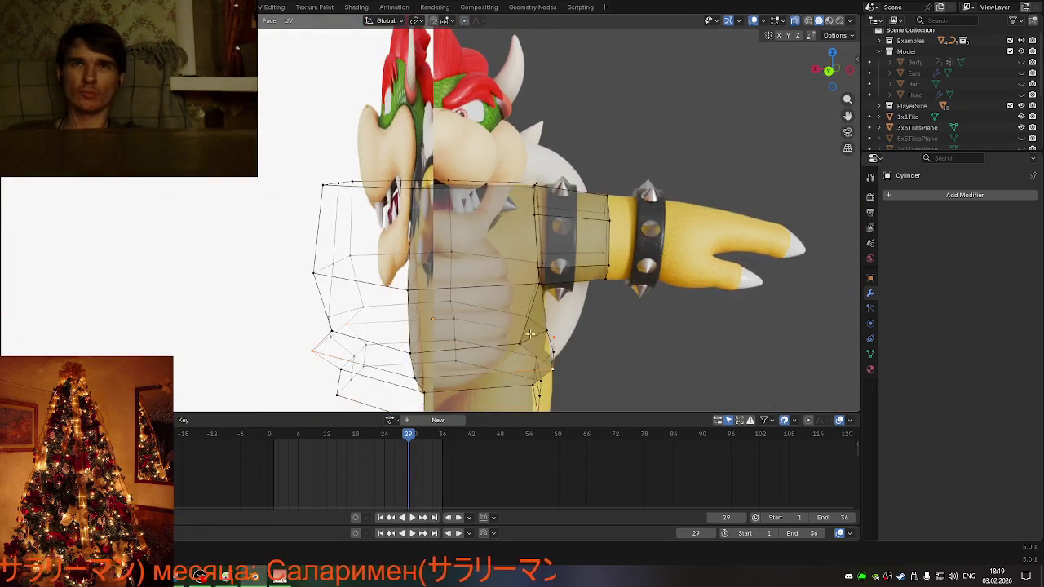
- Narrow the edge loop along X again
{"action": "key", "text": "s"}
{"action": "key", "text": "x"}
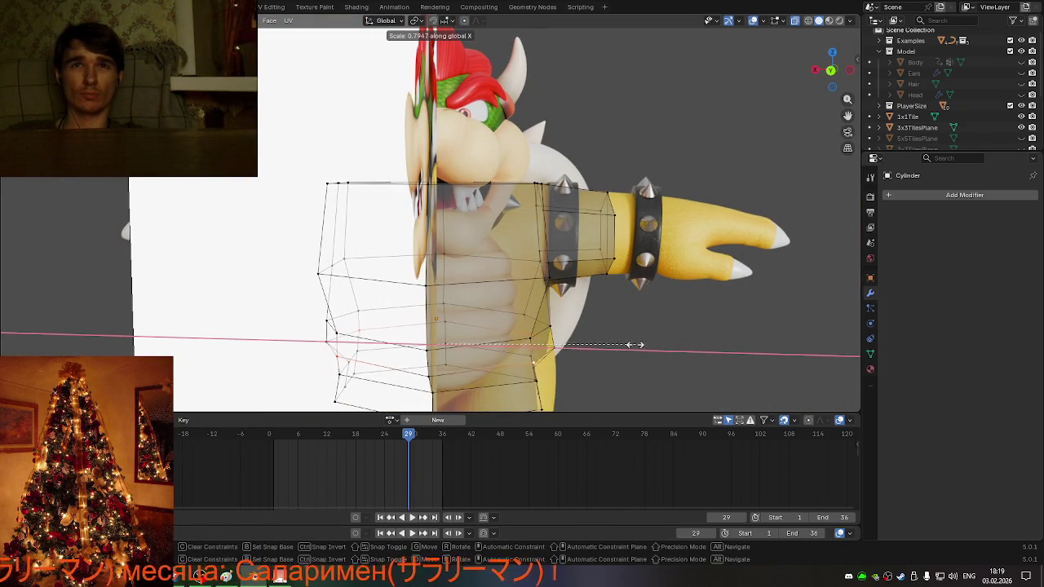
{"action": "left_click", "coordinate": [627, 345]}
{"action": "mouse_move", "coordinate": [627, 345]}
{"action": "middle_mouse_down"}
{"action": "mouse_move", "coordinate": [568, 296]}
{"action": "mouse_move", "coordinate": [633, 332]}
{"action": "middle_mouse_up"}
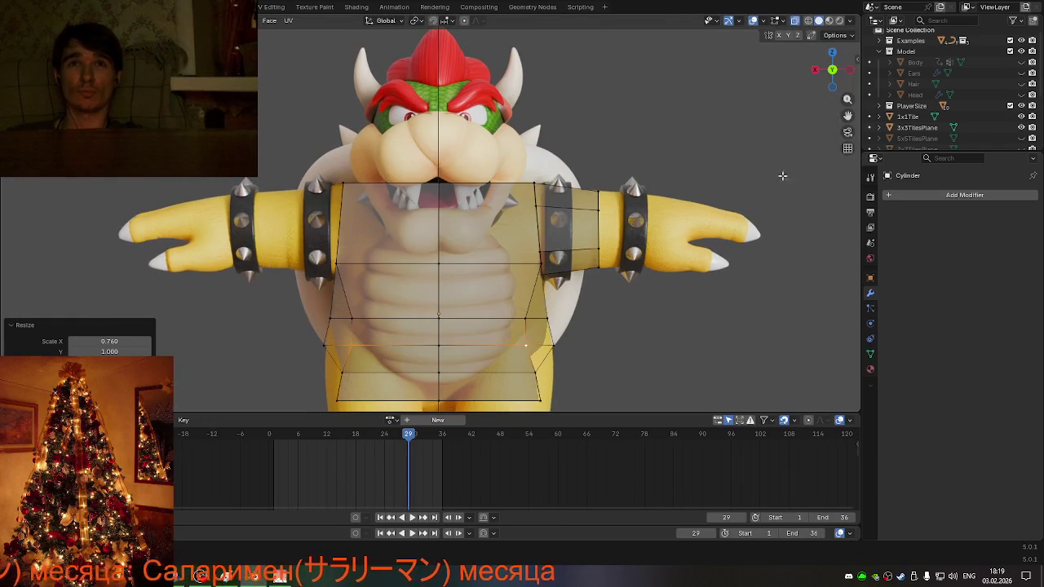
{"action": "scroll", "coordinate": [628, 370], "scroll_direction": "up", "scroll_amount": 1}
- Select a different part of the cage, widen it along X, then narrow it
{"action": "left_click", "coordinate": [583, 374]}
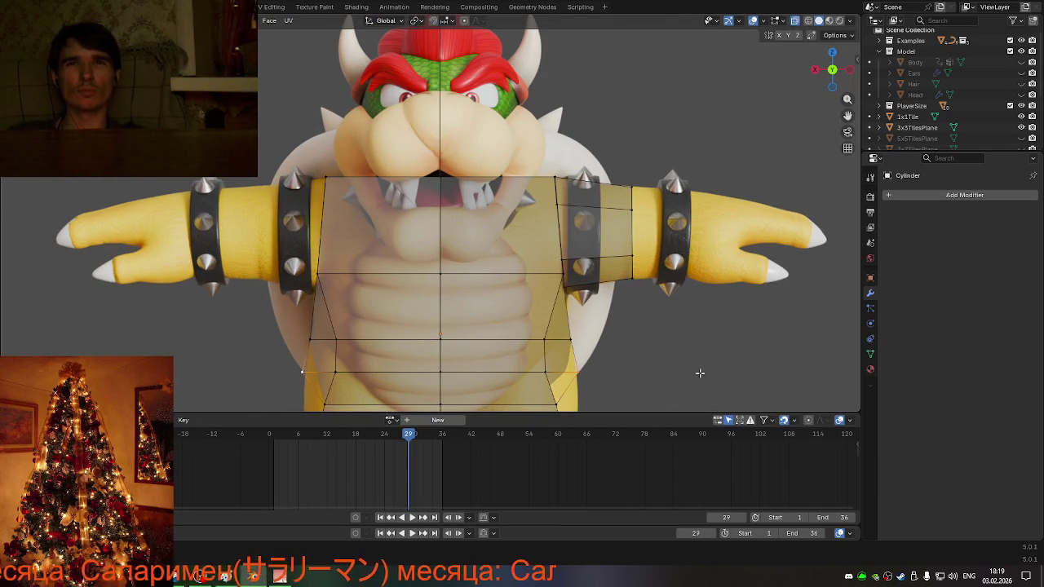
{"action": "key", "text": "s"}
{"action": "key", "text": "x"}
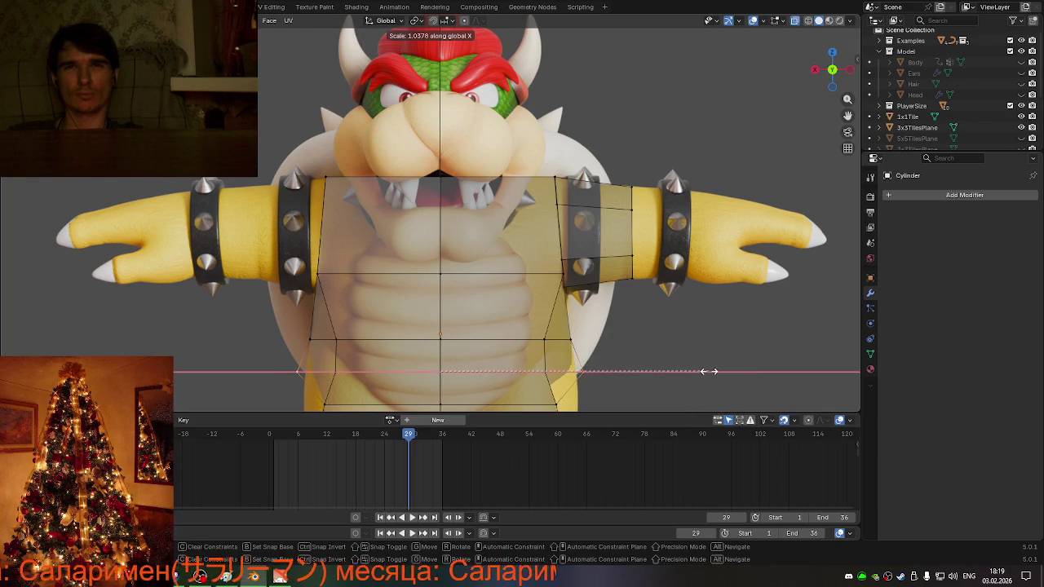
{"action": "left_click", "coordinate": [708, 371]}
{"action": "mouse_move", "coordinate": [689, 375]}
{"action": "middle_mouse_down"}
{"action": "mouse_move", "coordinate": [553, 349]}
{"action": "mouse_move", "coordinate": [600, 354]}
{"action": "mouse_move", "coordinate": [538, 371]}
{"action": "middle_mouse_up"}
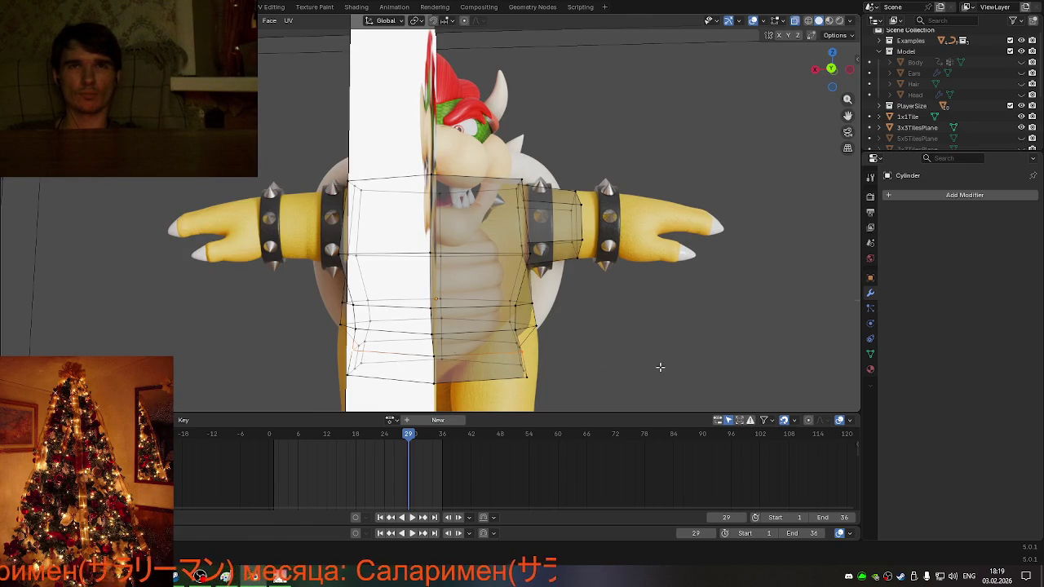
{"action": "key", "text": "s"}
{"action": "key", "text": "x"}
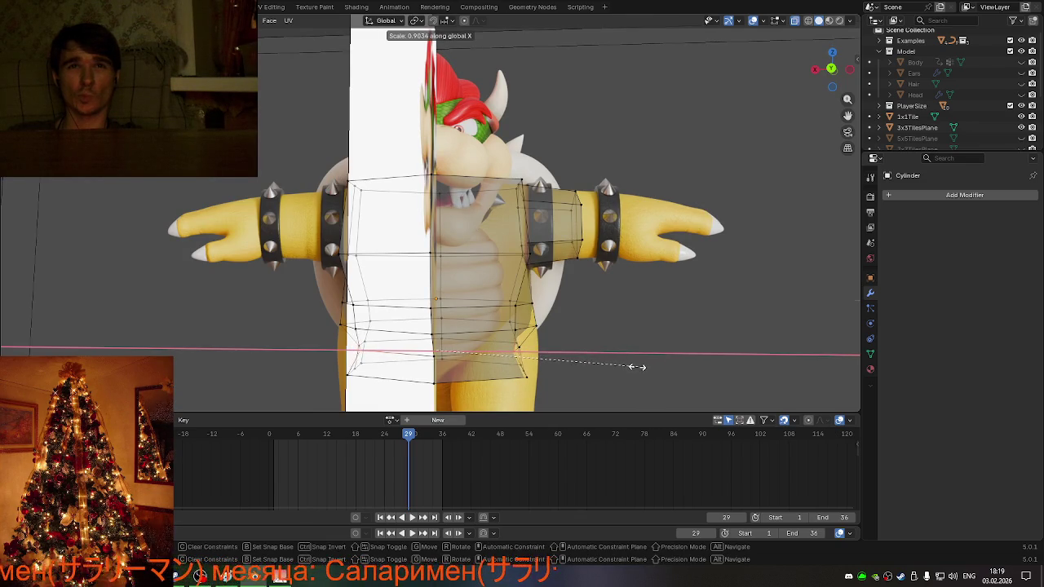
{"action": "left_click", "coordinate": [630, 367]}
{"action": "mouse_move", "coordinate": [630, 367]}
{"action": "middle_mouse_down"}
{"action": "mouse_move", "coordinate": [566, 356]}
{"action": "mouse_move", "coordinate": [484, 318]}
{"action": "mouse_move", "coordinate": [580, 369]}
{"action": "mouse_move", "coordinate": [331, 342]}
{"action": "middle_mouse_up"}
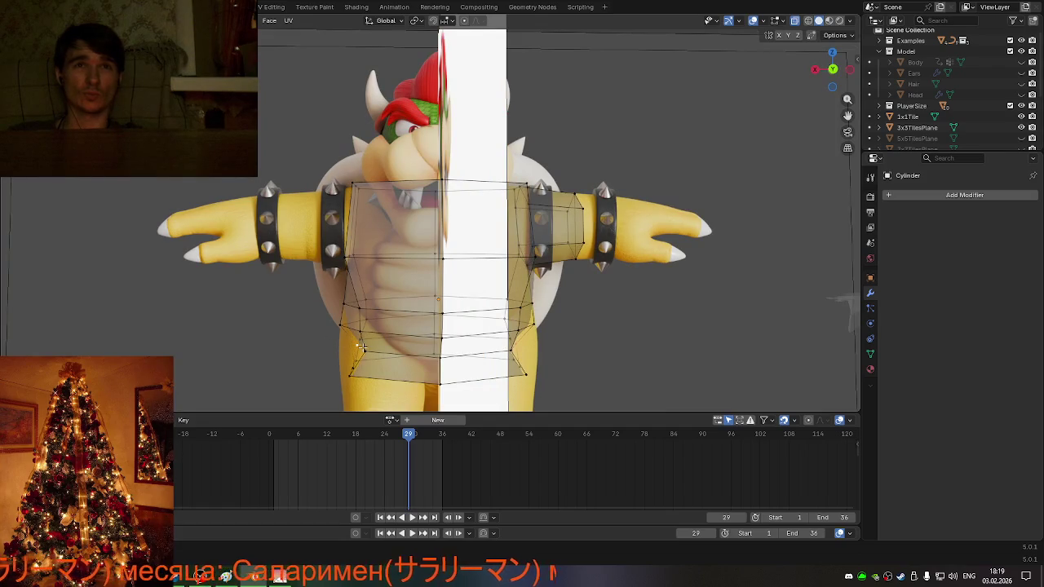
- Readjust the lower torso width along X, ending at 1.205 to flare around the hips
{"action": "key", "text": "s"}
{"action": "key", "text": "x"}
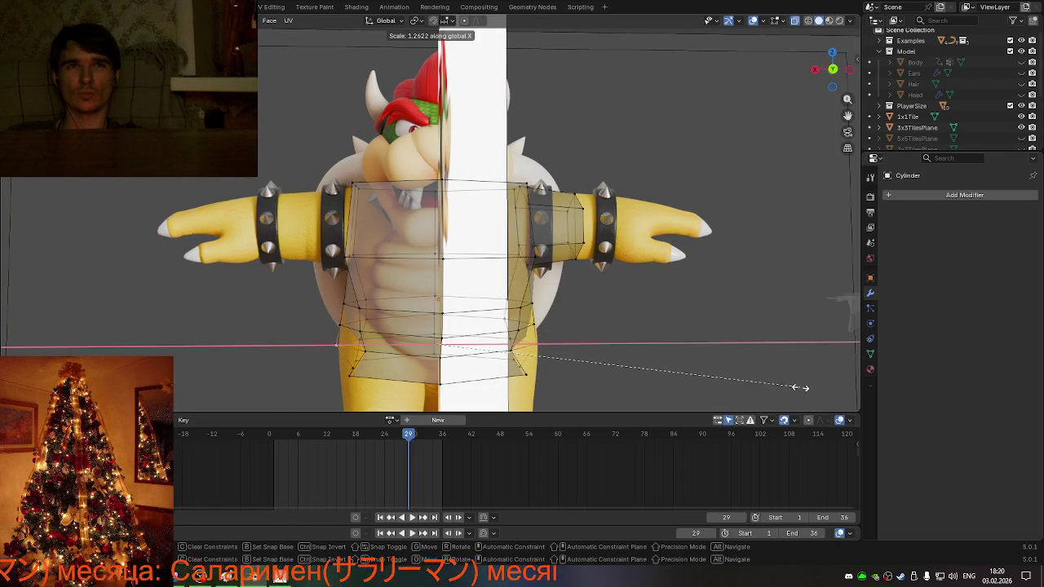
{"action": "left_click", "coordinate": [789, 384]}
{"action": "mouse_move", "coordinate": [680, 360]}
{"action": "middle_mouse_down"}
{"action": "mouse_move", "coordinate": [497, 394]}
{"action": "mouse_move", "coordinate": [579, 390]}
{"action": "middle_mouse_up"}
{"action": "left_click", "coordinate": [499, 392]}
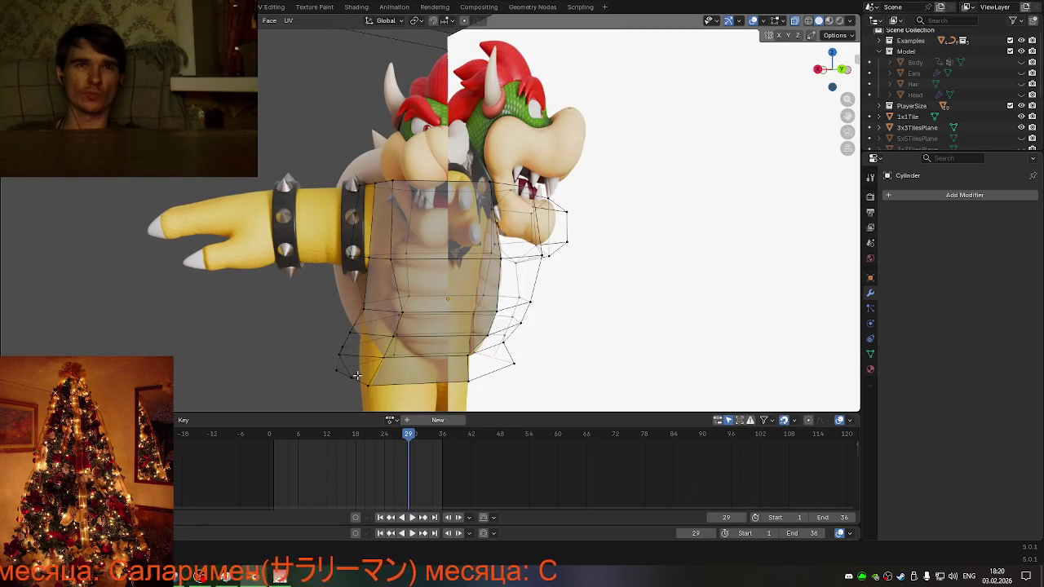
{"action": "middle_click_drag", "start_coordinate": [662, 393], "coordinate": [662, 375]}
{"action": "key", "text": "s"}
{"action": "key", "text": "x"}
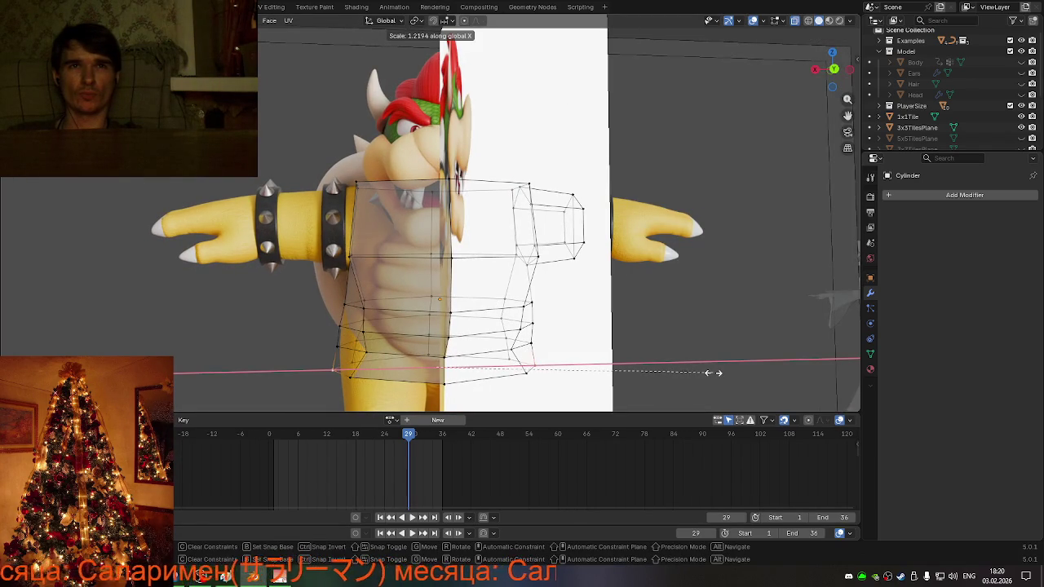
{"action": "left_click", "coordinate": [695, 375]}
{"action": "mouse_move", "coordinate": [695, 376]}
{"action": "middle_mouse_down"}
{"action": "mouse_move", "coordinate": [664, 382]}
{"action": "mouse_move", "coordinate": [631, 366]}
{"action": "mouse_move", "coordinate": [555, 305]}
{"action": "mouse_move", "coordinate": [538, 321]}
{"action": "mouse_move", "coordinate": [449, 315]}
{"action": "mouse_move", "coordinate": [432, 298]}
{"action": "mouse_move", "coordinate": [517, 376]}
{"action": "mouse_move", "coordinate": [451, 355]}
{"action": "mouse_move", "coordinate": [541, 366]}
{"action": "mouse_move", "coordinate": [534, 375]}
{"action": "middle_mouse_up"}
- Toggle X-ray off and back on to compare the cage against Bowser
{"action": "key", "text": "alt+z"}
{"action": "scroll", "coordinate": [437, 289], "scroll_direction": "up", "scroll_amount": 3}
{"action": "scroll", "coordinate": [437, 288], "scroll_direction": "down", "scroll_amount": 3}
{"action": "scroll", "coordinate": [435, 316], "scroll_direction": "up", "scroll_amount": 3}
{"action": "scroll", "coordinate": [518, 376], "scroll_direction": "down", "scroll_amount": 3}
{"action": "key", "text": "alt+z"}
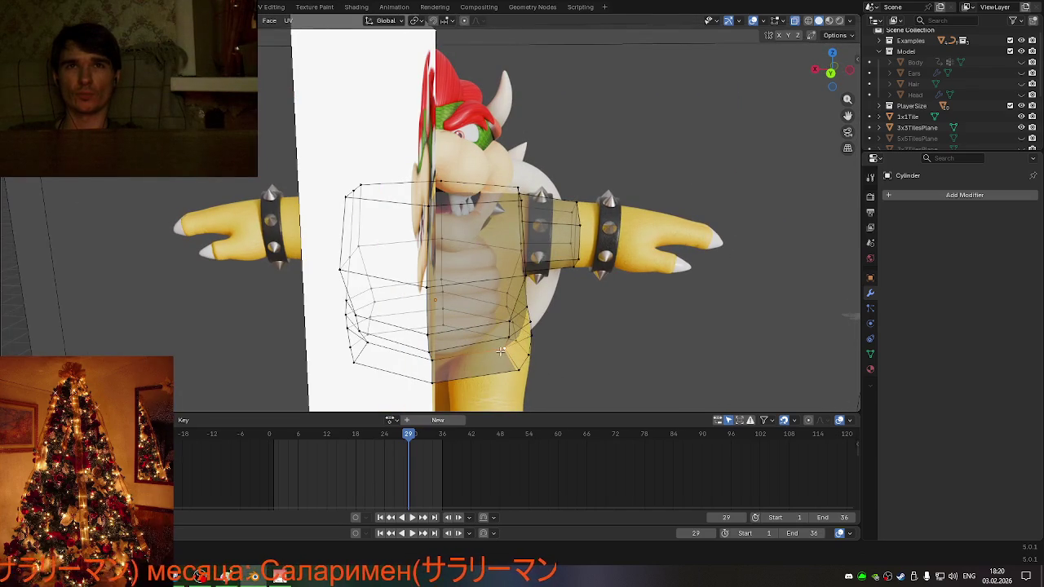
- Widen the torso cage along X to a scale of 1.205
{"action": "key", "text": "s"}
{"action": "key", "text": "x"}
{"action": "left_click", "coordinate": [720, 376]}
{"action": "mouse_move", "coordinate": [720, 376]}
{"action": "middle_mouse_down"}
{"action": "mouse_move", "coordinate": [608, 375]}
{"action": "mouse_move", "coordinate": [615, 361]}
{"action": "mouse_move", "coordinate": [606, 357]}
{"action": "middle_mouse_up"}
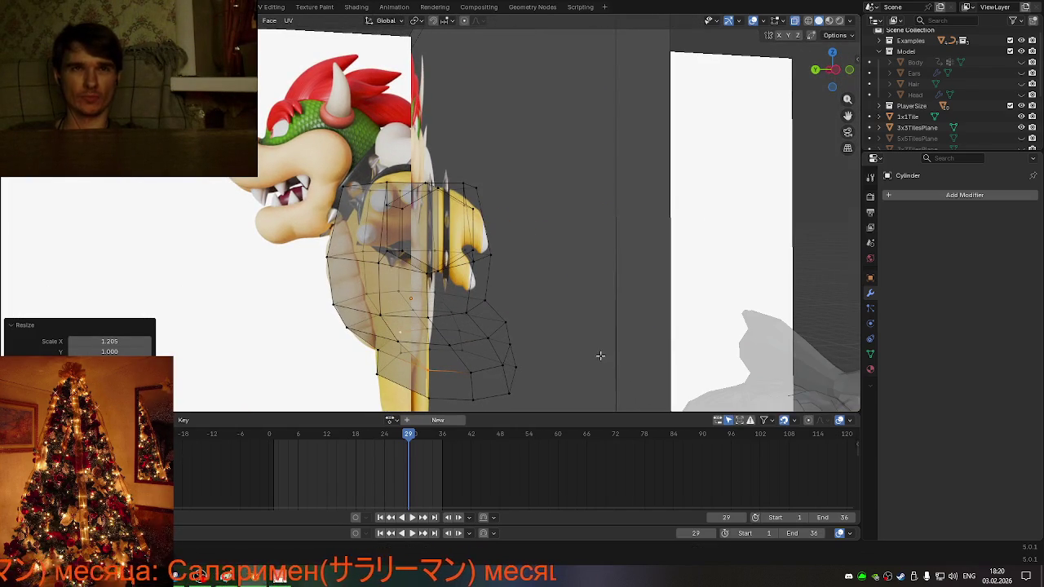
- Shift the torso cage 0.13163 m along Y
{"action": "key", "text": "g"}
{"action": "key", "text": "x"}
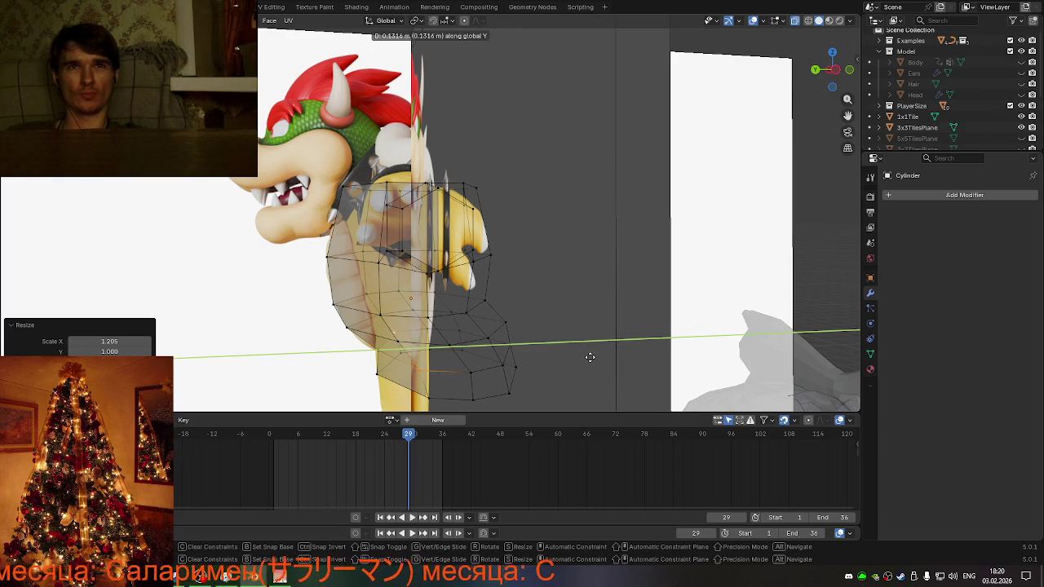
{"action": "left_click", "coordinate": [589, 357]}
{"action": "mouse_move", "coordinate": [589, 357]}
{"action": "middle_mouse_down"}
{"action": "mouse_move", "coordinate": [540, 371]}
{"action": "mouse_move", "coordinate": [517, 356]}
{"action": "mouse_move", "coordinate": [607, 351]}
{"action": "middle_mouse_up"}
{"action": "mouse_move", "coordinate": [676, 359]}
{"action": "middle_mouse_down"}
{"action": "mouse_move", "coordinate": [734, 354]}
{"action": "mouse_move", "coordinate": [718, 355]}
{"action": "middle_mouse_up"}
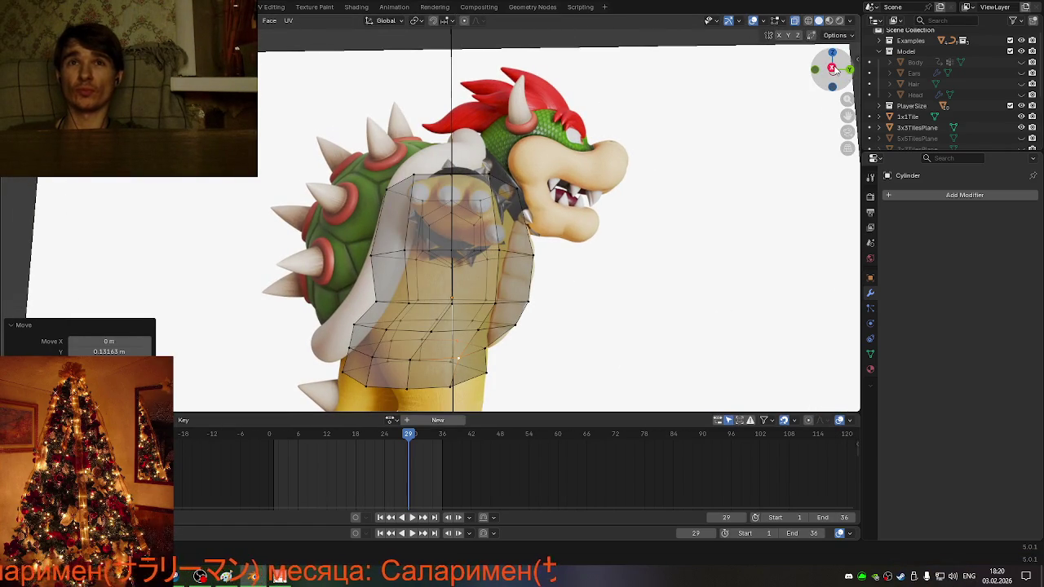
- In orthographic side view, push two lower belly vertices forward along Y to follow Bowser's belly
{"action": "left_click", "coordinate": [833, 69]}
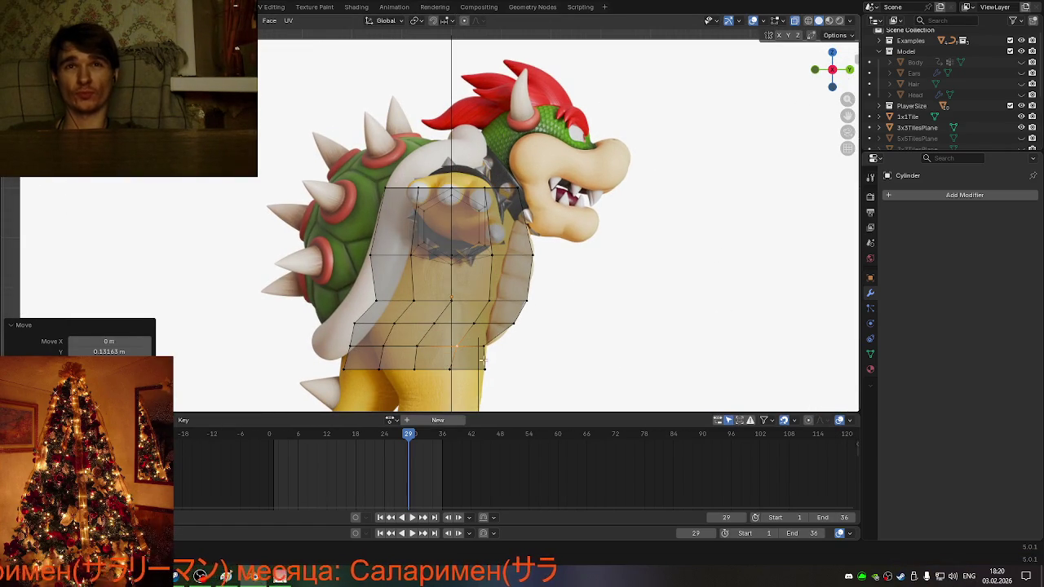
{"action": "left_click", "coordinate": [454, 344]}
{"action": "key", "text": "g"}
{"action": "key", "text": "y"}
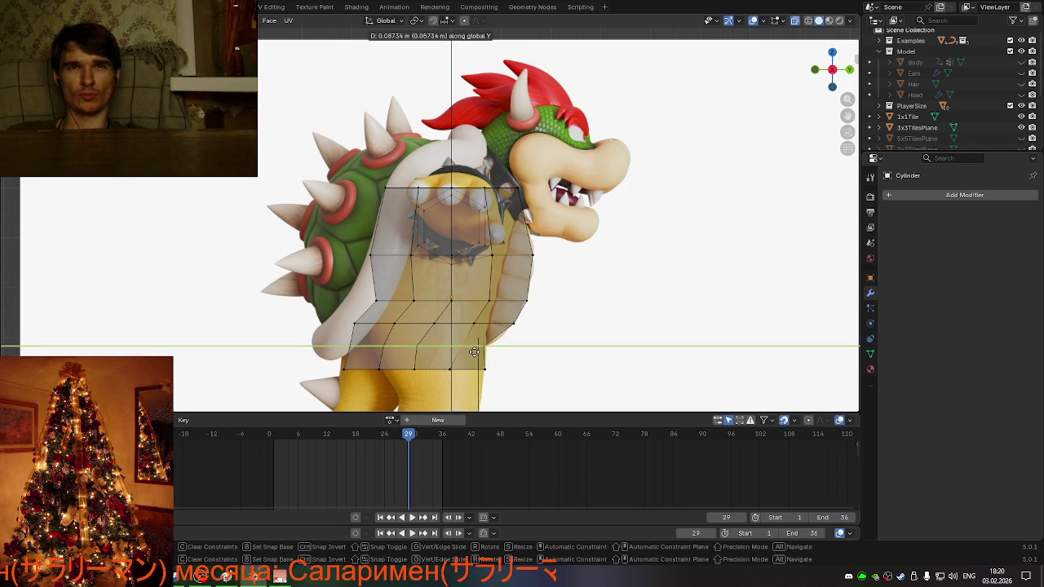
{"action": "left_click", "coordinate": [473, 351]}
{"action": "left_click", "coordinate": [448, 367]}
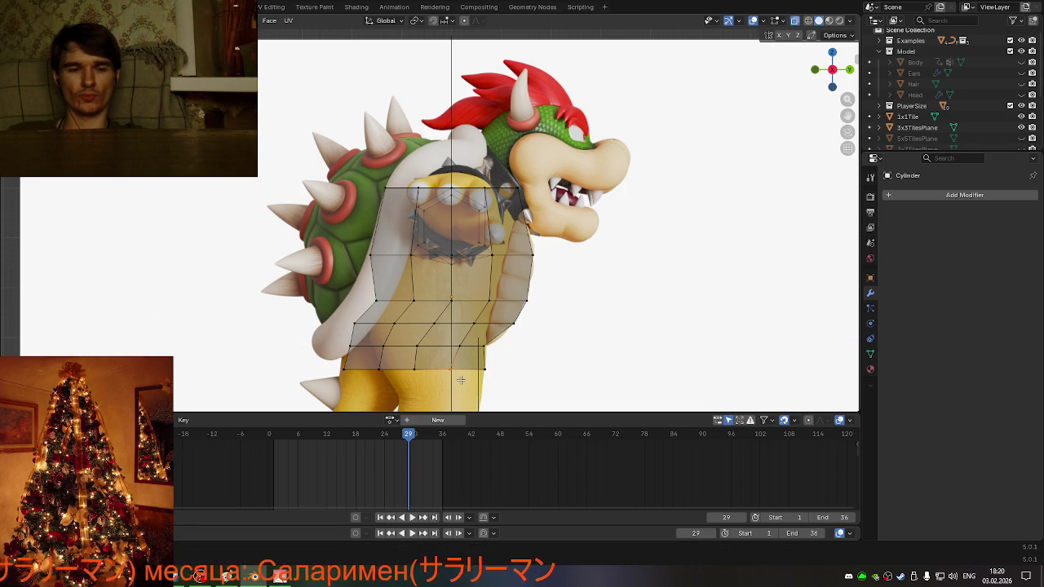
{"action": "key", "text": "g"}
{"action": "key", "text": "y"}
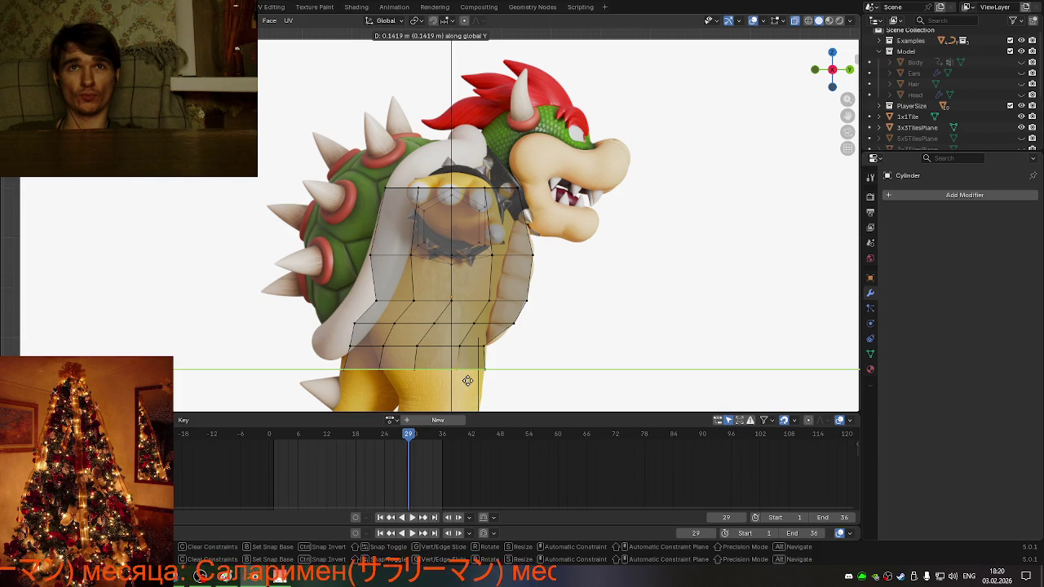
{"action": "left_click", "coordinate": [467, 381]}
{"action": "mouse_move", "coordinate": [519, 388]}
{"action": "middle_mouse_down"}
{"action": "mouse_move", "coordinate": [434, 378]}
{"action": "mouse_move", "coordinate": [452, 375]}
{"action": "middle_mouse_up"}
- Show the cage as solid and readjust the torso width along X
{"action": "key", "text": "alt+z"}
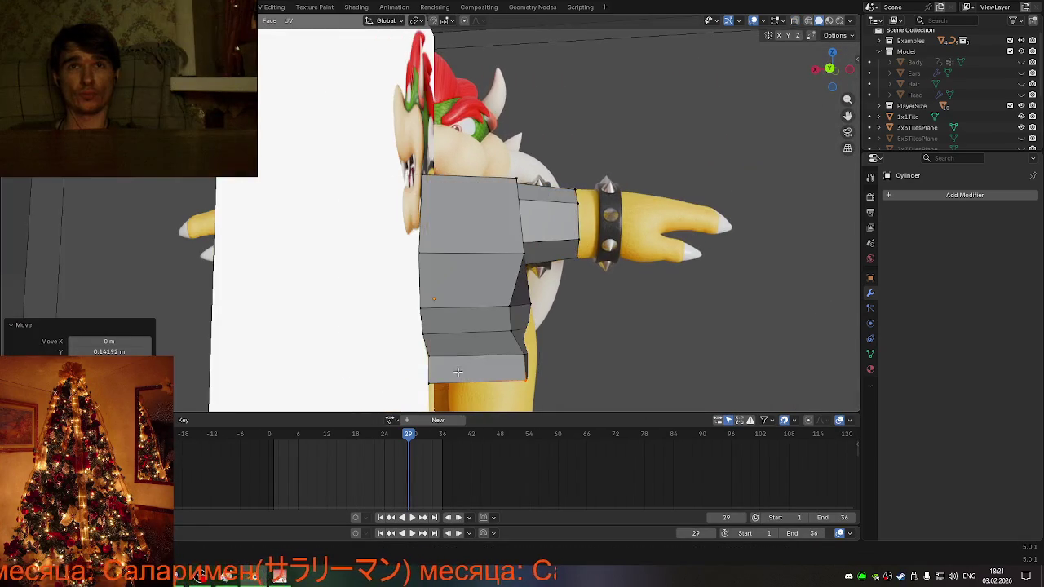
{"action": "mouse_move", "coordinate": [563, 356]}
{"action": "middle_mouse_down"}
{"action": "mouse_move", "coordinate": [543, 365]}
{"action": "mouse_move", "coordinate": [548, 380]}
{"action": "mouse_move", "coordinate": [340, 361]}
{"action": "middle_mouse_up"}
{"action": "mouse_move", "coordinate": [630, 392]}
{"action": "middle_mouse_down"}
{"action": "mouse_move", "coordinate": [661, 386]}
{"action": "mouse_move", "coordinate": [511, 380]}
{"action": "mouse_move", "coordinate": [513, 393]}
{"action": "middle_mouse_up"}
{"action": "key", "text": "s"}
{"action": "key", "text": "x"}
{"action": "left_click", "coordinate": [641, 385]}
{"action": "mouse_move", "coordinate": [443, 379]}
{"action": "middle_mouse_down"}
{"action": "mouse_move", "coordinate": [601, 357]}
{"action": "mouse_move", "coordinate": [552, 350]}
{"action": "mouse_move", "coordinate": [408, 378]}
{"action": "mouse_move", "coordinate": [382, 330]}
{"action": "mouse_move", "coordinate": [371, 333]}
{"action": "mouse_move", "coordinate": [503, 329]}
{"action": "middle_mouse_up"}
- Rescale the torso cage from the aligned back view, then inspect it from several angles
{"action": "scroll", "coordinate": [601, 357], "scroll_direction": "down", "scroll_amount": 3}
{"action": "left_click", "coordinate": [832, 70]}
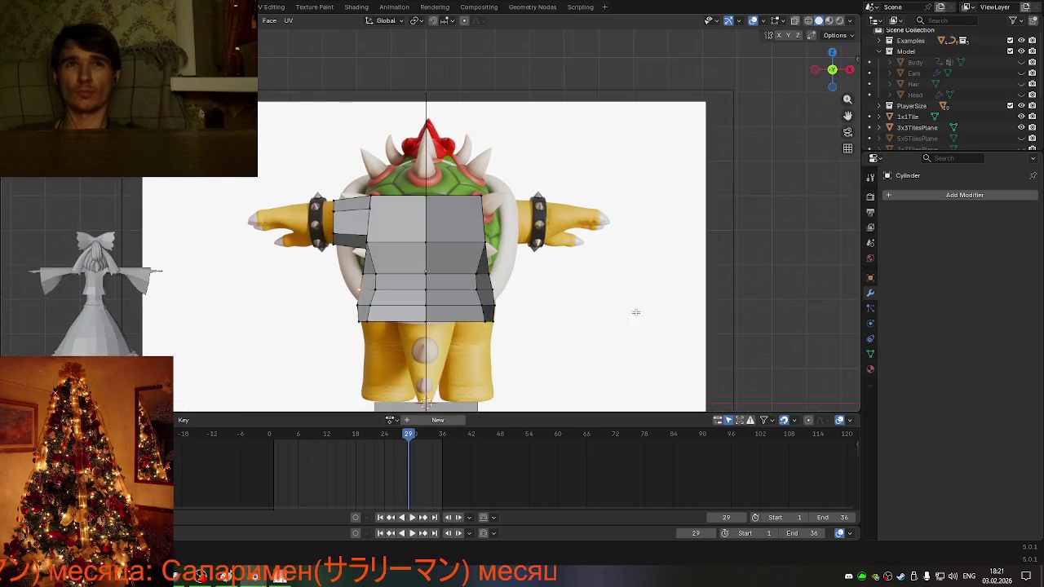
{"action": "scroll", "coordinate": [599, 346], "scroll_direction": "up", "scroll_amount": 1}
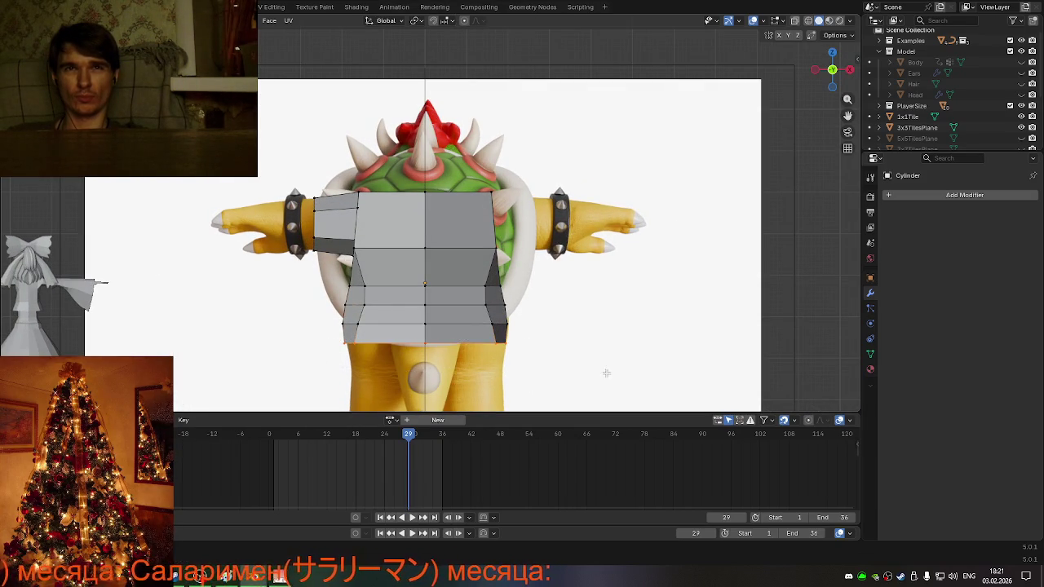
{"action": "key", "text": "s"}
{"action": "left_click", "coordinate": [613, 372]}
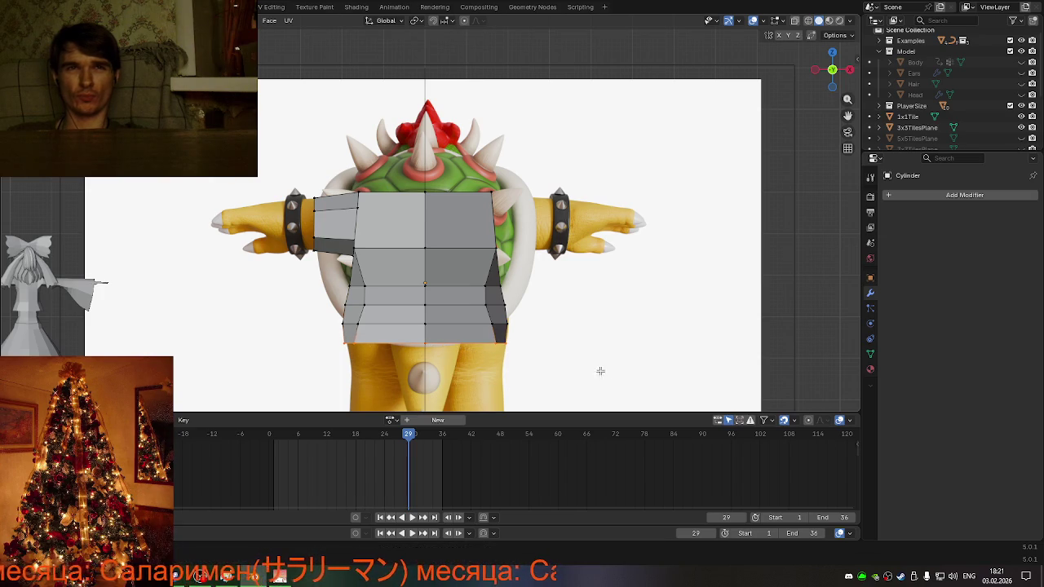
{"action": "scroll", "coordinate": [560, 365], "scroll_direction": "down", "scroll_amount": 2}
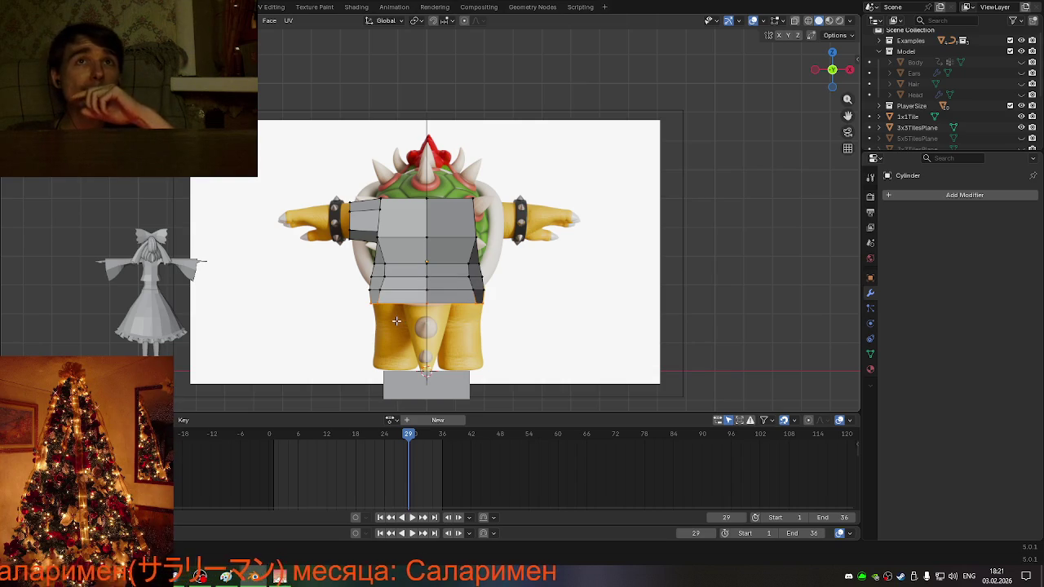
{"action": "middle_click_drag", "start_coordinate": [396, 320], "coordinate": [645, 332]}
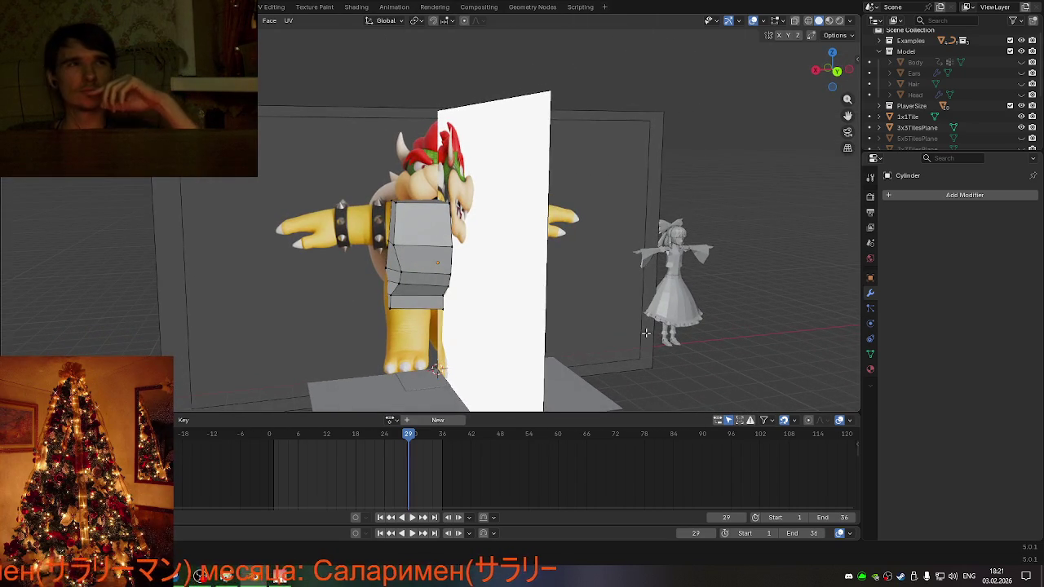
{"action": "middle_click_drag", "start_coordinate": [645, 332], "coordinate": [575, 321]}
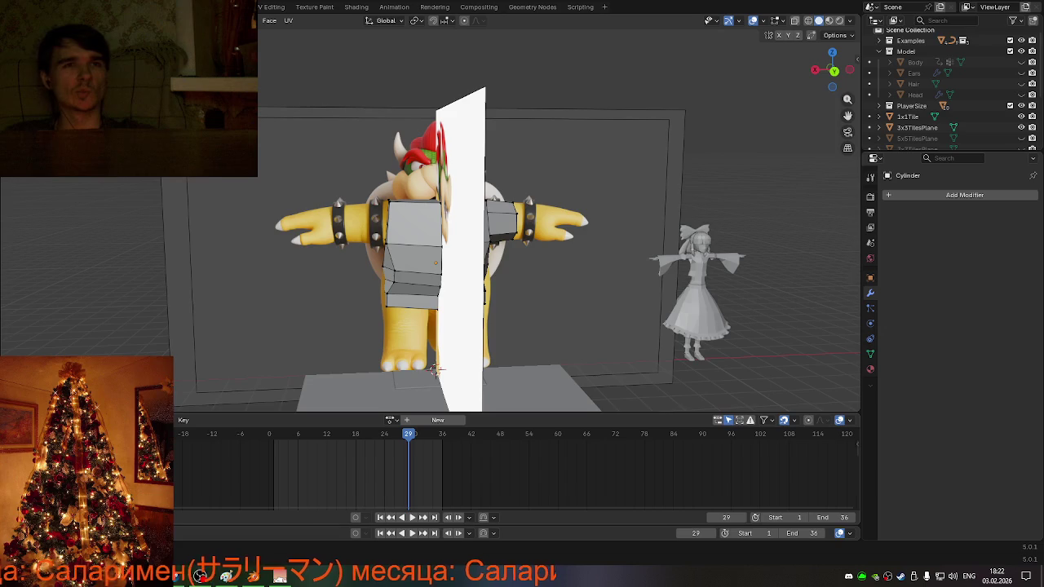
{"action": "mouse_move", "coordinate": [436, 369]}
{"action": "middle_mouse_down"}
{"action": "mouse_move", "coordinate": [552, 368]}
{"action": "mouse_move", "coordinate": [543, 287]}
{"action": "middle_mouse_up"}
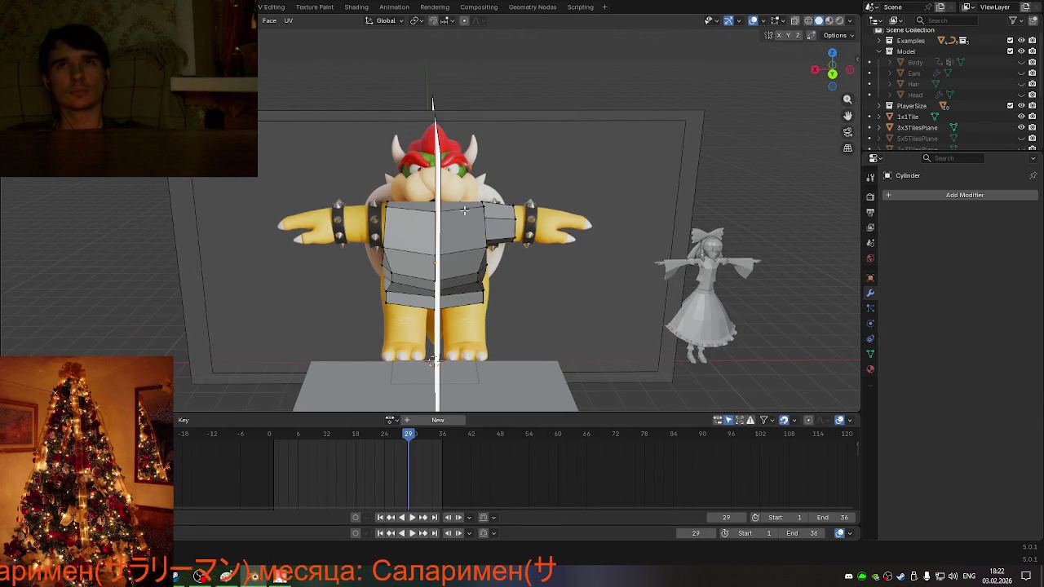
{"action": "mouse_move", "coordinate": [548, 266]}
{"action": "middle_mouse_down"}
{"action": "mouse_move", "coordinate": [378, 258]}
{"action": "mouse_move", "coordinate": [494, 330]}
{"action": "mouse_move", "coordinate": [483, 294]}
{"action": "middle_mouse_up"}
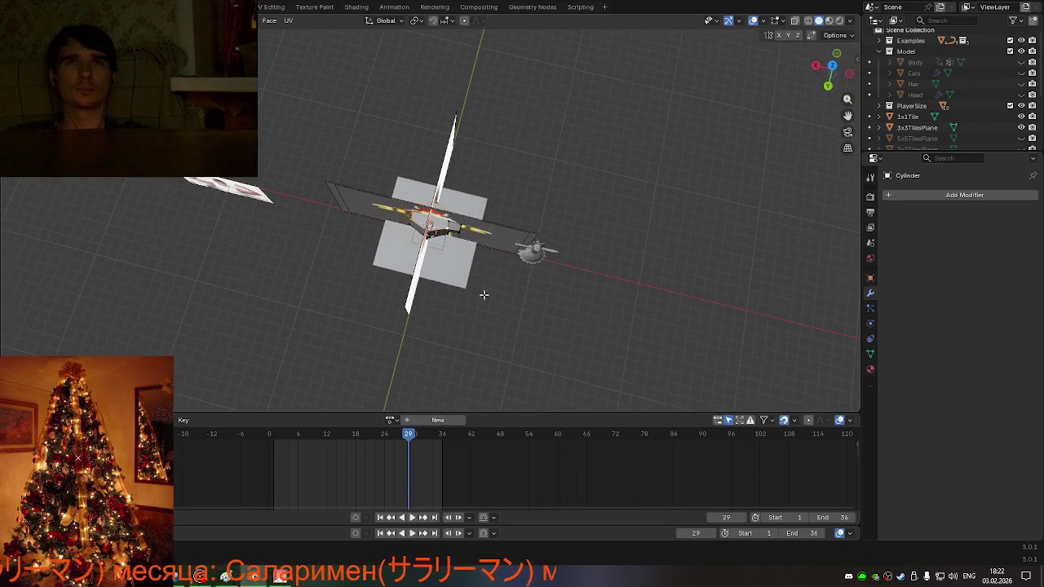
- In top view, make the Empty.001 top reference image visible
{"action": "left_click", "coordinate": [835, 71]}
{"action": "scroll", "coordinate": [478, 210], "scroll_direction": "down", "scroll_amount": 1}
{"action": "scroll", "coordinate": [477, 210], "scroll_direction": "down", "scroll_amount": 3}
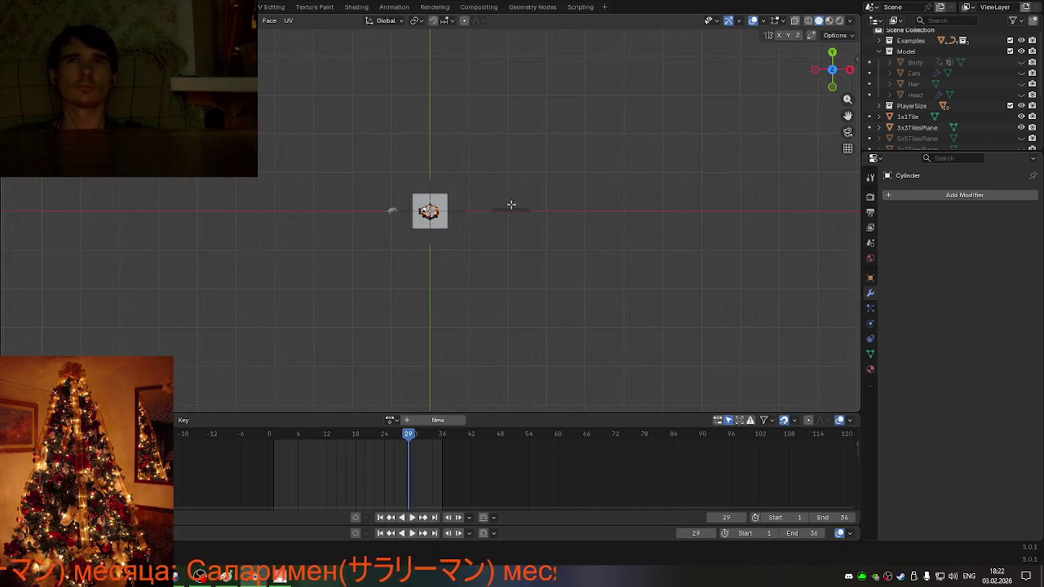
{"action": "scroll", "coordinate": [953, 132], "scroll_direction": "down", "scroll_amount": 2}
{"action": "scroll", "coordinate": [1006, 126], "scroll_direction": "down", "scroll_amount": 2}
{"action": "scroll", "coordinate": [1015, 106], "scroll_direction": "down", "scroll_amount": 1}
{"action": "left_click", "coordinate": [1021, 95]}
{"action": "scroll", "coordinate": [489, 210], "scroll_direction": "up", "scroll_amount": 4}
{"action": "scroll", "coordinate": [481, 212], "scroll_direction": "up", "scroll_amount": 5}
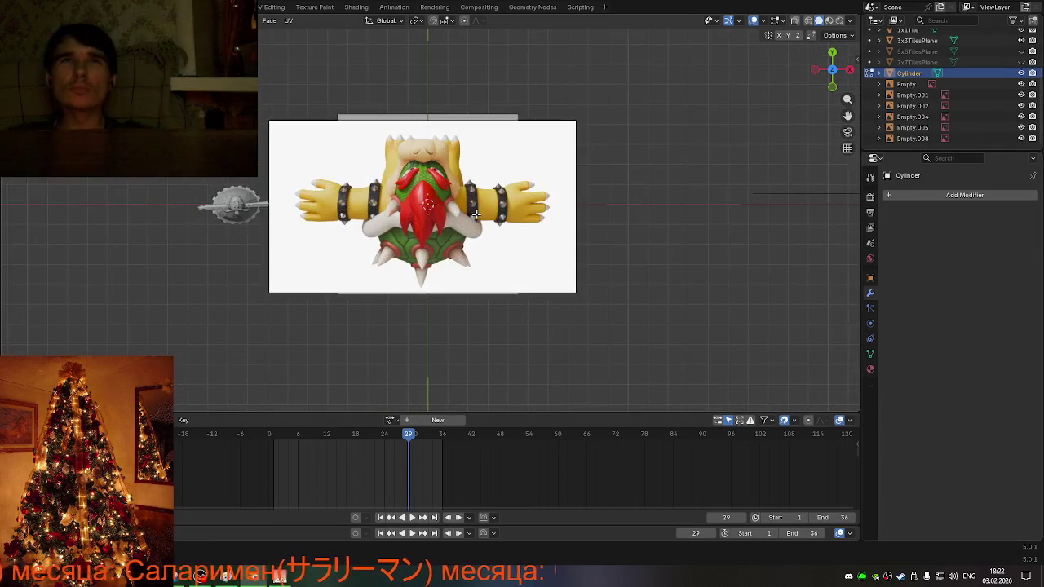
{"action": "scroll", "coordinate": [478, 212], "scroll_direction": "up", "scroll_amount": 2}
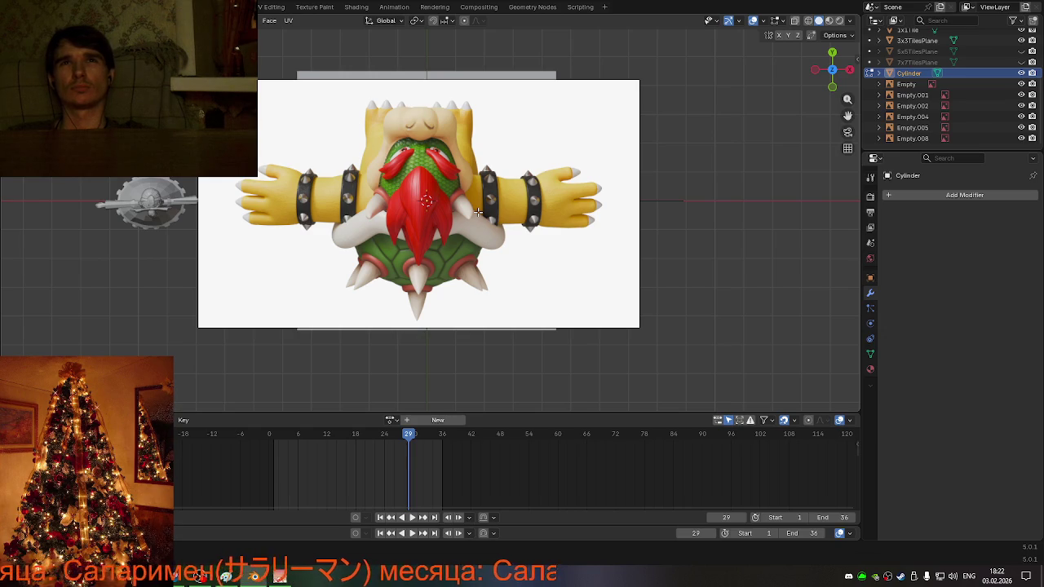
{"action": "mouse_move", "coordinate": [482, 207]}
{"action": "middle_mouse_down"}
{"action": "mouse_move", "coordinate": [665, 96]}
{"action": "mouse_move", "coordinate": [676, 130]}
{"action": "mouse_move", "coordinate": [728, 120]}
{"action": "middle_mouse_up"}
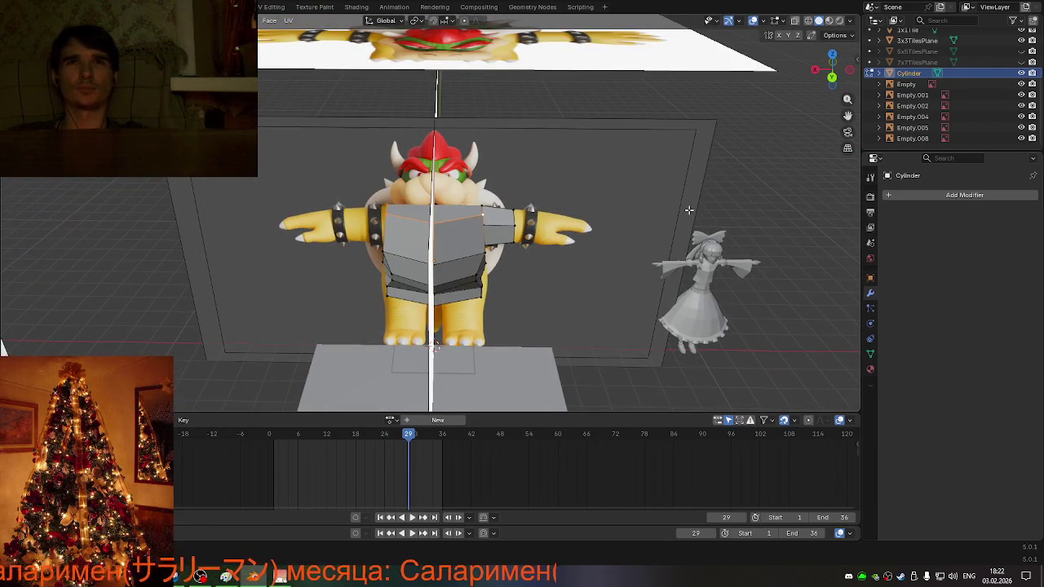
- Move the top faces along Z and narrow them to 0.641 scale
{"action": "scroll", "coordinate": [510, 213], "scroll_direction": "up", "scroll_amount": 2}
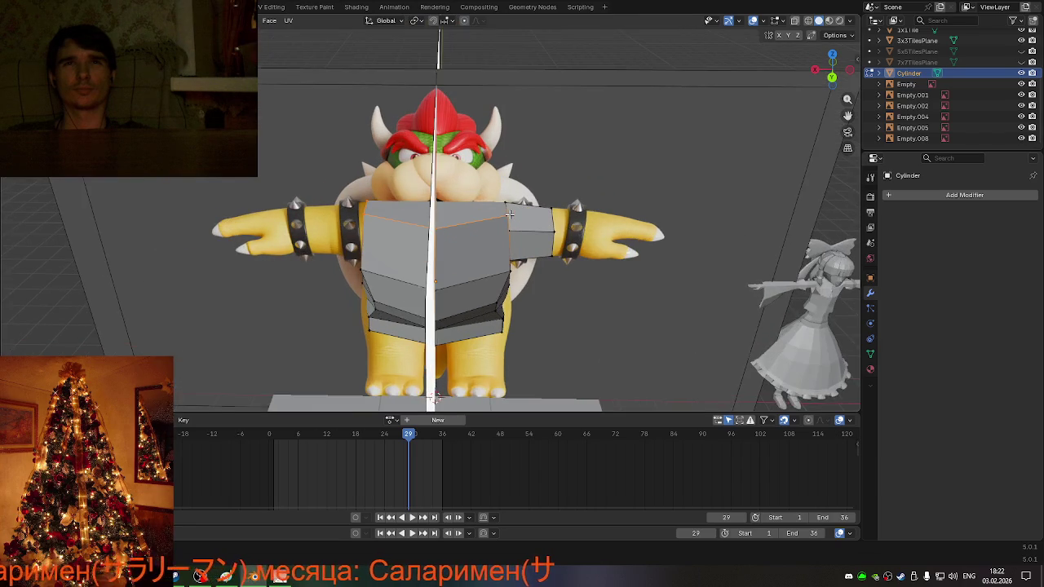
{"action": "scroll", "coordinate": [509, 213], "scroll_direction": "up", "scroll_amount": 8}
{"action": "scroll", "coordinate": [575, 221], "scroll_direction": "down", "scroll_amount": 8}
{"action": "key", "text": "g"}
{"action": "key", "text": "z"}
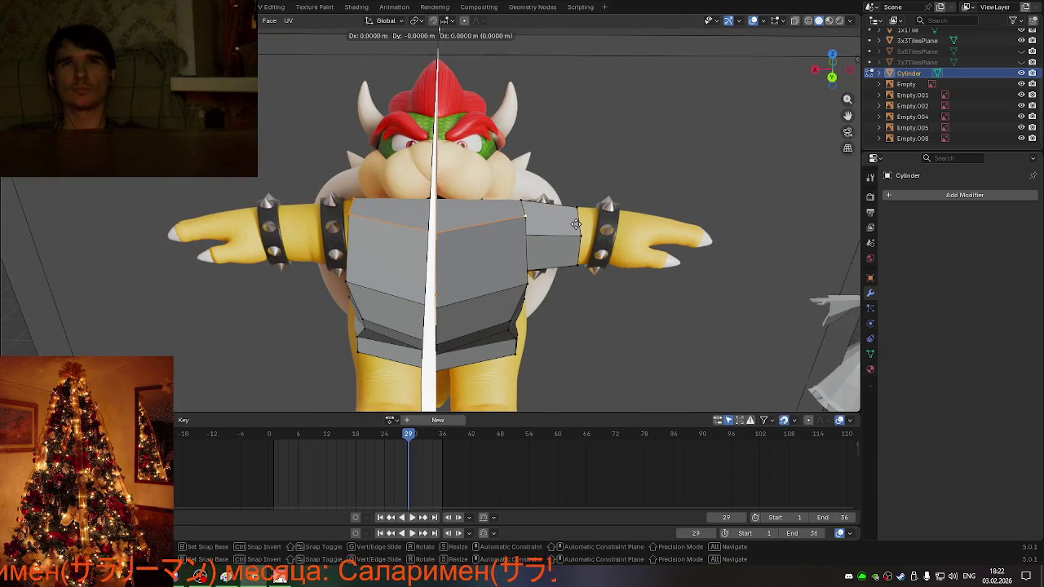
{"action": "left_click", "coordinate": [578, 188]}
{"action": "mouse_move", "coordinate": [577, 189]}
{"action": "middle_mouse_down"}
{"action": "mouse_move", "coordinate": [457, 190]}
{"action": "mouse_move", "coordinate": [617, 180]}
{"action": "middle_mouse_up"}
{"action": "key", "text": "s"}
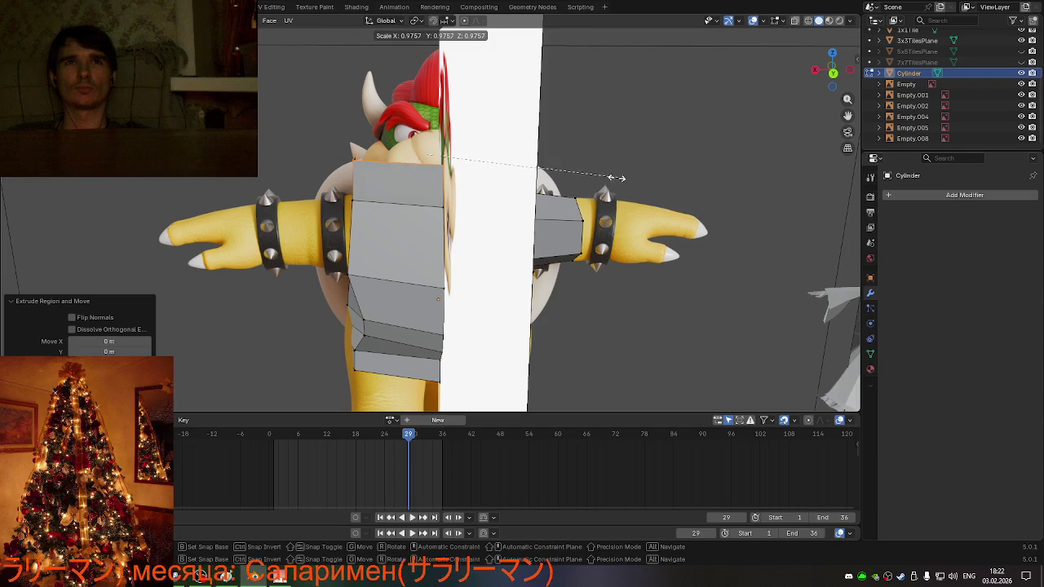
{"action": "left_click", "coordinate": [551, 165]}
{"action": "middle_click_drag", "start_coordinate": [490, 206], "coordinate": [481, 193]}
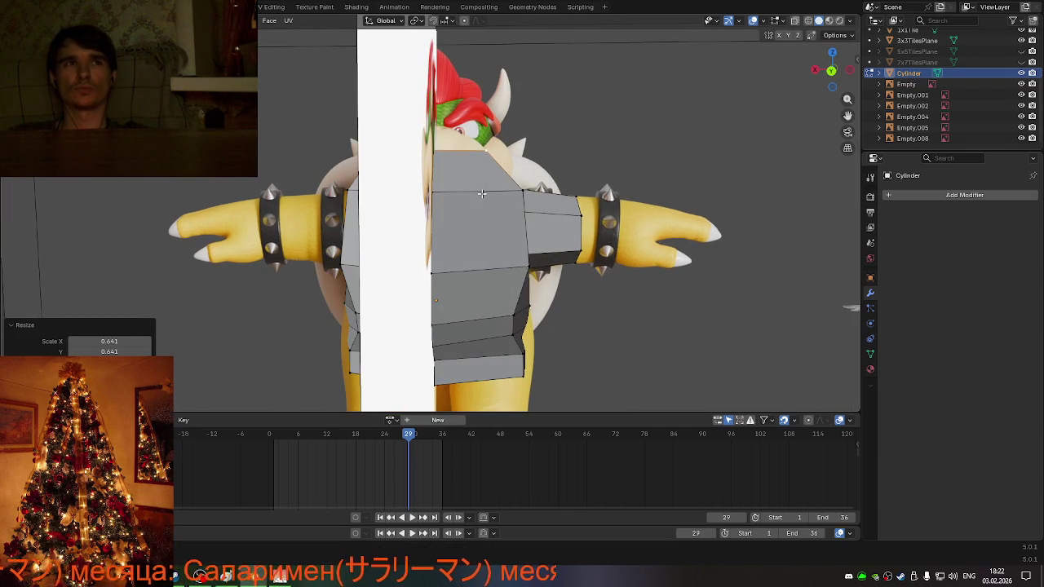
- Lower the top faces about 0.12 m along Z toward Bowser's collar
{"action": "key", "text": "g"}
{"action": "key", "text": "z"}
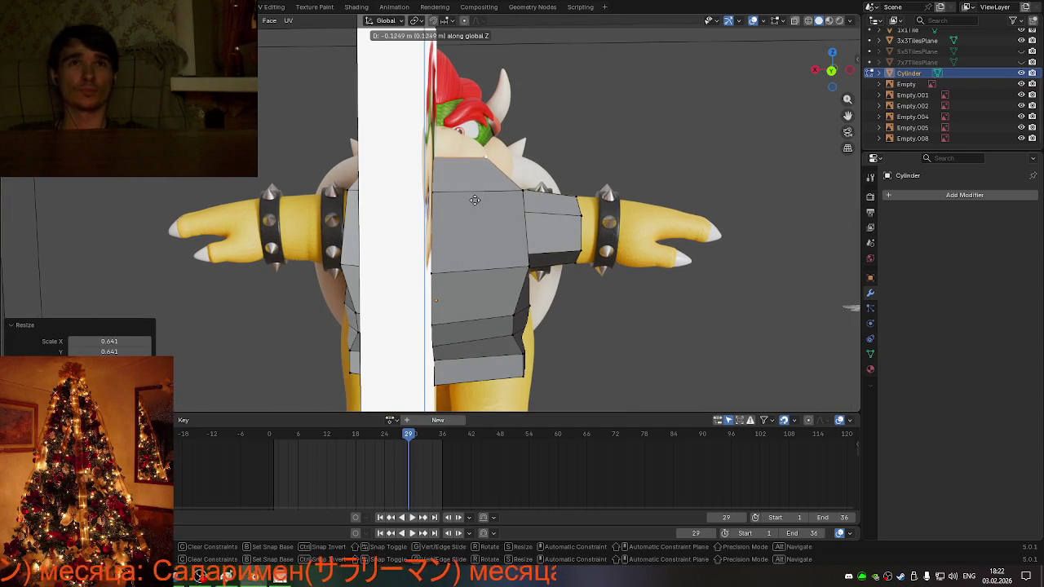
{"action": "left_click", "coordinate": [471, 204]}
{"action": "mouse_move", "coordinate": [471, 205]}
{"action": "middle_mouse_down"}
{"action": "mouse_move", "coordinate": [427, 283]}
{"action": "mouse_move", "coordinate": [396, 236]}
{"action": "mouse_move", "coordinate": [408, 250]}
{"action": "mouse_move", "coordinate": [429, 247]}
{"action": "middle_mouse_up"}
{"action": "scroll", "coordinate": [397, 236], "scroll_direction": "up", "scroll_amount": 3}
{"action": "scroll", "coordinate": [424, 247], "scroll_direction": "up", "scroll_amount": 3}
{"action": "scroll", "coordinate": [425, 249], "scroll_direction": "down", "scroll_amount": 2}
{"action": "scroll", "coordinate": [426, 252], "scroll_direction": "up", "scroll_amount": 2}
- Undo the previous top-face edits and a trial extrusion
{"action": "key", "text": "ctrl+z"}
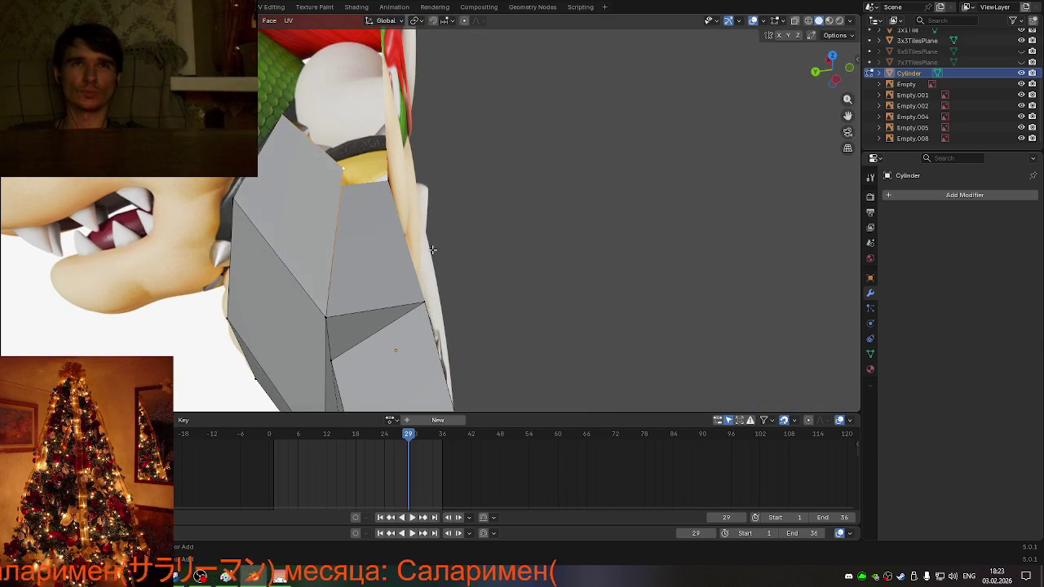
{"action": "key", "text": "ctrl+z"}
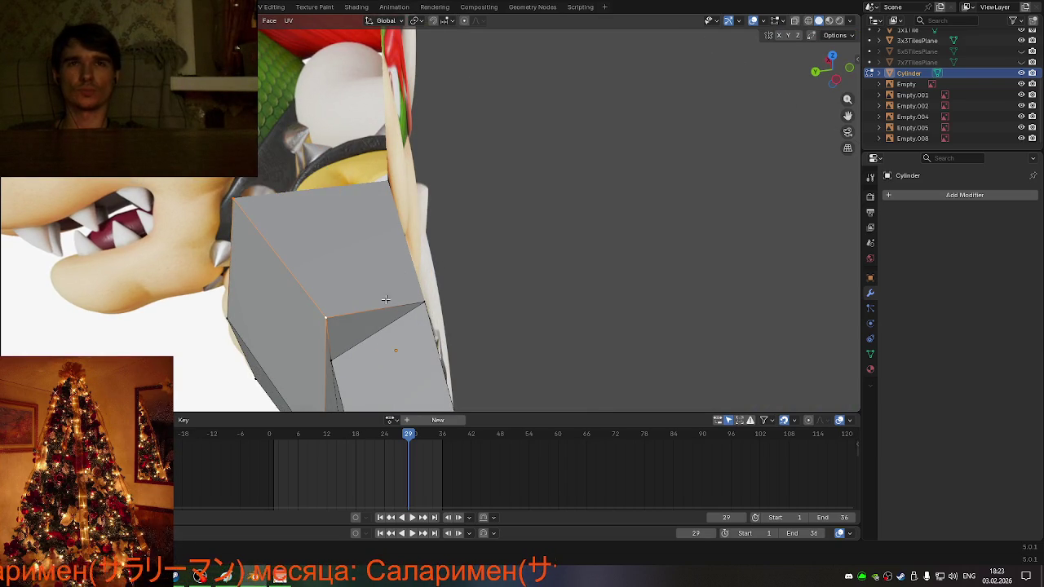
{"action": "mouse_move", "coordinate": [546, 324]}
{"action": "middle_mouse_down"}
{"action": "mouse_move", "coordinate": [490, 310]}
{"action": "mouse_move", "coordinate": [533, 285]}
{"action": "mouse_move", "coordinate": [512, 284]}
{"action": "mouse_move", "coordinate": [523, 227]}
{"action": "mouse_move", "coordinate": [601, 264]}
{"action": "middle_mouse_up"}
{"action": "key", "text": "g"}
{"action": "left_click", "coordinate": [599, 228]}
{"action": "mouse_move", "coordinate": [599, 228]}
{"action": "middle_mouse_down"}
{"action": "mouse_move", "coordinate": [478, 210]}
{"action": "mouse_move", "coordinate": [479, 247]}
{"action": "middle_mouse_up"}
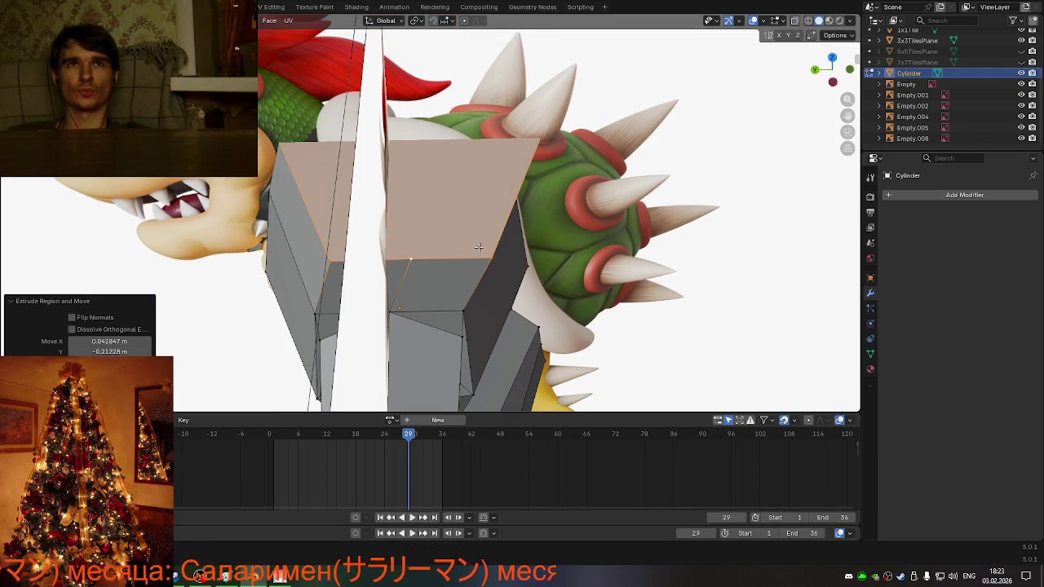
{"action": "key", "text": "ctrl+z"}
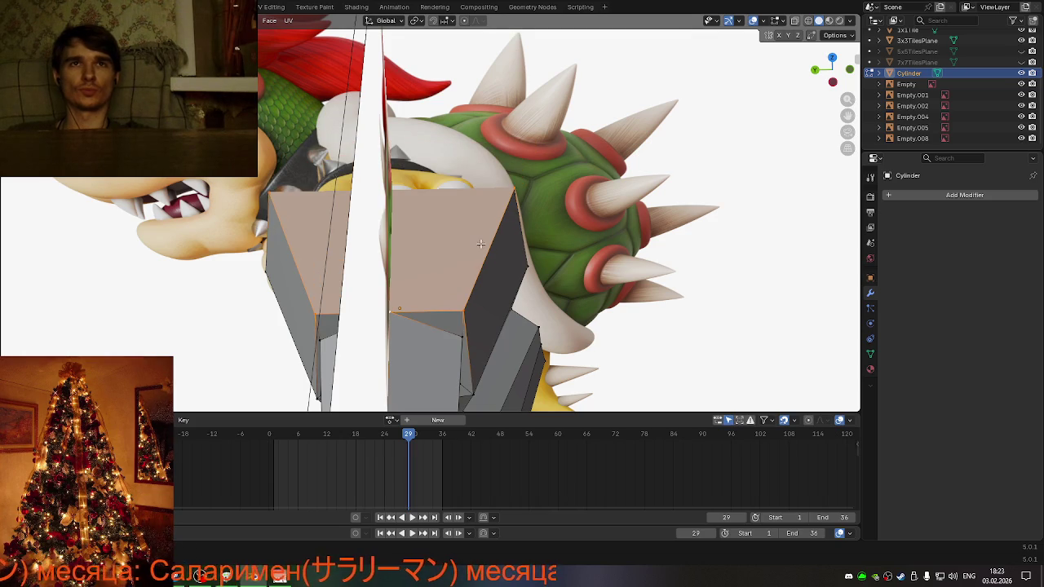
{"action": "middle_click_drag", "start_coordinate": [422, 261], "coordinate": [425, 250]}
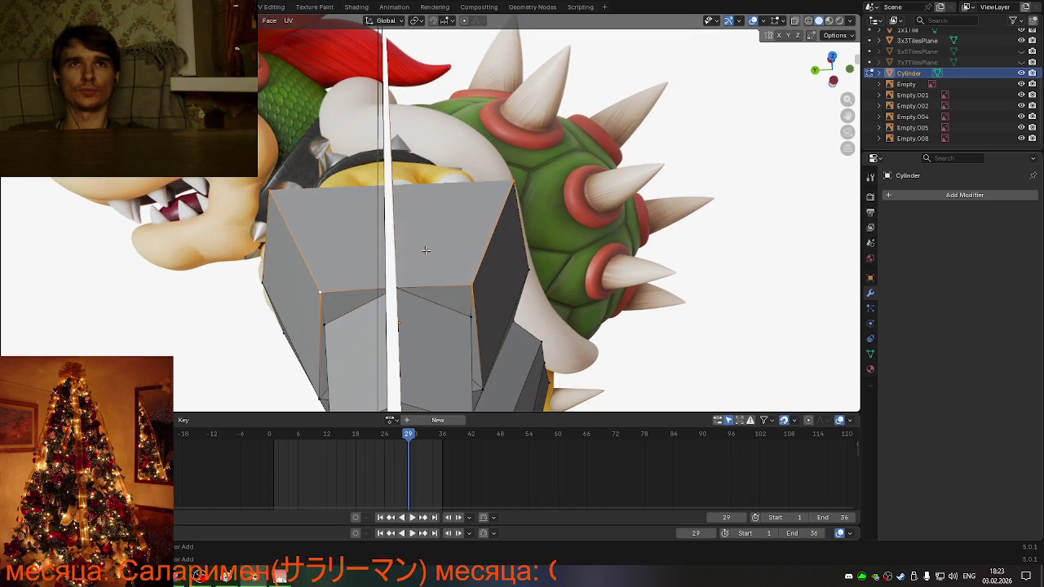
{"action": "mouse_move", "coordinate": [426, 250]}
{"action": "middle_mouse_down"}
{"action": "mouse_move", "coordinate": [618, 200]}
{"action": "mouse_move", "coordinate": [510, 227]}
{"action": "mouse_move", "coordinate": [563, 233]}
{"action": "middle_mouse_up"}
- Create the new top section above the torso cage
{"action": "key", "text": "g"}
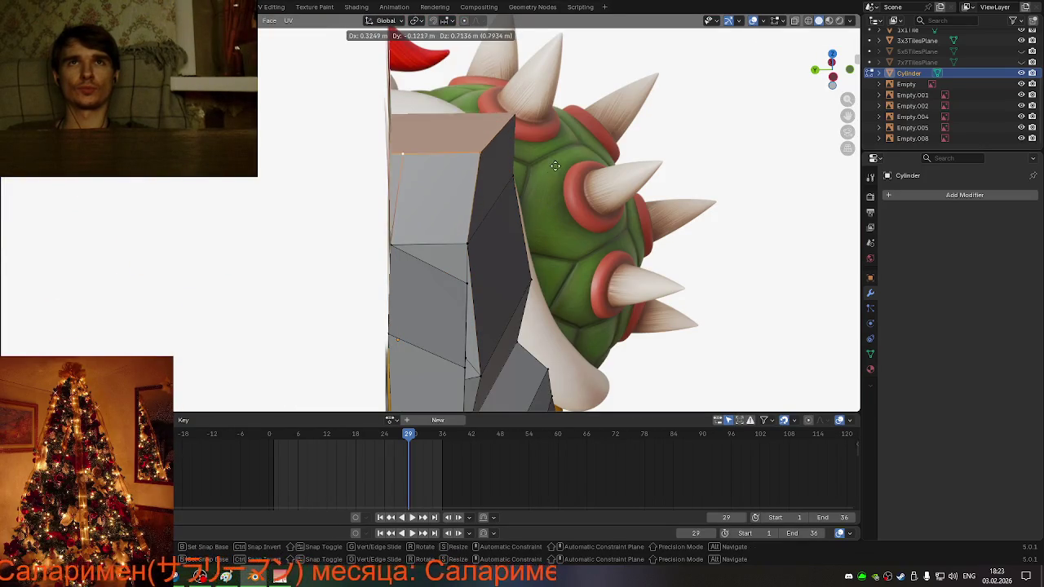
{"action": "left_click", "coordinate": [555, 163]}
{"action": "mouse_move", "coordinate": [415, 213]}
{"action": "middle_mouse_down"}
{"action": "mouse_move", "coordinate": [422, 234]}
{"action": "mouse_move", "coordinate": [522, 198]}
{"action": "middle_mouse_up"}
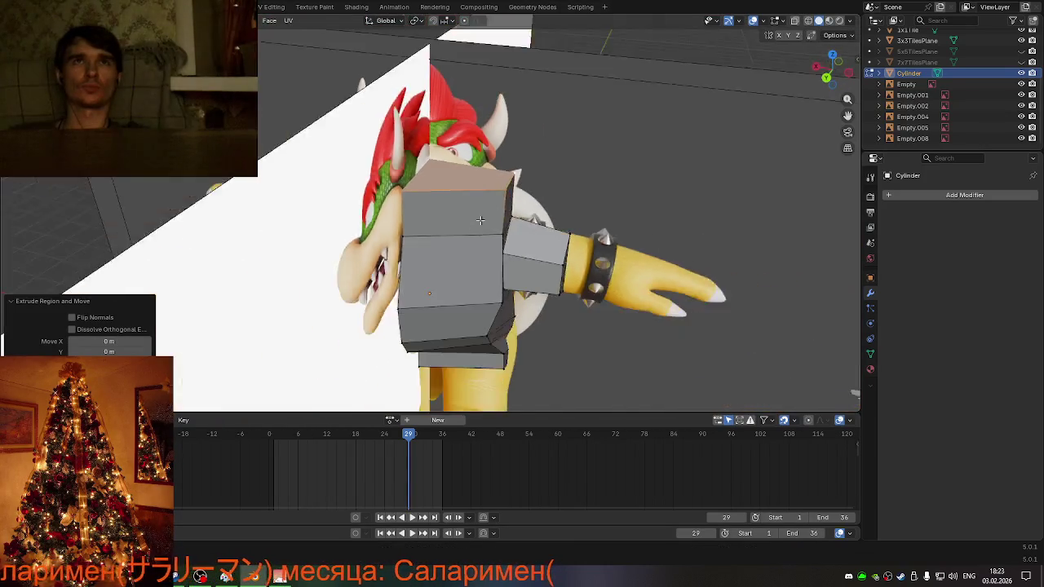
{"action": "left_click", "coordinate": [830, 84]}
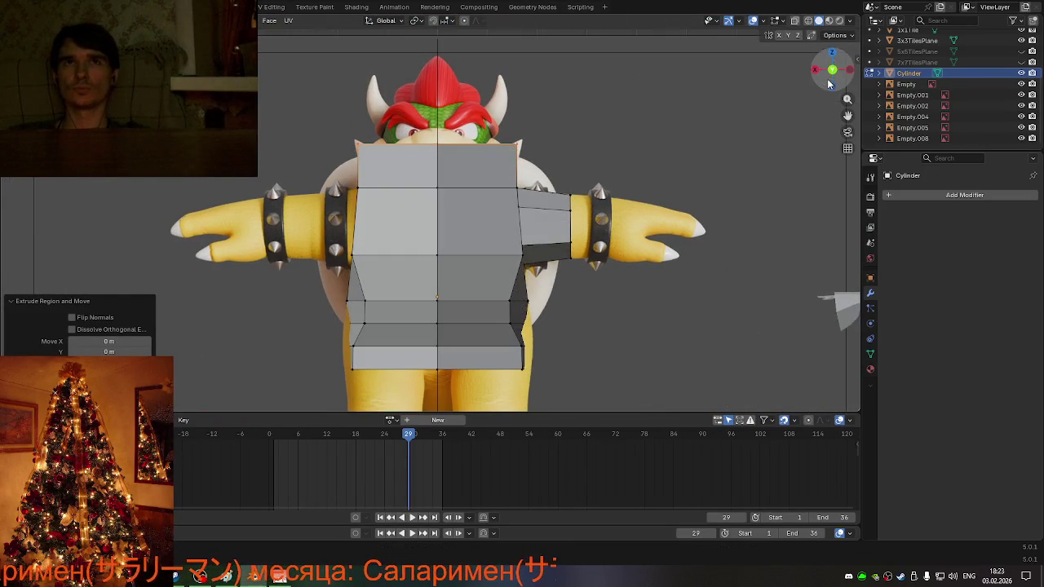
- Narrow the new top section to 0.601 and pull it down along Z
{"action": "key", "text": "s"}
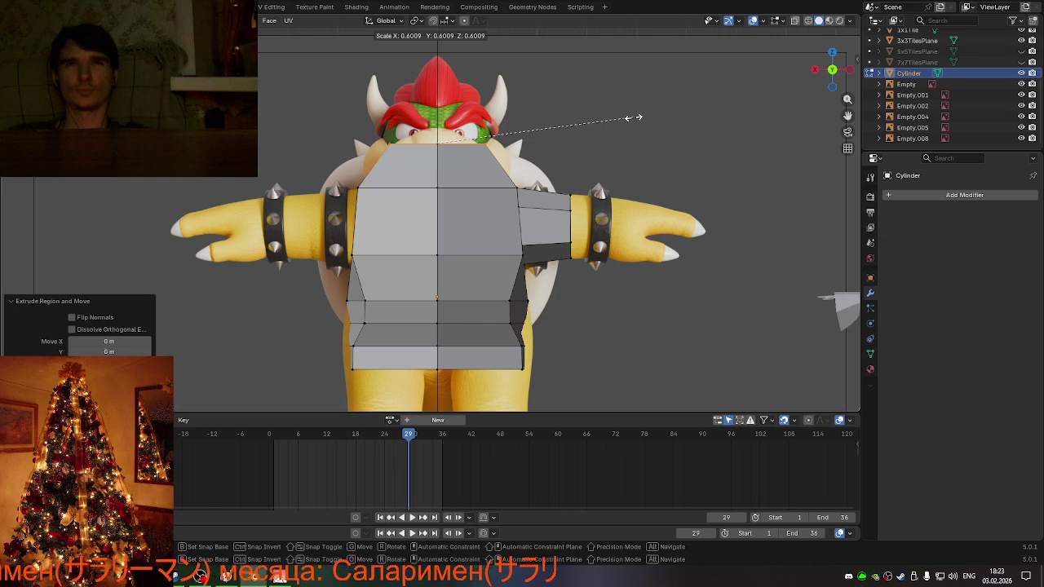
{"action": "left_click", "coordinate": [634, 117]}
{"action": "key", "text": "g"}
{"action": "key", "text": "z"}
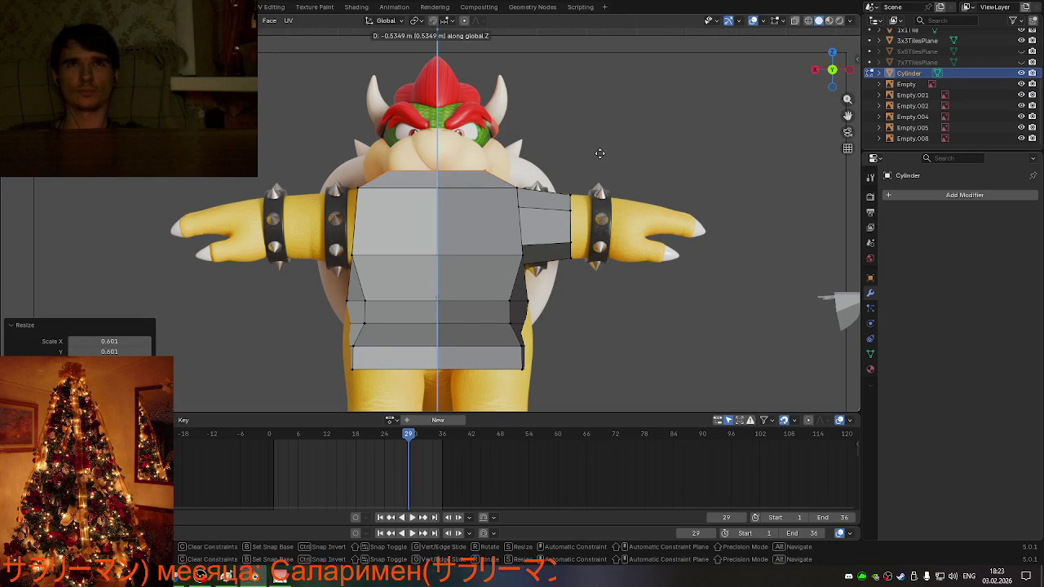
{"action": "left_click", "coordinate": [599, 153]}
{"action": "middle_click_drag", "start_coordinate": [561, 232], "coordinate": [437, 234]}
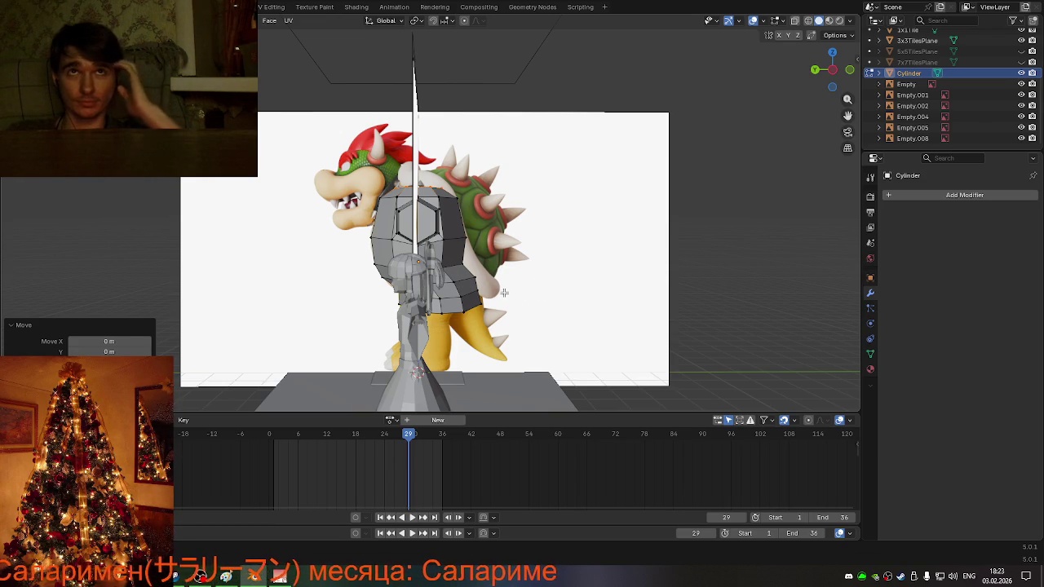
- In side view, raise the selected back faces about 0.1419 m along Z
{"action": "scroll", "coordinate": [498, 289], "scroll_direction": "up", "scroll_amount": 2}
{"action": "scroll", "coordinate": [485, 273], "scroll_direction": "up", "scroll_amount": 3}
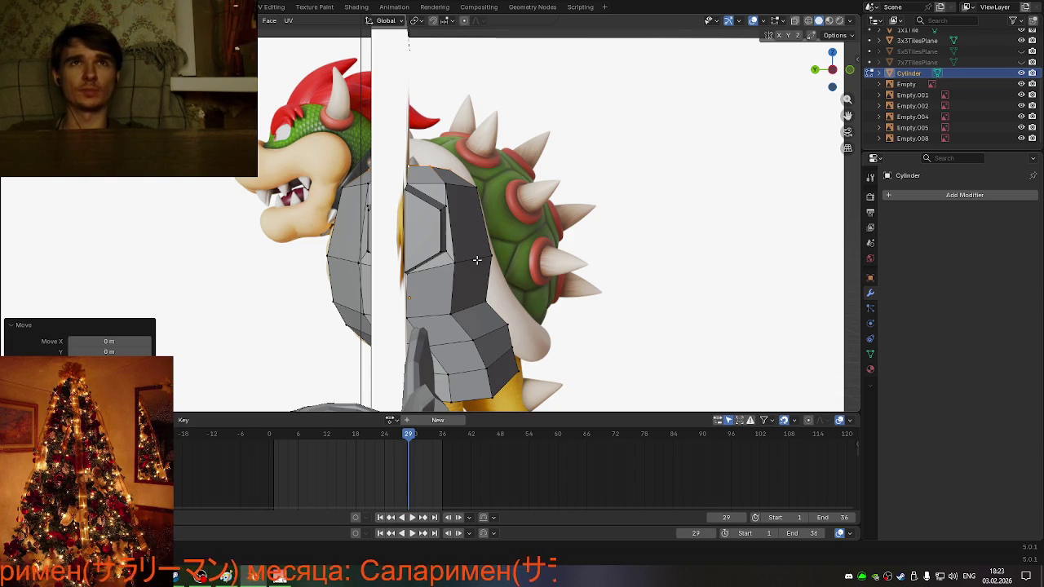
{"action": "middle_click_drag", "start_coordinate": [489, 256], "coordinate": [501, 263]}
{"action": "left_click", "coordinate": [832, 71]}
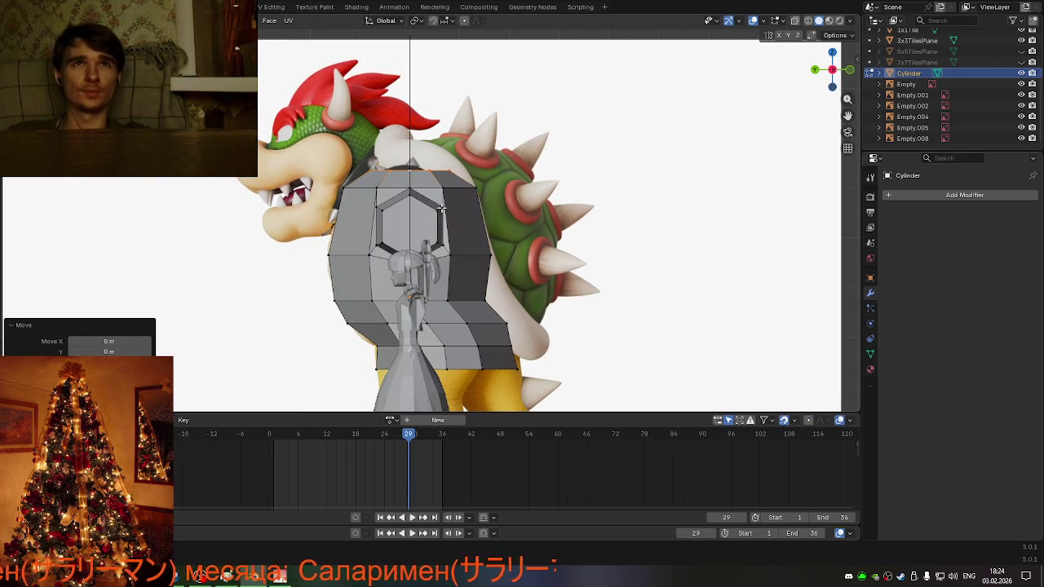
{"action": "key", "text": "g"}
{"action": "key", "text": "z"}
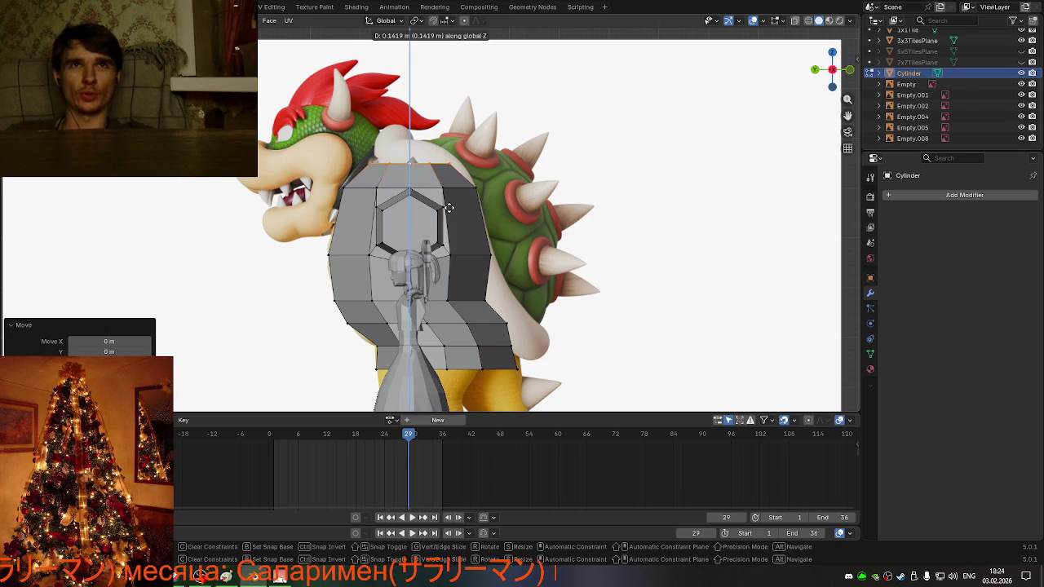
{"action": "left_click", "coordinate": [449, 208]}
{"action": "scroll", "coordinate": [441, 258], "scroll_direction": "down", "scroll_amount": 2}
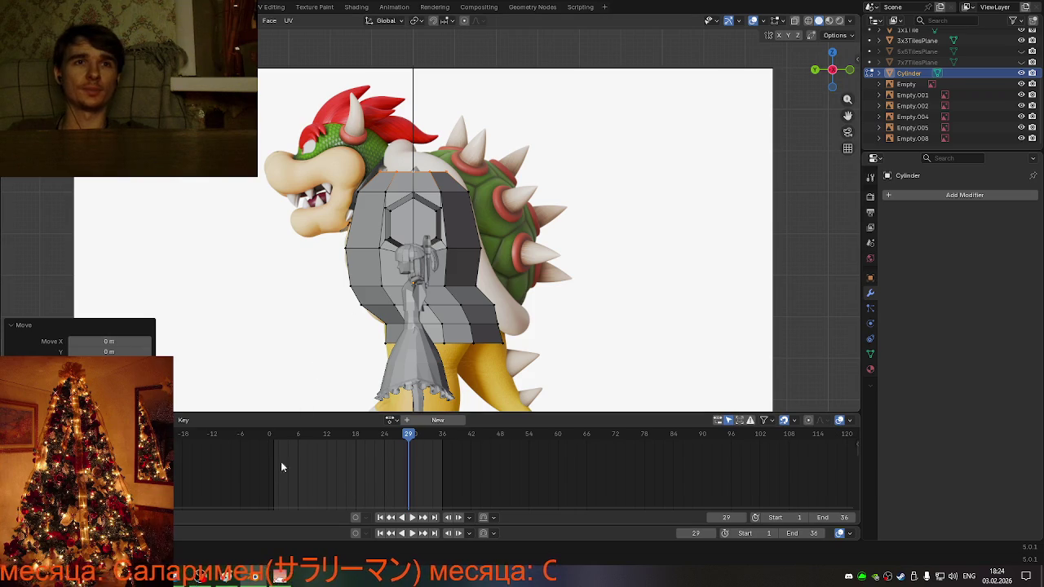
- Orbit to the front of the torso and begin a loop cut there
{"action": "mouse_move", "coordinate": [342, 326]}
{"action": "middle_mouse_down"}
{"action": "mouse_move", "coordinate": [389, 265]}
{"action": "mouse_move", "coordinate": [406, 271]}
{"action": "middle_mouse_up"}
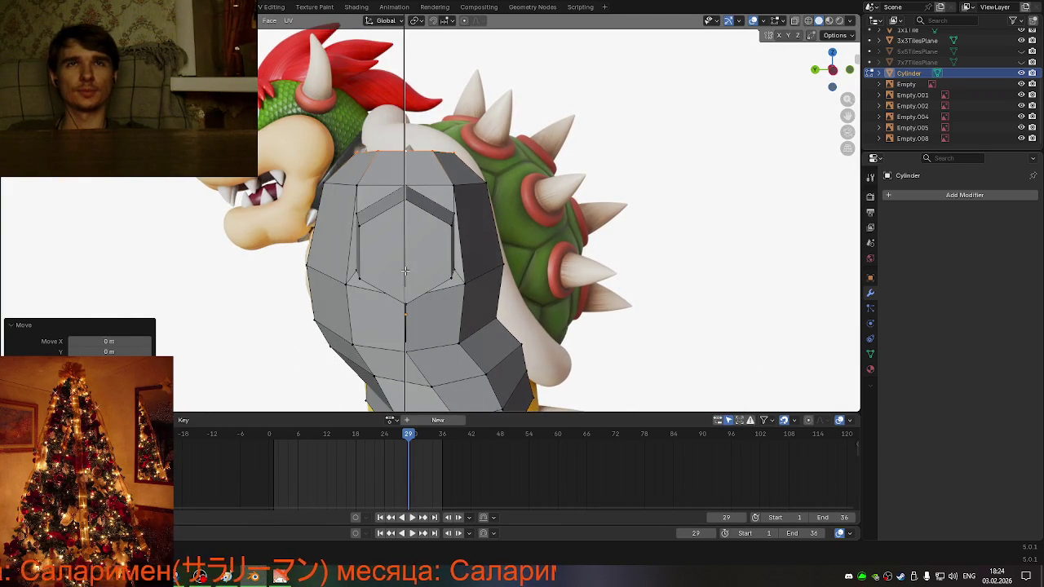
{"action": "mouse_move", "coordinate": [508, 278]}
{"action": "middle_mouse_down"}
{"action": "mouse_move", "coordinate": [522, 290]}
{"action": "mouse_move", "coordinate": [489, 309]}
{"action": "mouse_move", "coordinate": [453, 307]}
{"action": "mouse_move", "coordinate": [467, 307]}
{"action": "middle_mouse_up"}
{"action": "scroll", "coordinate": [522, 290], "scroll_direction": "down", "scroll_amount": 3}
{"action": "scroll", "coordinate": [537, 299], "scroll_direction": "down", "scroll_amount": 2}
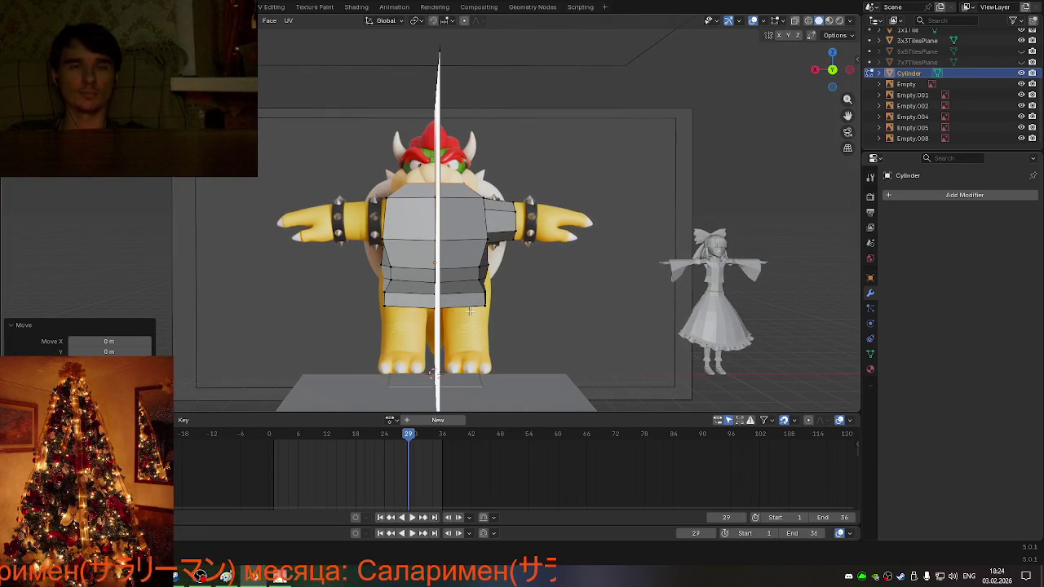
{"action": "scroll", "coordinate": [466, 307], "scroll_direction": "up", "scroll_amount": 2}
{"action": "key", "text": "ctrl+r"}
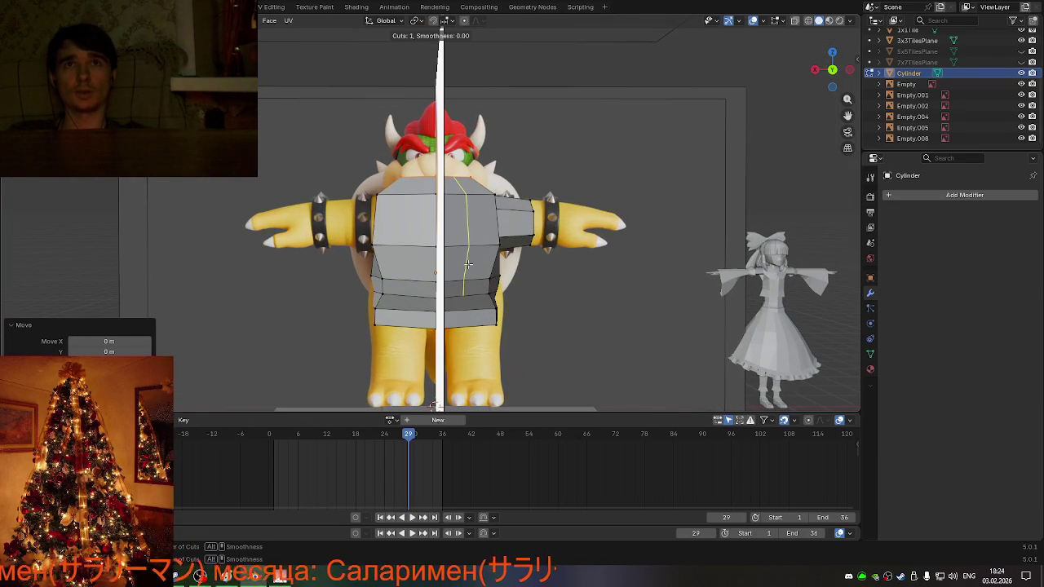
- Place a centred vertical loop cut down the torso cage
{"action": "left_click", "coordinate": [467, 266]}
{"action": "right_click", "coordinate": [477, 298]}
{"action": "mouse_move", "coordinate": [476, 298]}
{"action": "middle_mouse_down"}
{"action": "mouse_move", "coordinate": [389, 344]}
{"action": "mouse_move", "coordinate": [440, 335]}
{"action": "mouse_move", "coordinate": [462, 310]}
{"action": "mouse_move", "coordinate": [552, 322]}
{"action": "mouse_move", "coordinate": [573, 338]}
{"action": "mouse_move", "coordinate": [599, 326]}
{"action": "mouse_move", "coordinate": [492, 320]}
{"action": "middle_mouse_up"}
{"action": "key", "text": "s"}
{"action": "right_click", "coordinate": [445, 330]}
- Add another centred loop and make a selected vertex loop circular
{"action": "key", "text": "ctrl+r"}
{"action": "right_click", "coordinate": [473, 368]}
{"action": "mouse_move", "coordinate": [473, 368]}
{"action": "middle_mouse_down"}
{"action": "mouse_move", "coordinate": [385, 349]}
{"action": "mouse_move", "coordinate": [399, 316]}
{"action": "mouse_move", "coordinate": [538, 323]}
{"action": "mouse_move", "coordinate": [487, 319]}
{"action": "middle_mouse_up"}
{"action": "left_click", "coordinate": [446, 283]}
{"action": "right_click", "coordinate": [446, 286]}
{"action": "mouse_move", "coordinate": [400, 269]}
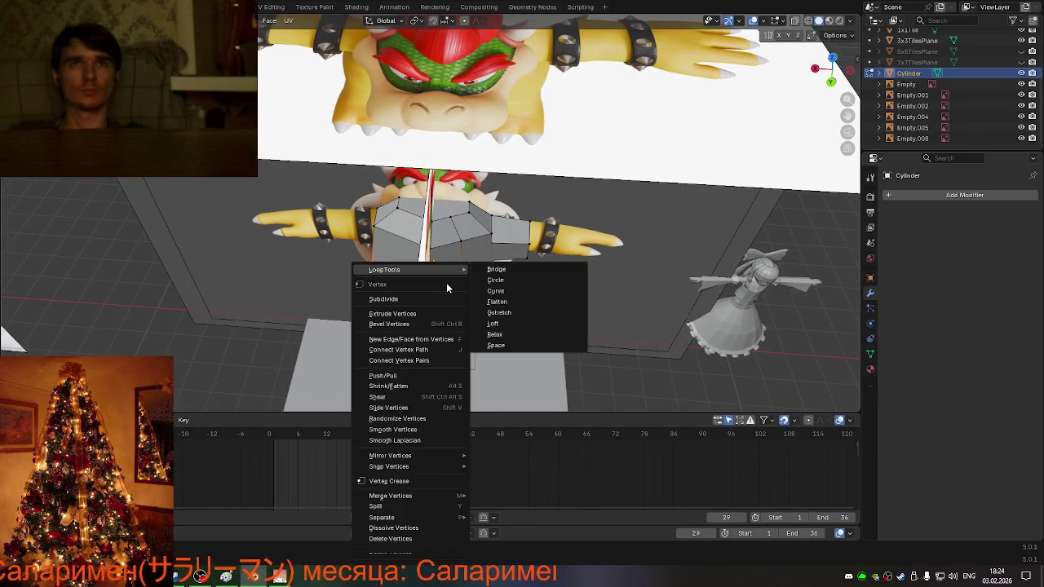
{"action": "left_click", "coordinate": [504, 279]}
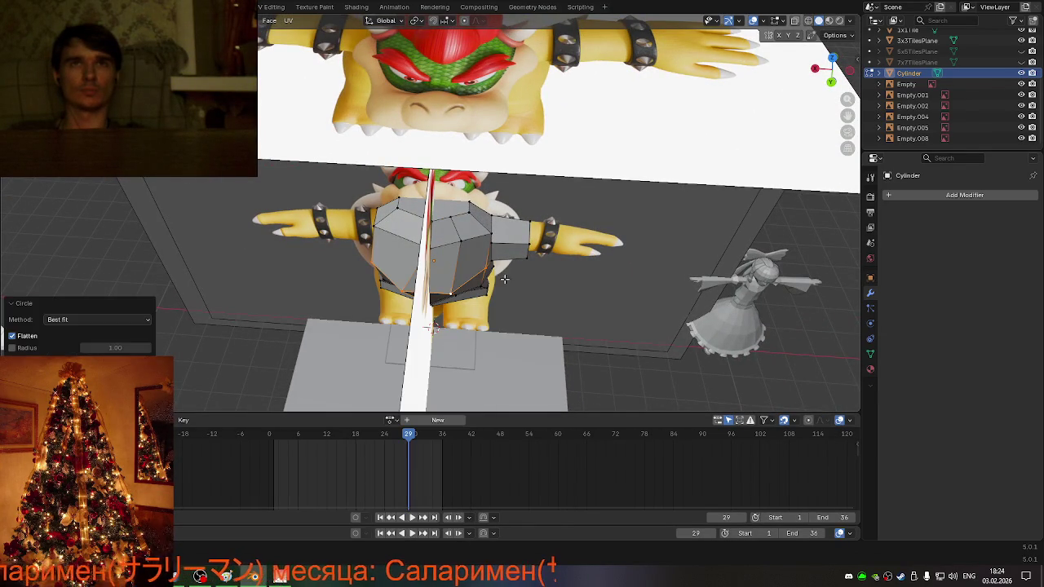
{"action": "mouse_move", "coordinate": [585, 308]}
{"action": "middle_mouse_down"}
{"action": "mouse_move", "coordinate": [470, 269]}
{"action": "mouse_move", "coordinate": [365, 265]}
{"action": "middle_mouse_up"}
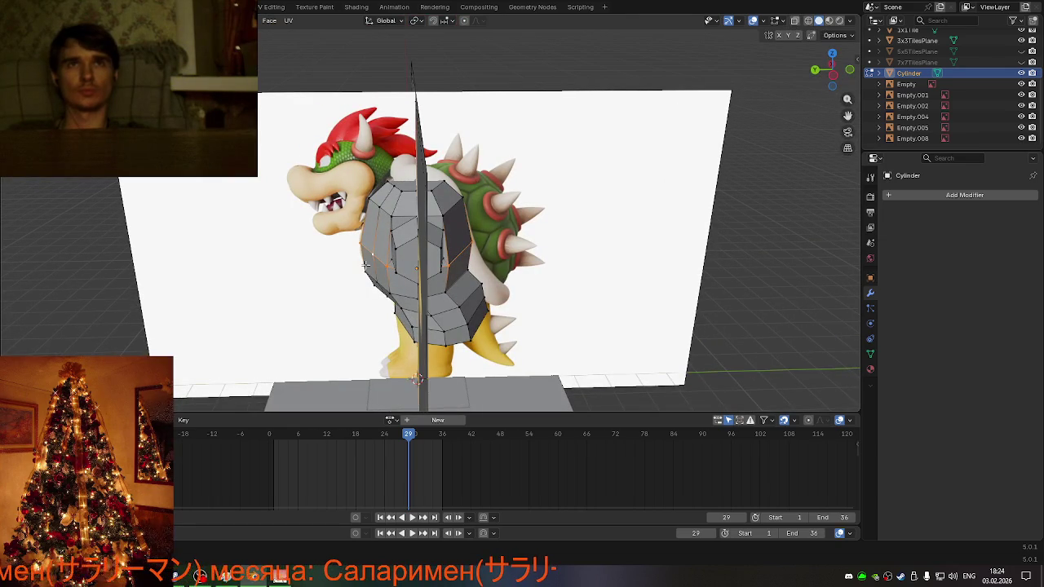
- Shift the chosen vertex along Y on the torso cage
{"action": "key", "text": "g"}
{"action": "key", "text": "x"}
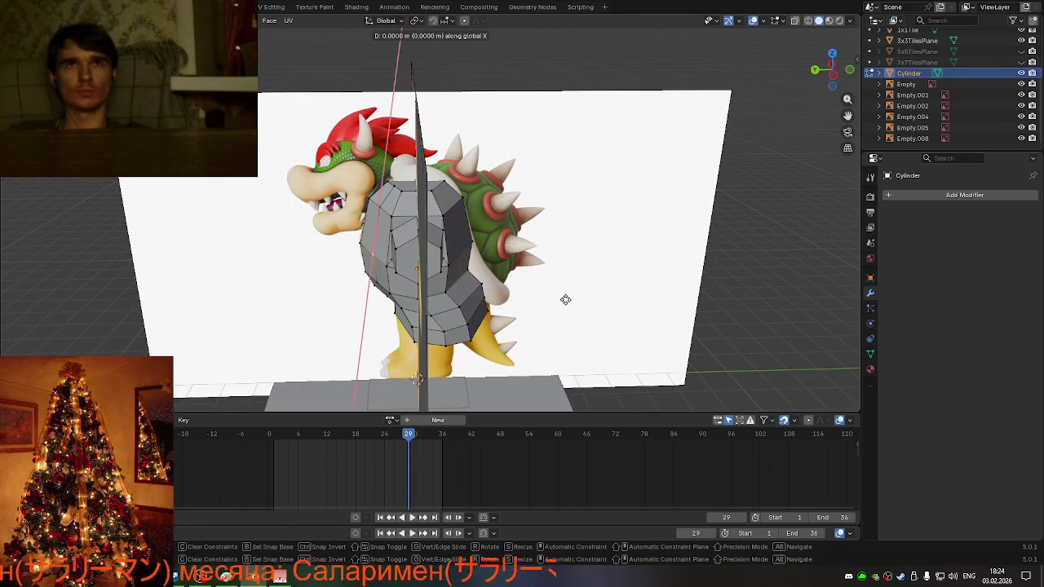
{"action": "key", "text": "y"}
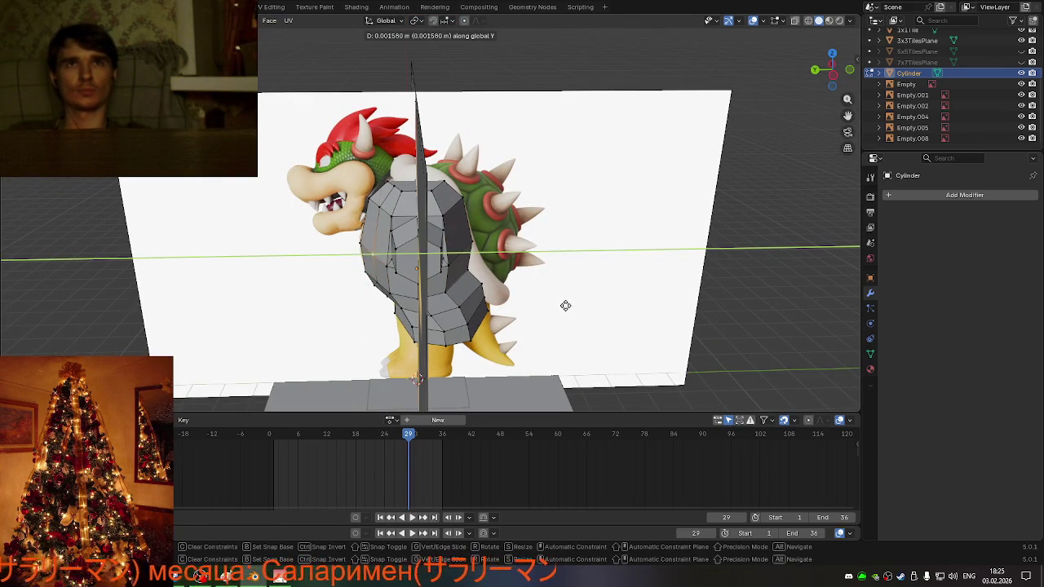
{"action": "right_click", "coordinate": [562, 304]}
{"action": "mouse_move", "coordinate": [555, 302]}
{"action": "middle_mouse_down"}
{"action": "mouse_move", "coordinate": [584, 341]}
{"action": "mouse_move", "coordinate": [558, 351]}
{"action": "middle_mouse_up"}
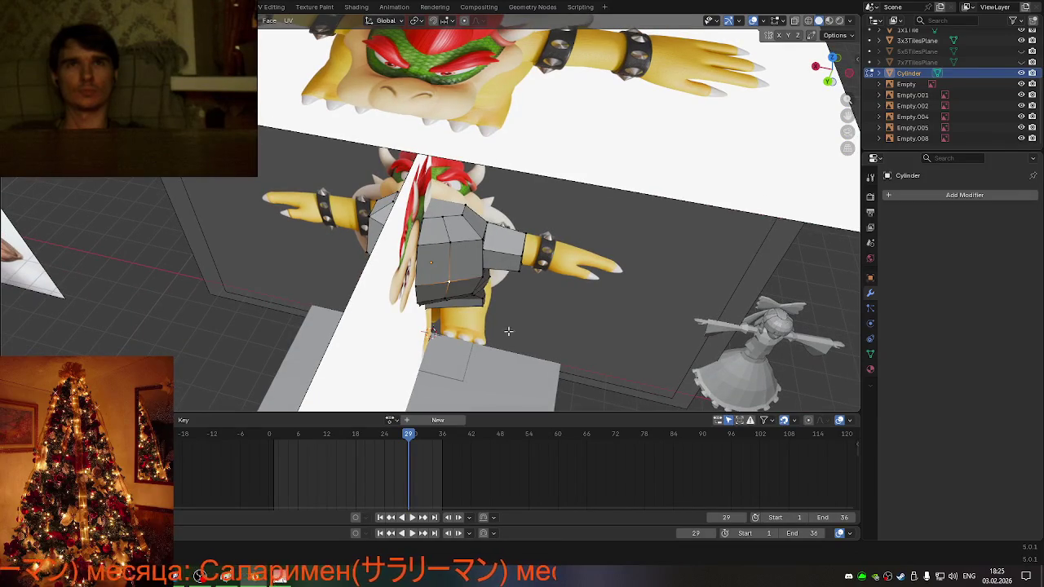
{"action": "key", "text": "g"}
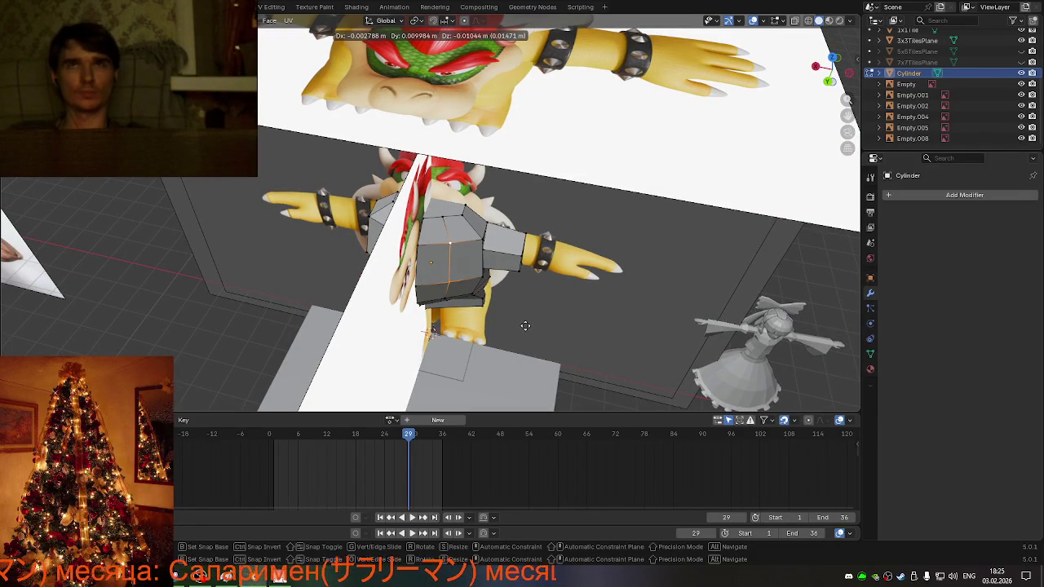
{"action": "key", "text": "y"}
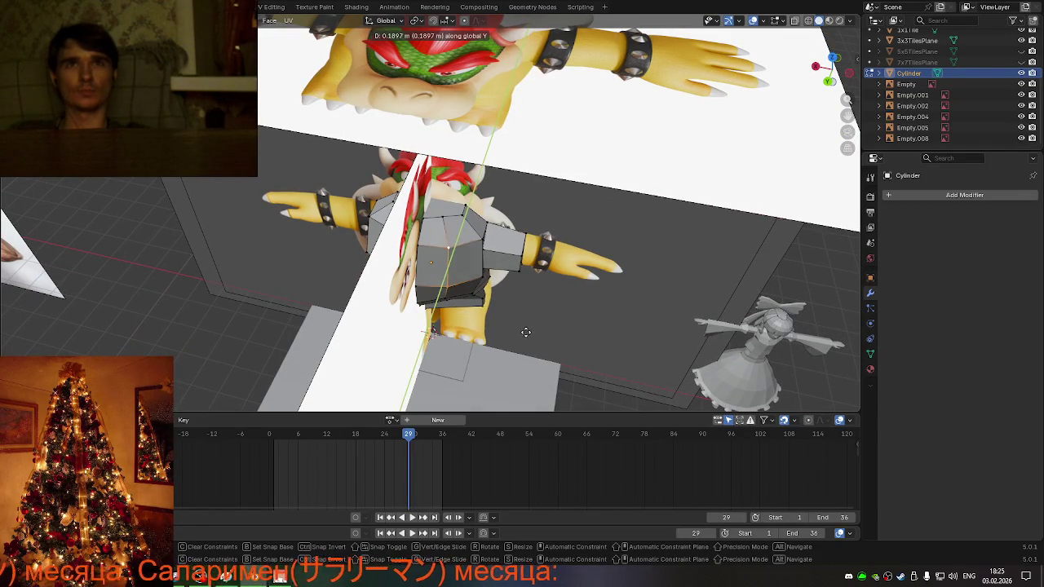
{"action": "left_click", "coordinate": [530, 332]}
{"action": "mouse_move", "coordinate": [530, 332]}
{"action": "middle_mouse_down"}
{"action": "mouse_move", "coordinate": [476, 279]}
{"action": "mouse_move", "coordinate": [457, 293]}
{"action": "mouse_move", "coordinate": [465, 322]}
{"action": "mouse_move", "coordinate": [447, 318]}
{"action": "mouse_move", "coordinate": [497, 300]}
{"action": "mouse_move", "coordinate": [496, 283]}
{"action": "middle_mouse_up"}
- Add one more centred loop cut to the torso
{"action": "key", "text": "ctrl+r"}
{"action": "left_click", "coordinate": [447, 317]}
{"action": "right_click", "coordinate": [447, 318]}
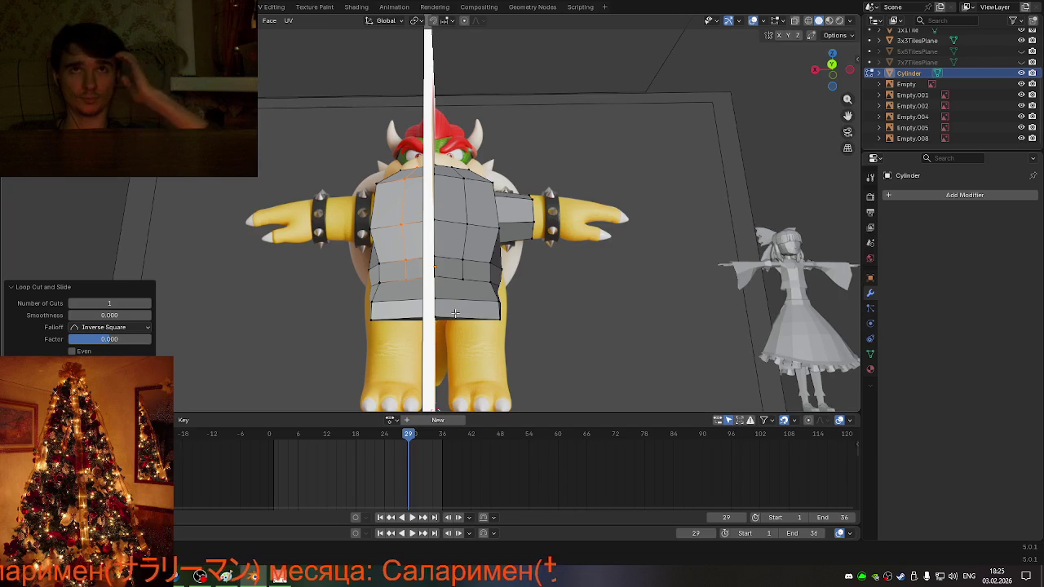
{"action": "mouse_move", "coordinate": [495, 283]}
{"action": "middle_mouse_down"}
{"action": "mouse_move", "coordinate": [475, 307]}
{"action": "mouse_move", "coordinate": [612, 227]}
{"action": "middle_mouse_up"}
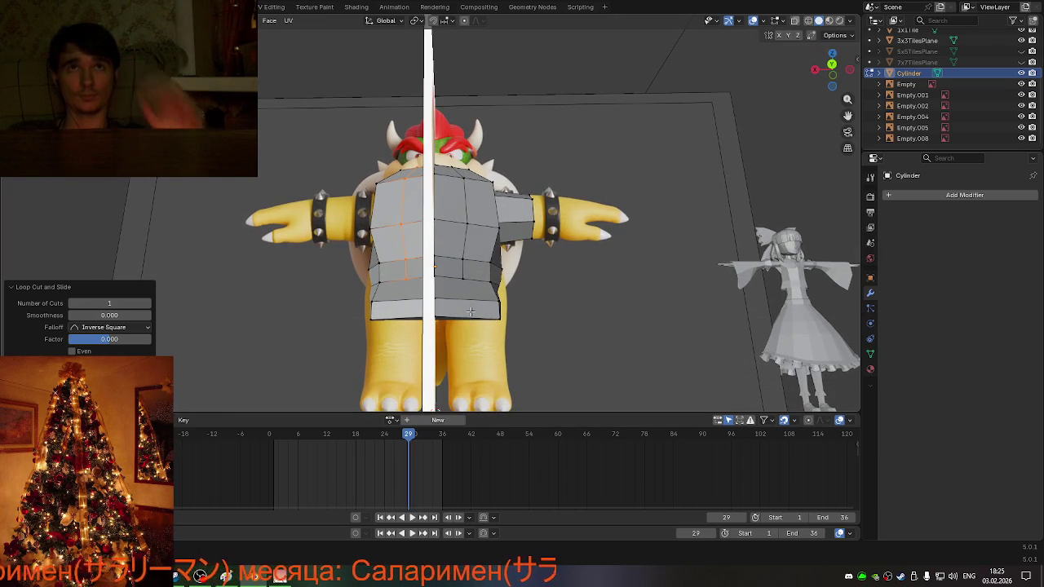
- From front view, rename the Cylinder object by pasting the name Body
{"action": "middle_click_drag", "start_coordinate": [588, 268], "coordinate": [586, 289]}
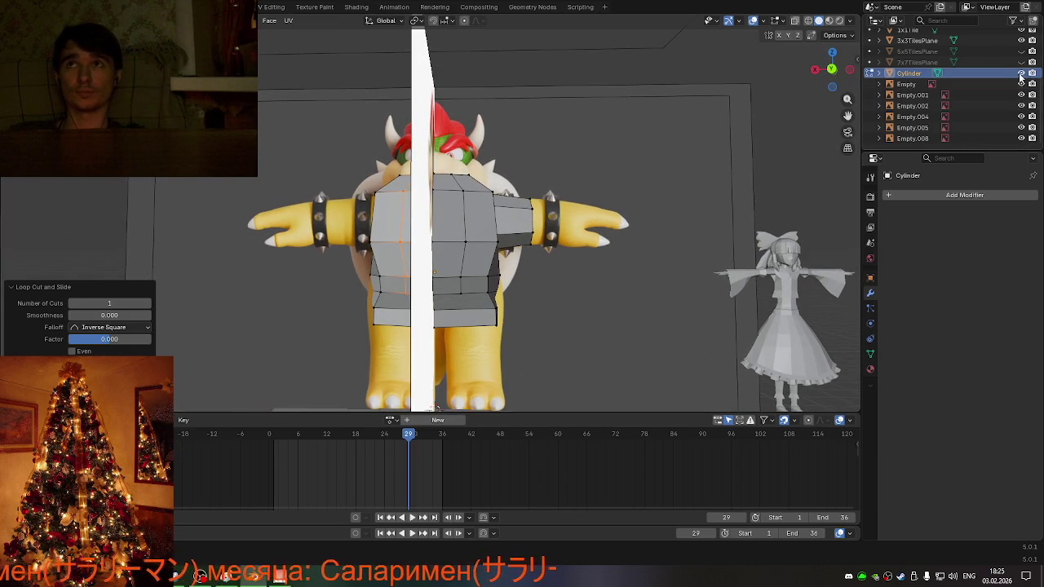
{"action": "left_click", "coordinate": [830, 68]}
{"action": "double_click", "coordinate": [909, 73]}
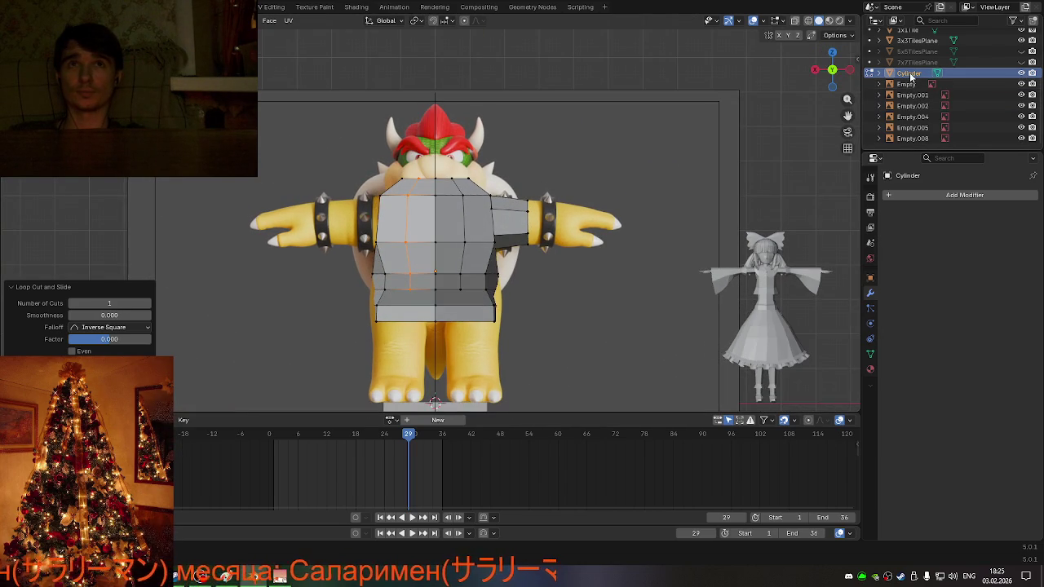
{"action": "key", "text": "ctrl+v"}
{"action": "key", "text": "ctrl+v"}
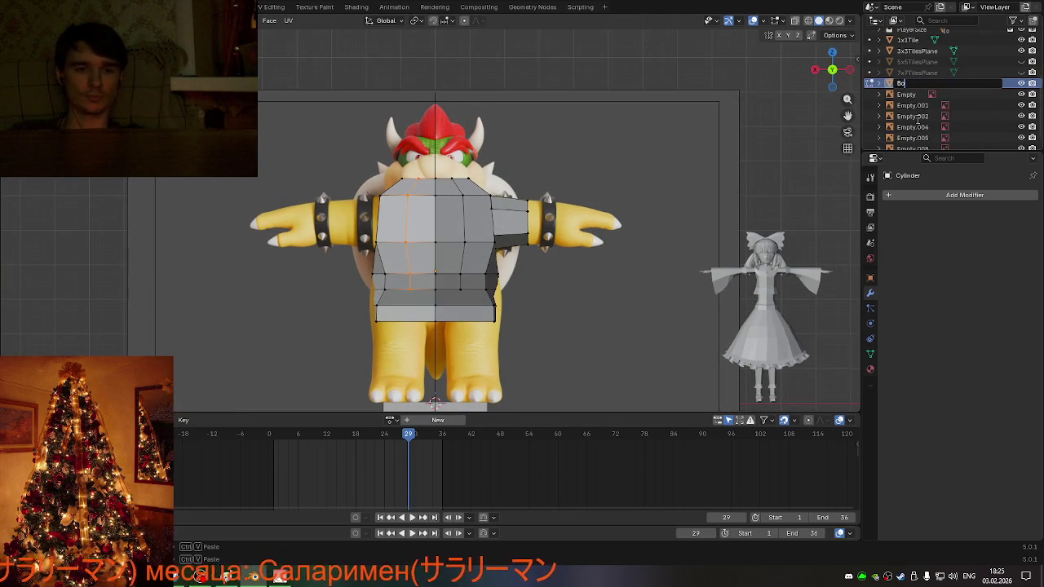
{"action": "key", "text": "Return"}
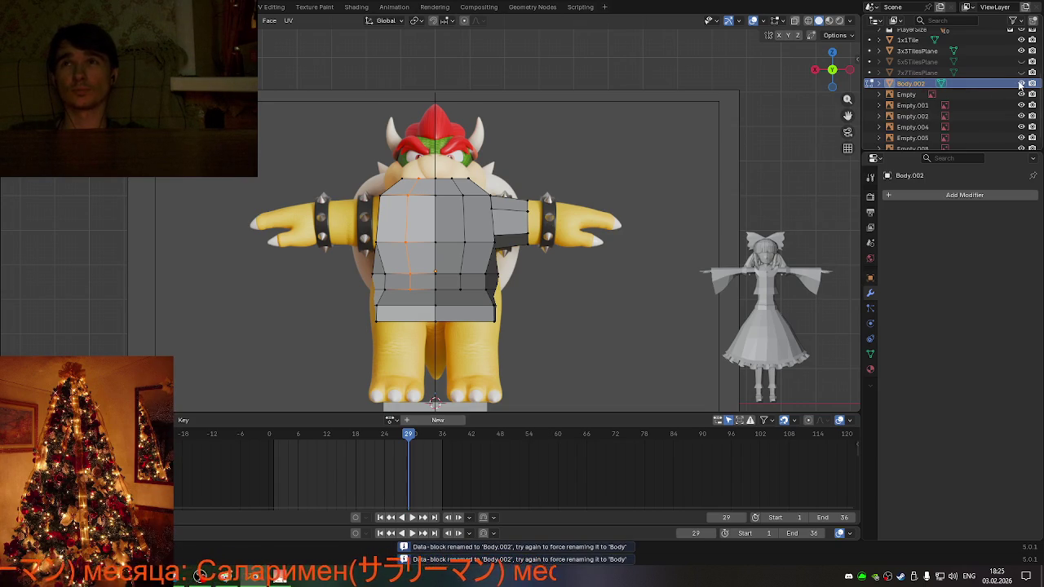
- Toggle the torso mesh's visibility to compare it against Bowser's model
{"action": "left_click", "coordinate": [1020, 85]}
{"action": "left_click", "coordinate": [1020, 85]}
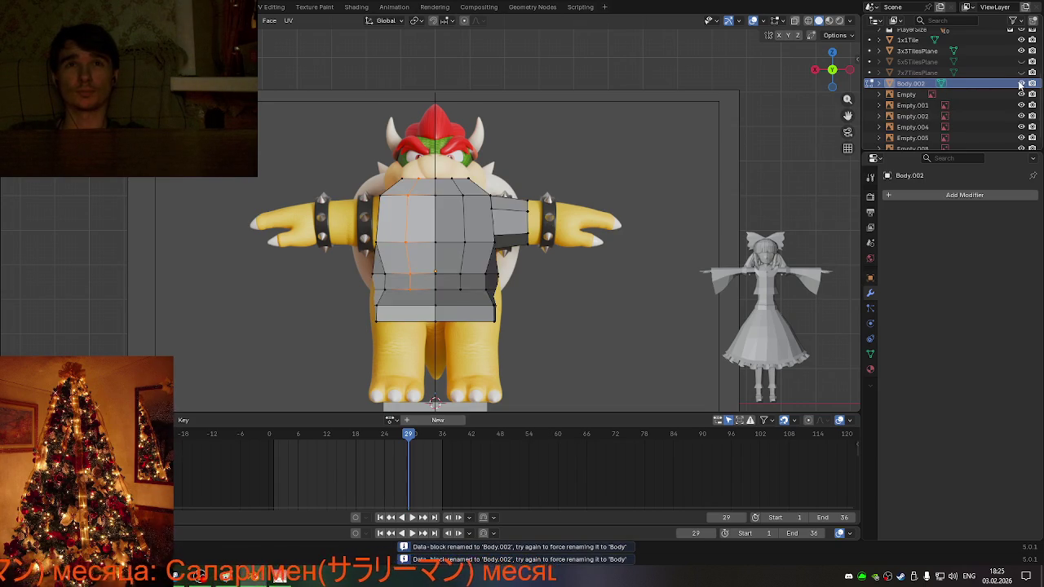
{"action": "left_click", "coordinate": [1020, 84]}
{"action": "left_click", "coordinate": [1020, 85]}
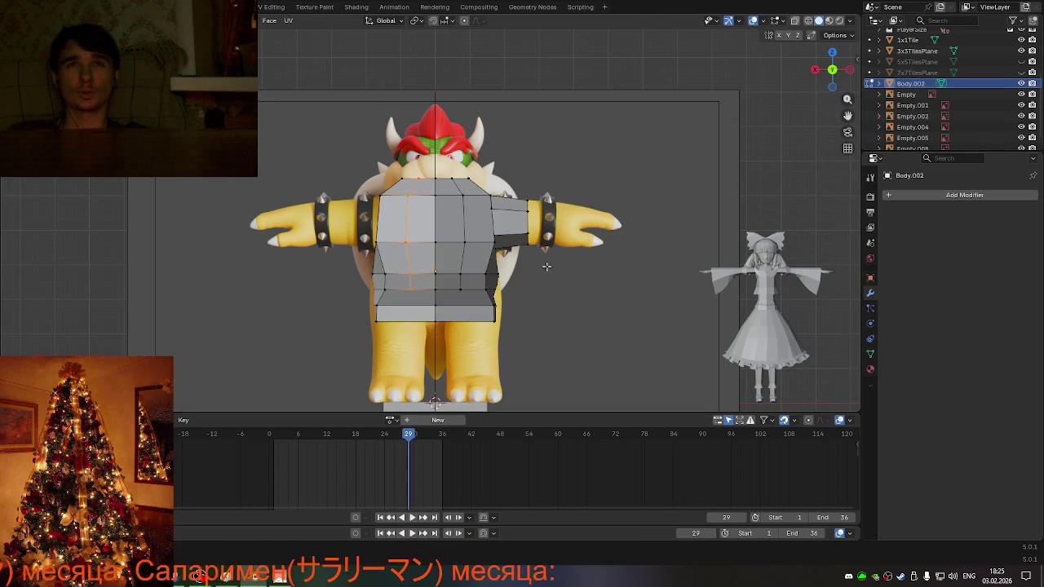
{"action": "scroll", "coordinate": [455, 340], "scroll_direction": "up", "scroll_amount": 2}
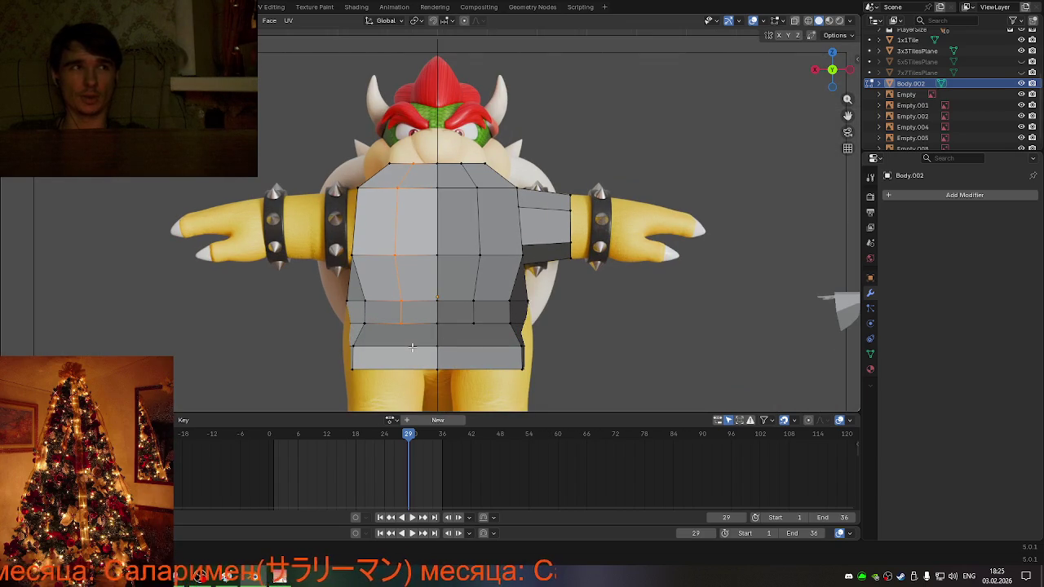
{"action": "scroll", "coordinate": [411, 347], "scroll_direction": "down", "scroll_amount": 1}
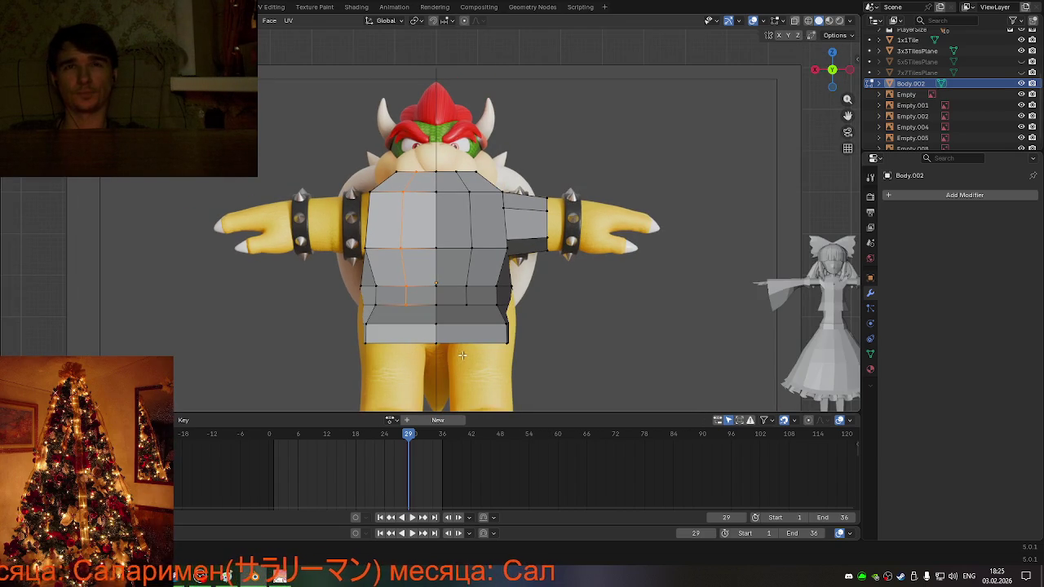
{"action": "scroll", "coordinate": [450, 351], "scroll_direction": "up", "scroll_amount": 2}
{"action": "scroll", "coordinate": [450, 352], "scroll_direction": "down", "scroll_amount": 2}
{"action": "mouse_move", "coordinate": [450, 351]}
{"action": "middle_mouse_down"}
{"action": "mouse_move", "coordinate": [443, 301]}
{"action": "mouse_move", "coordinate": [454, 346]}
{"action": "mouse_move", "coordinate": [535, 354]}
{"action": "mouse_move", "coordinate": [453, 356]}
{"action": "mouse_move", "coordinate": [455, 367]}
{"action": "middle_mouse_up"}
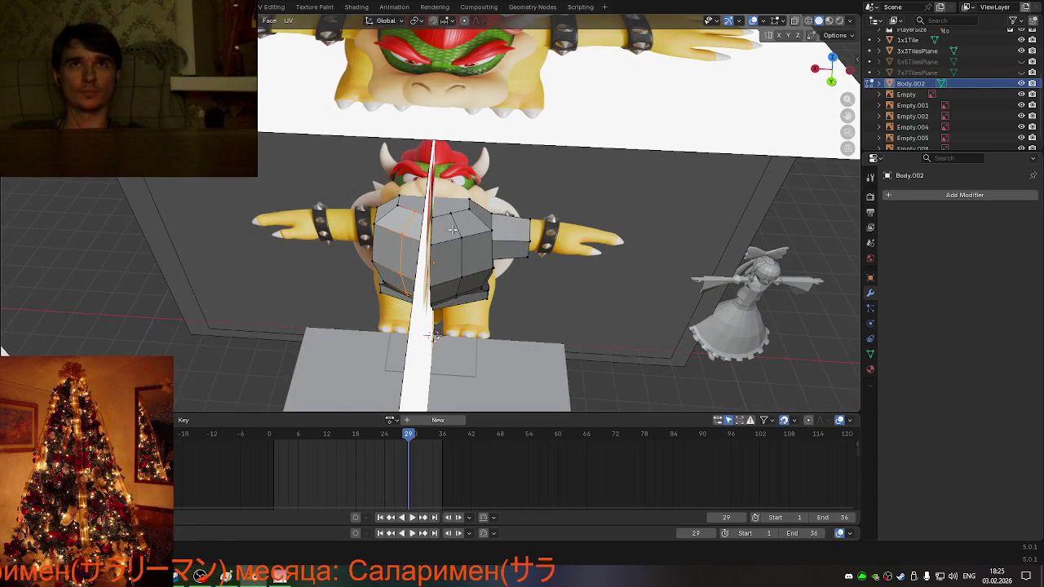
- Cancel a trial Y move of the torso faces and edge-slide a torso loop instead
{"action": "mouse_move", "coordinate": [458, 320]}
{"action": "middle_mouse_down"}
{"action": "mouse_move", "coordinate": [450, 280]}
{"action": "mouse_move", "coordinate": [466, 317]}
{"action": "mouse_move", "coordinate": [514, 361]}
{"action": "middle_mouse_up"}
{"action": "key", "text": "g"}
{"action": "key", "text": "y"}
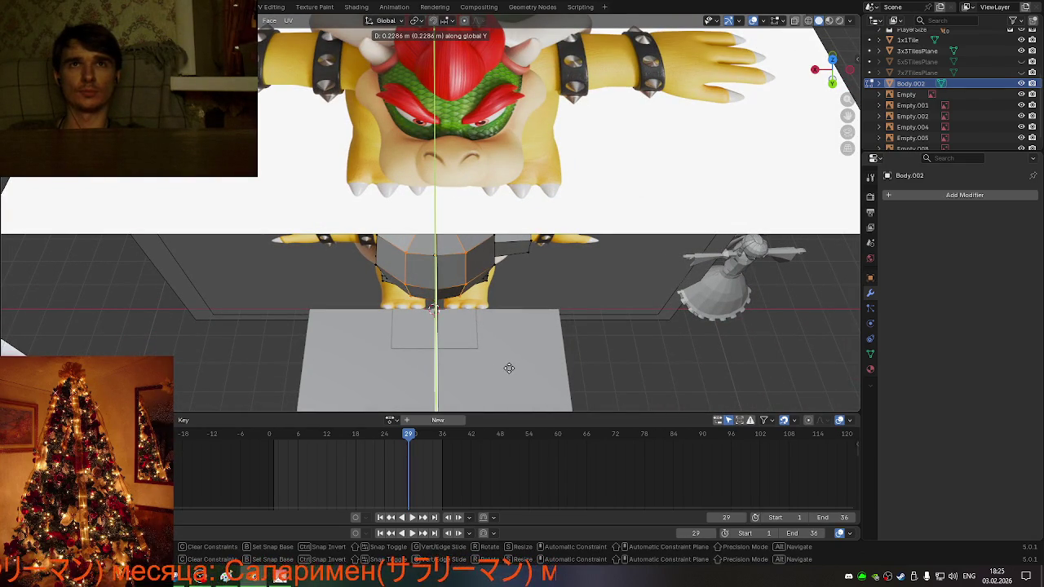
{"action": "right_click", "coordinate": [509, 368]}
{"action": "middle_click_drag", "start_coordinate": [509, 367], "coordinate": [510, 329]}
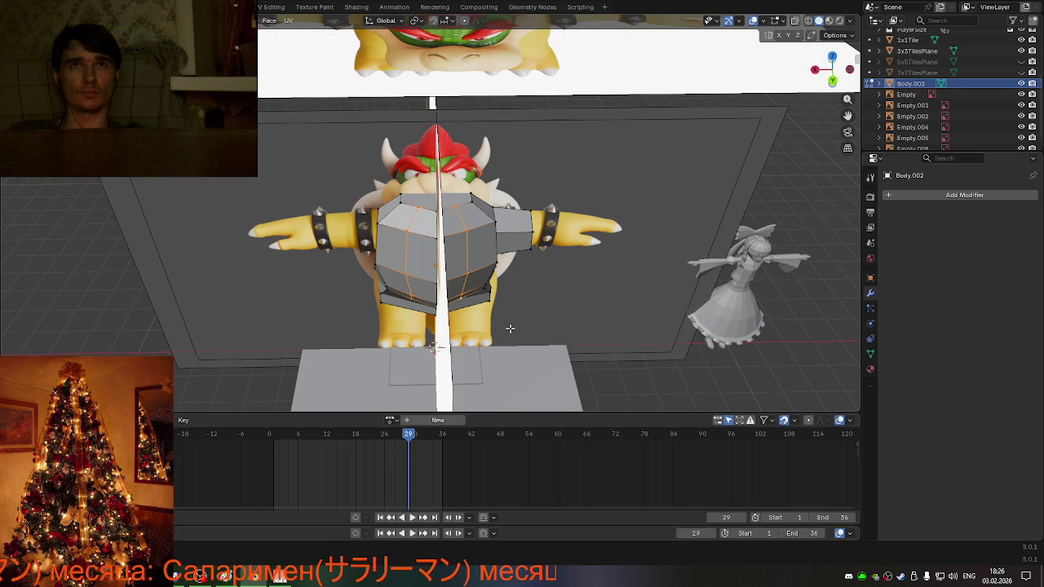
{"action": "key", "text": "g"}
{"action": "key", "text": "g"}
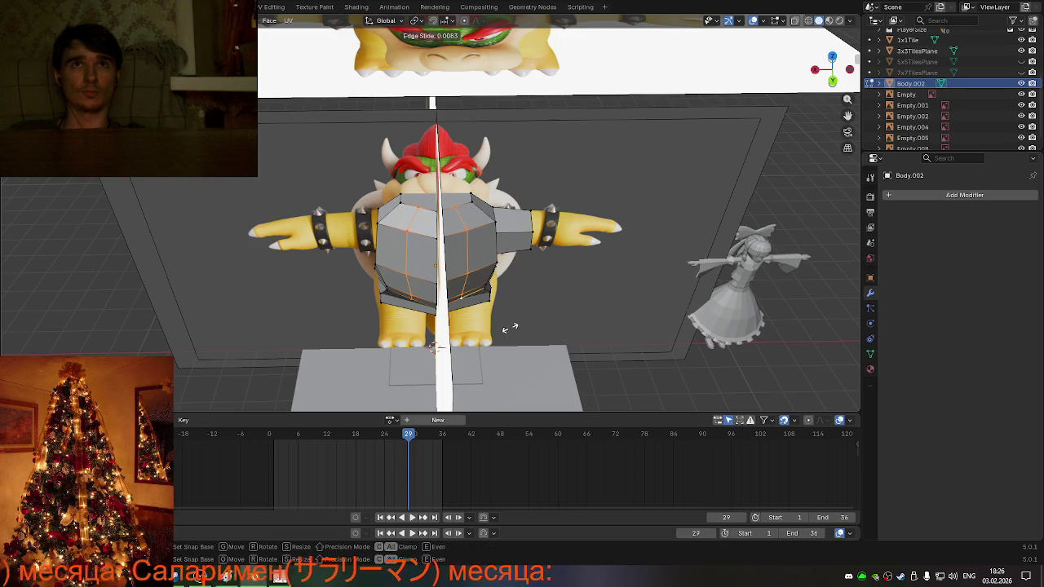
{"action": "left_click", "coordinate": [508, 323]}
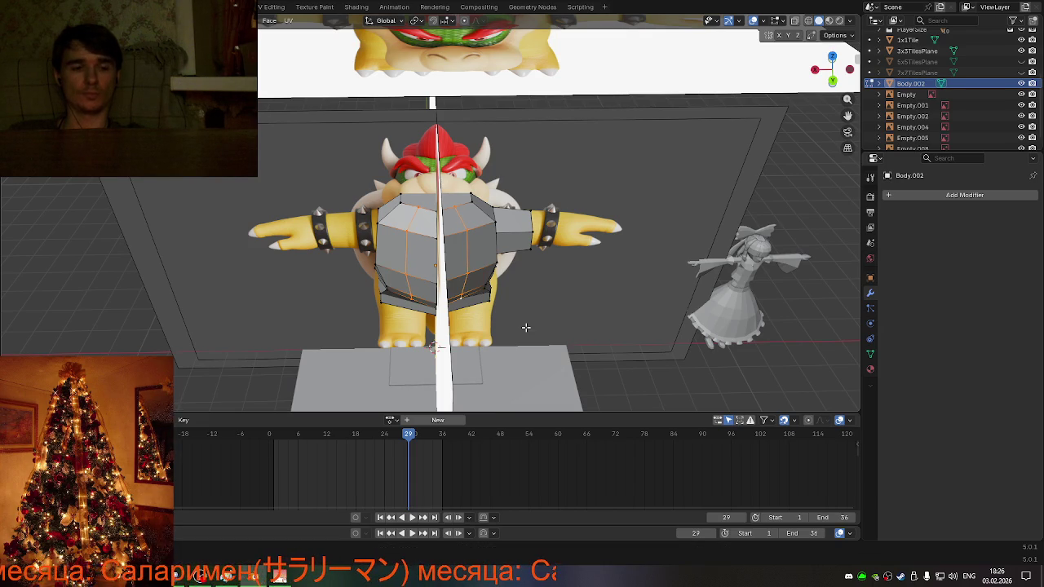
- Push the chest faces about 0.17 m forward along Y and check the depth from several angles
{"action": "key", "text": "g"}
{"action": "key", "text": "y"}
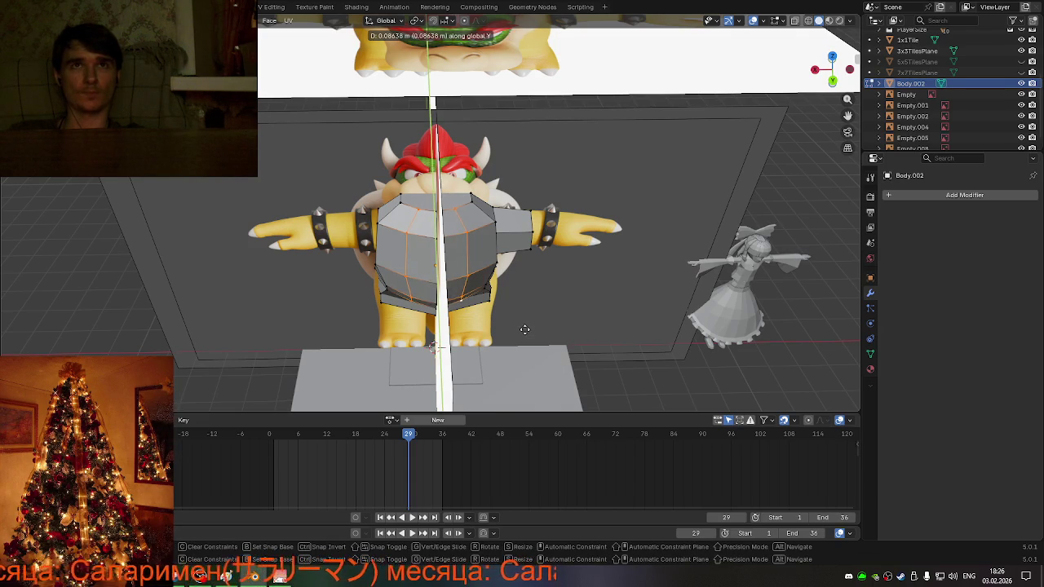
{"action": "left_click", "coordinate": [522, 332]}
{"action": "middle_click_drag", "start_coordinate": [522, 332], "coordinate": [401, 295]}
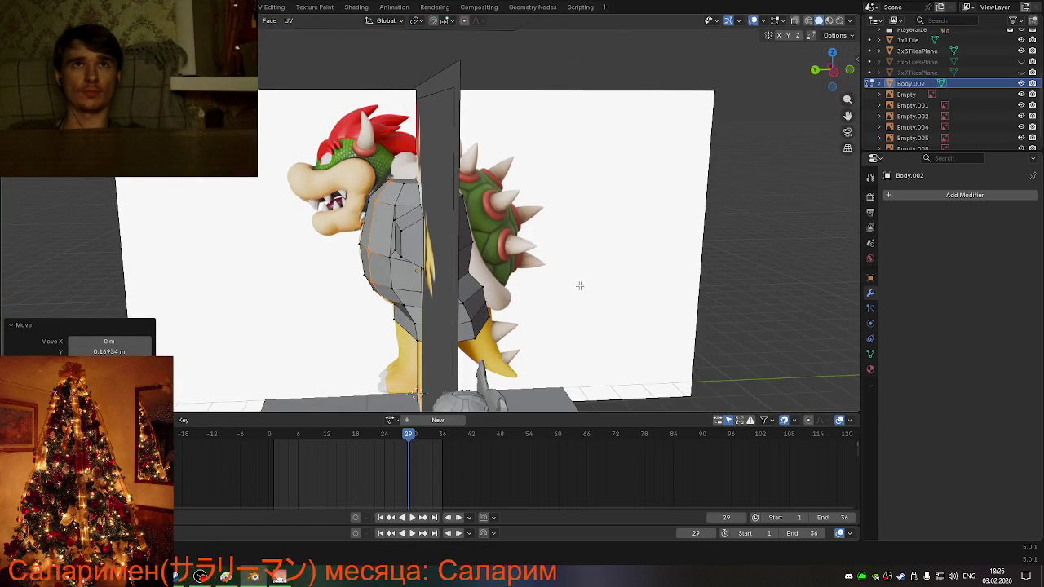
{"action": "mouse_move", "coordinate": [552, 296]}
{"action": "middle_mouse_down"}
{"action": "mouse_move", "coordinate": [661, 296]}
{"action": "mouse_move", "coordinate": [676, 266]}
{"action": "mouse_move", "coordinate": [712, 255]}
{"action": "mouse_move", "coordinate": [745, 277]}
{"action": "mouse_move", "coordinate": [585, 334]}
{"action": "mouse_move", "coordinate": [571, 327]}
{"action": "middle_mouse_up"}
{"action": "middle_click_drag", "start_coordinate": [475, 251], "coordinate": [340, 239]}
{"action": "middle_click_drag", "start_coordinate": [440, 249], "coordinate": [521, 305]}
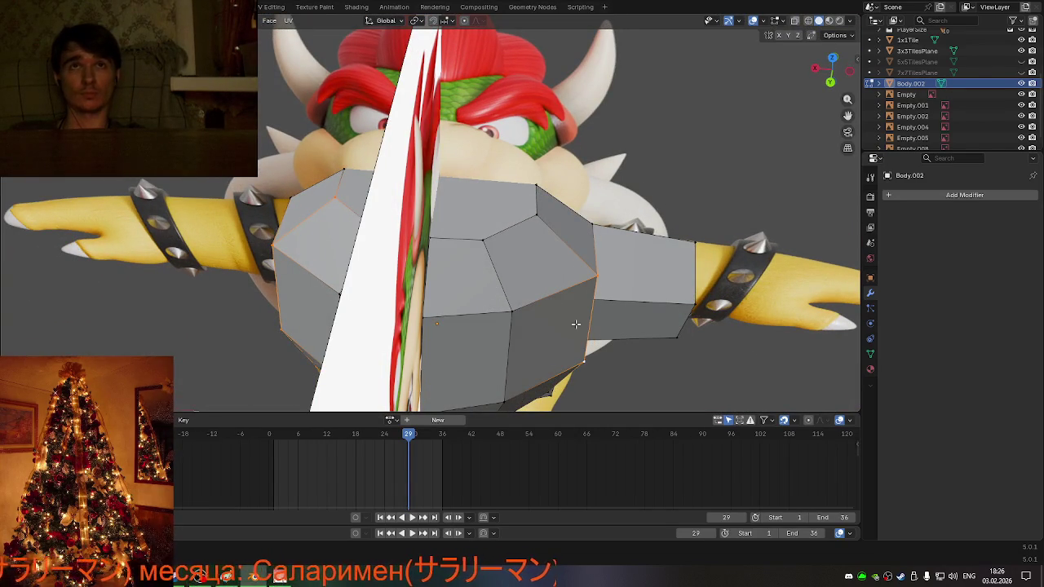
- Nudge the selected torso faces along Y, then along X, to fit the chest
{"action": "middle_click_drag", "start_coordinate": [544, 231], "coordinate": [512, 293]}
{"action": "middle_click_drag", "start_coordinate": [424, 373], "coordinate": [553, 405]}
{"action": "middle_click_drag", "start_coordinate": [570, 77], "coordinate": [489, 244]}
{"action": "scroll", "coordinate": [433, 347], "scroll_direction": "up", "scroll_amount": 5}
{"action": "scroll", "coordinate": [591, 150], "scroll_direction": "down", "scroll_amount": 5}
{"action": "key", "text": "g"}
{"action": "key", "text": "y"}
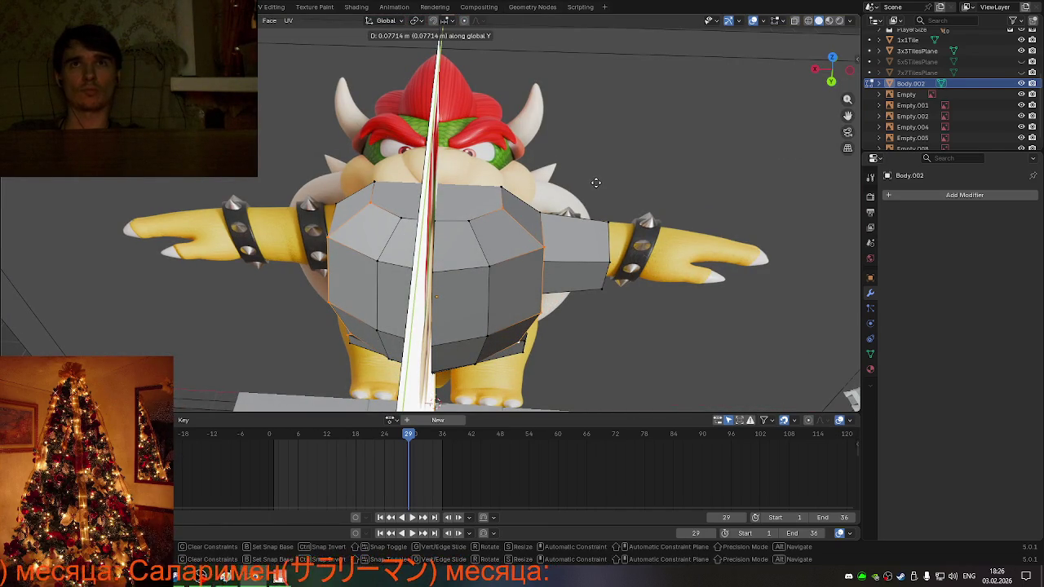
{"action": "left_click", "coordinate": [596, 183]}
{"action": "key", "text": "g"}
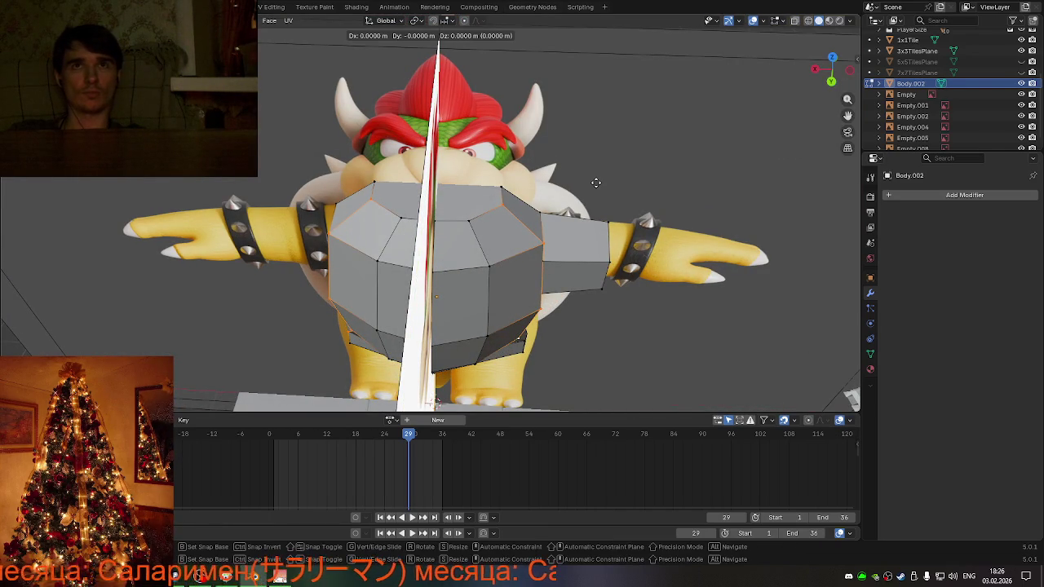
{"action": "key", "text": "x"}
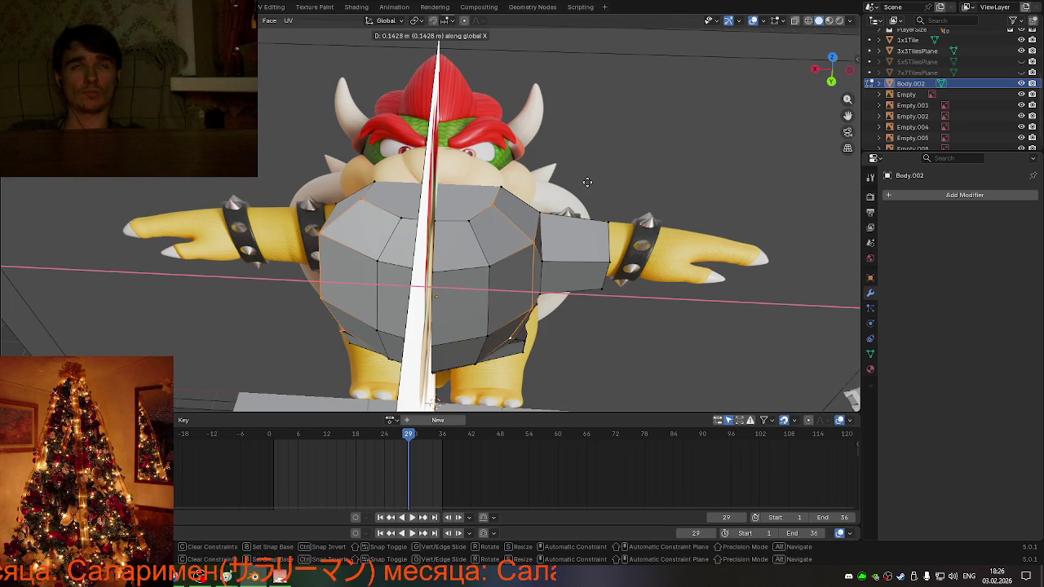
{"action": "left_click", "coordinate": [587, 181]}
- Try shrinking the faces uniformly and along X, then undo the last X scale
{"action": "key", "text": "s"}
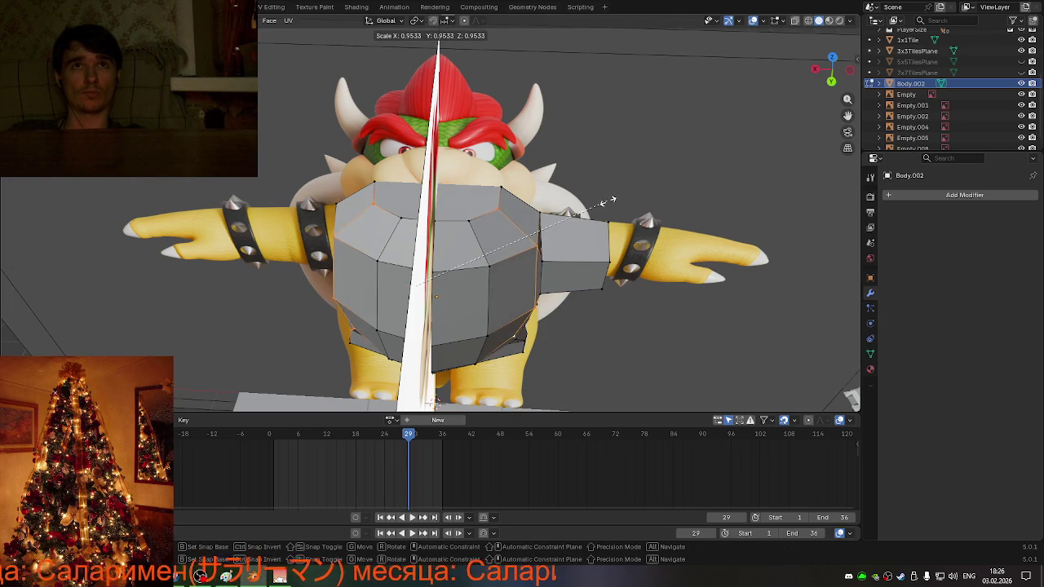
{"action": "left_click", "coordinate": [611, 199]}
{"action": "mouse_move", "coordinate": [612, 198]}
{"action": "middle_mouse_down"}
{"action": "mouse_move", "coordinate": [754, 151]}
{"action": "mouse_move", "coordinate": [636, 175]}
{"action": "mouse_move", "coordinate": [546, 148]}
{"action": "mouse_move", "coordinate": [550, 174]}
{"action": "mouse_move", "coordinate": [554, 161]}
{"action": "mouse_move", "coordinate": [625, 174]}
{"action": "mouse_move", "coordinate": [608, 198]}
{"action": "mouse_move", "coordinate": [571, 209]}
{"action": "mouse_move", "coordinate": [576, 242]}
{"action": "middle_mouse_up"}
{"action": "key", "text": "s"}
{"action": "left_click", "coordinate": [657, 173]}
{"action": "key", "text": "s"}
{"action": "key", "text": "x"}
{"action": "left_click", "coordinate": [563, 240]}
{"action": "mouse_move", "coordinate": [563, 240]}
{"action": "middle_mouse_down"}
{"action": "mouse_move", "coordinate": [493, 176]}
{"action": "mouse_move", "coordinate": [554, 214]}
{"action": "middle_mouse_up"}
{"action": "key", "text": "ctrl+z"}
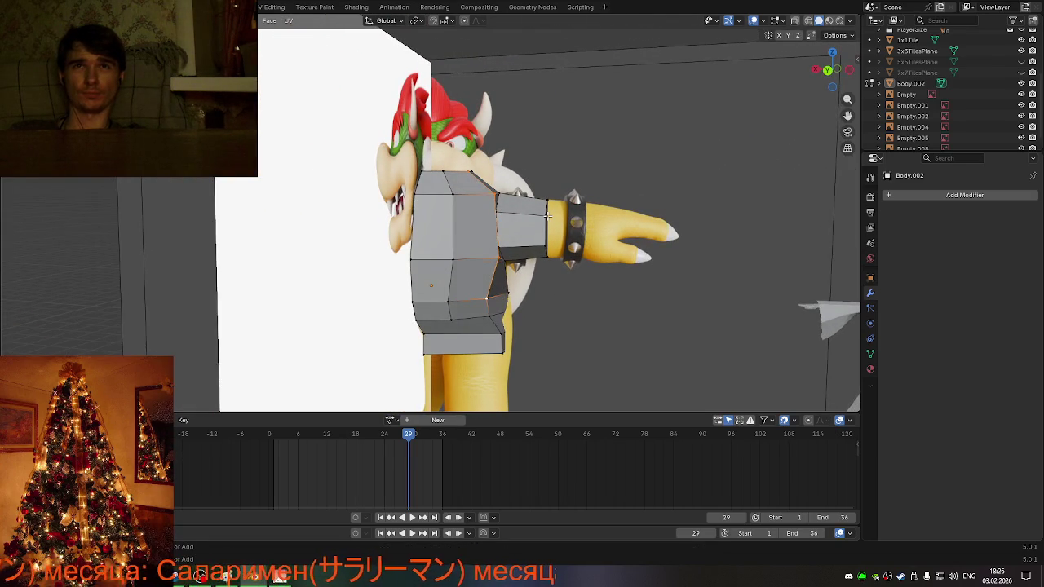
- Narrow the torso faces along X to about 0.966, inspect Bowser, and leave Edit Mode
{"action": "key", "text": "KP_1"}
{"action": "mouse_move", "coordinate": [596, 240]}
{"action": "middle_mouse_down"}
{"action": "mouse_move", "coordinate": [472, 190]}
{"action": "mouse_move", "coordinate": [554, 200]}
{"action": "middle_mouse_up"}
{"action": "key", "text": "s"}
{"action": "key", "text": "x"}
{"action": "left_click", "coordinate": [575, 235]}
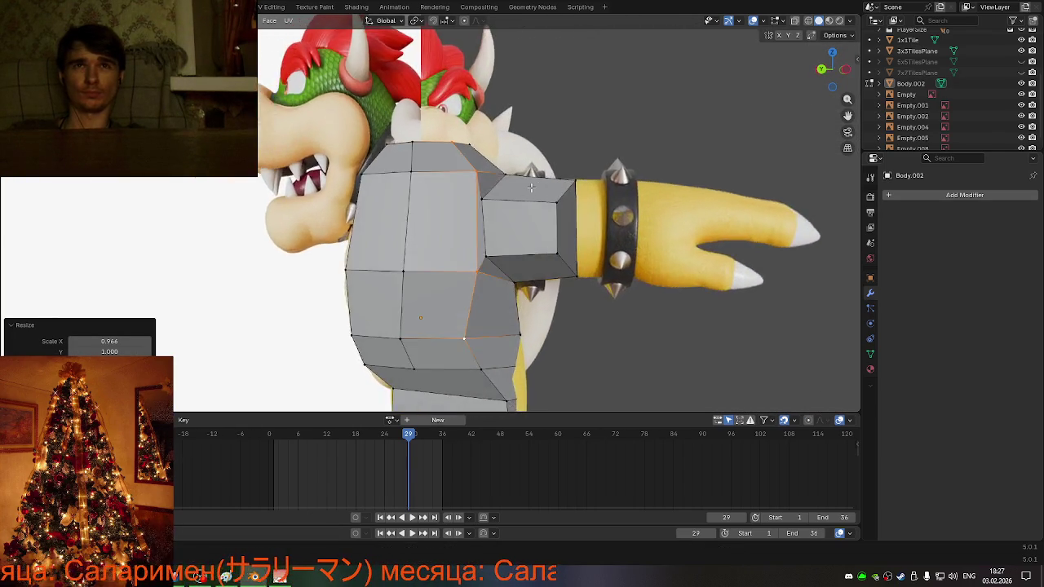
{"action": "scroll", "coordinate": [554, 200], "scroll_direction": "up", "scroll_amount": 3}
{"action": "scroll", "coordinate": [554, 200], "scroll_direction": "up", "scroll_amount": 2}
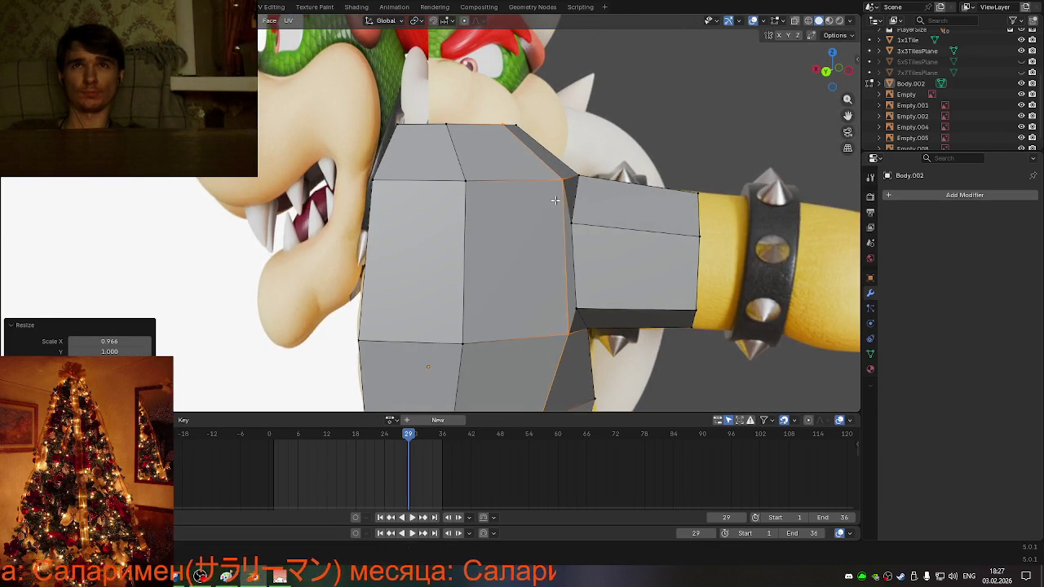
{"action": "scroll", "coordinate": [554, 199], "scroll_direction": "down", "scroll_amount": 5}
{"action": "scroll", "coordinate": [557, 203], "scroll_direction": "down", "scroll_amount": 2}
{"action": "scroll", "coordinate": [557, 203], "scroll_direction": "up", "scroll_amount": 3}
{"action": "mouse_move", "coordinate": [557, 203]}
{"action": "middle_mouse_down"}
{"action": "mouse_move", "coordinate": [621, 229]}
{"action": "mouse_move", "coordinate": [690, 225]}
{"action": "mouse_move", "coordinate": [671, 220]}
{"action": "mouse_move", "coordinate": [687, 193]}
{"action": "mouse_move", "coordinate": [617, 198]}
{"action": "mouse_move", "coordinate": [577, 300]}
{"action": "mouse_move", "coordinate": [642, 322]}
{"action": "middle_mouse_up"}
{"action": "key", "text": "Tab"}
- Orbit around Bowser and briefly inspect the girl's Body.001 mesh in Edit Mode
{"action": "mouse_move", "coordinate": [610, 371]}
{"action": "middle_mouse_down"}
{"action": "mouse_move", "coordinate": [446, 320]}
{"action": "mouse_move", "coordinate": [437, 302]}
{"action": "mouse_move", "coordinate": [447, 305]}
{"action": "middle_mouse_up"}
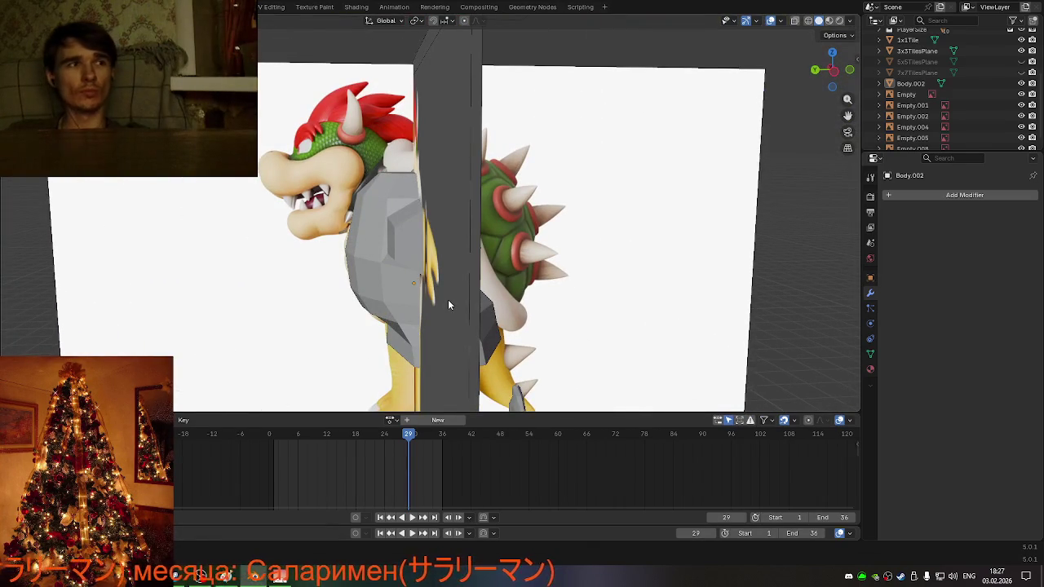
{"action": "mouse_move", "coordinate": [375, 271]}
{"action": "middle_mouse_down"}
{"action": "mouse_move", "coordinate": [399, 196]}
{"action": "mouse_move", "coordinate": [373, 244]}
{"action": "mouse_move", "coordinate": [399, 267]}
{"action": "mouse_move", "coordinate": [432, 277]}
{"action": "mouse_move", "coordinate": [412, 241]}
{"action": "mouse_move", "coordinate": [543, 243]}
{"action": "mouse_move", "coordinate": [521, 273]}
{"action": "mouse_move", "coordinate": [554, 268]}
{"action": "middle_mouse_up"}
{"action": "key", "text": "Tab"}
{"action": "scroll", "coordinate": [413, 241], "scroll_direction": "up", "scroll_amount": 3}
{"action": "scroll", "coordinate": [413, 242], "scroll_direction": "down", "scroll_amount": 5}
{"action": "scroll", "coordinate": [529, 253], "scroll_direction": "up", "scroll_amount": 3}
{"action": "key", "text": "Tab"}
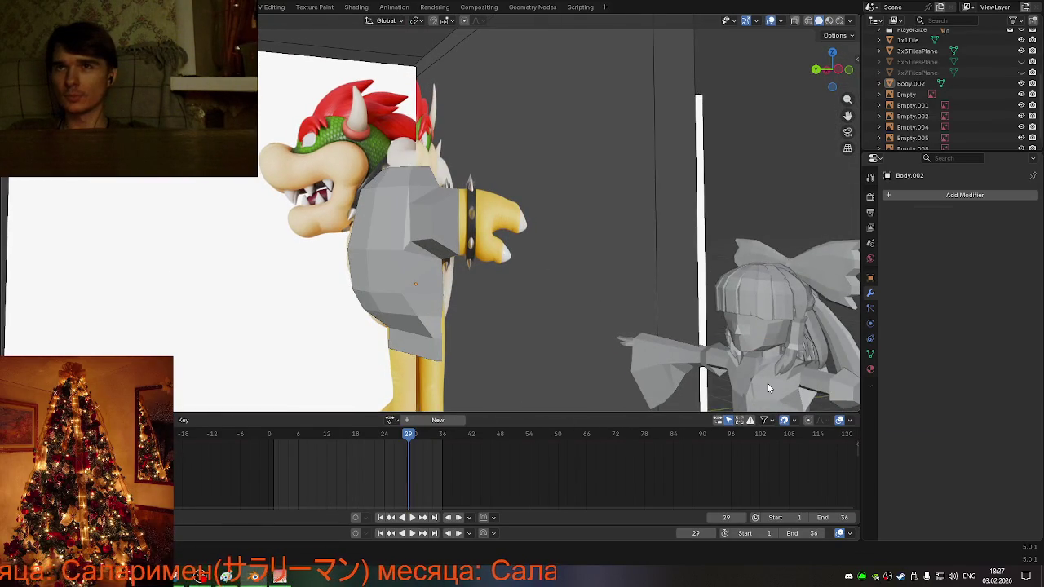
{"action": "left_click", "coordinate": [767, 383]}
{"action": "key", "text": "Tab"}
{"action": "middle_click_drag", "start_coordinate": [767, 382], "coordinate": [738, 370]}
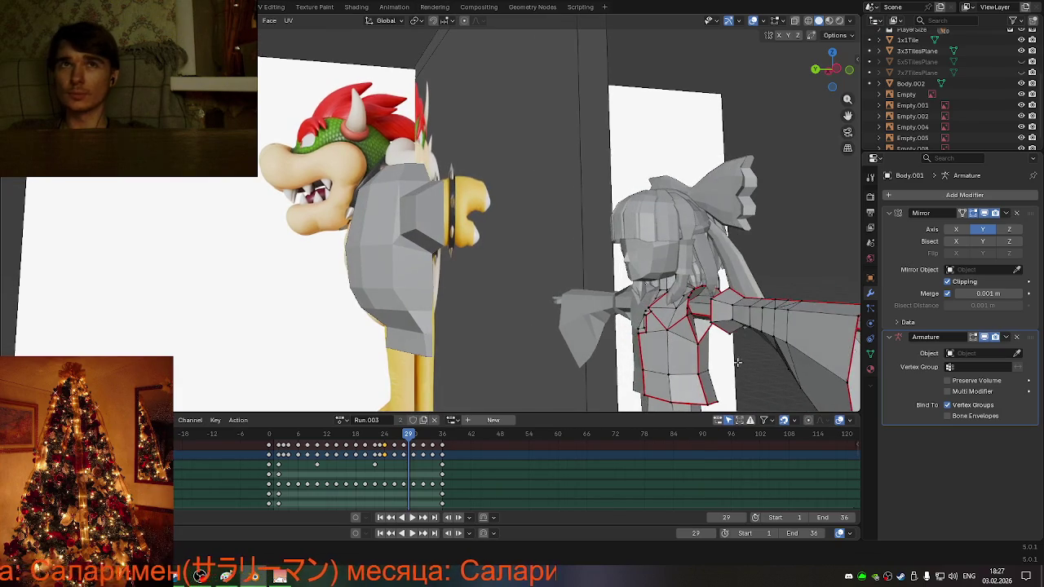
{"action": "key", "text": "Tab"}
{"action": "mouse_move", "coordinate": [538, 294]}
{"action": "middle_mouse_down"}
{"action": "mouse_move", "coordinate": [618, 331]}
{"action": "mouse_move", "coordinate": [527, 226]}
{"action": "mouse_move", "coordinate": [478, 226]}
{"action": "middle_mouse_up"}
- Back in the Body.002 torso, raise the selected faces about 0.2125 m along Z
{"action": "key", "text": "Tab"}
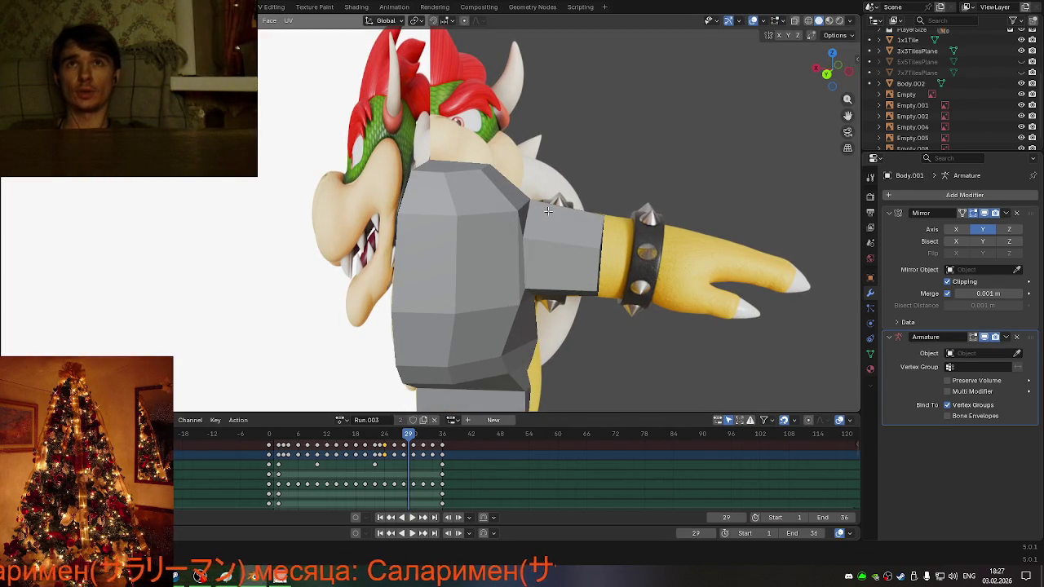
{"action": "key", "text": "alt+q"}
{"action": "mouse_move", "coordinate": [531, 216]}
{"action": "middle_mouse_down"}
{"action": "mouse_move", "coordinate": [512, 232]}
{"action": "mouse_move", "coordinate": [566, 214]}
{"action": "middle_mouse_up"}
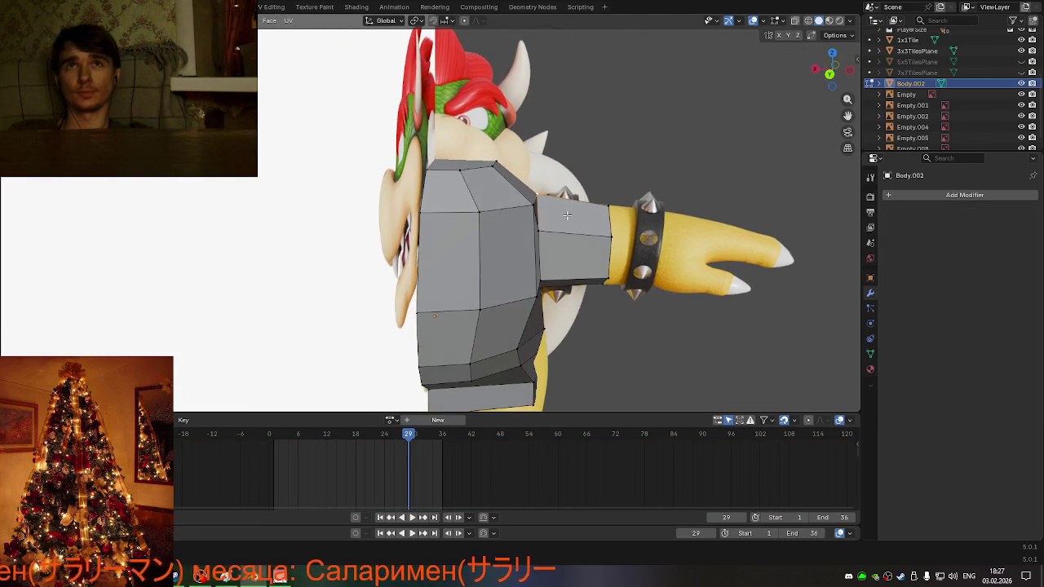
{"action": "key", "text": "g"}
{"action": "key", "text": "z"}
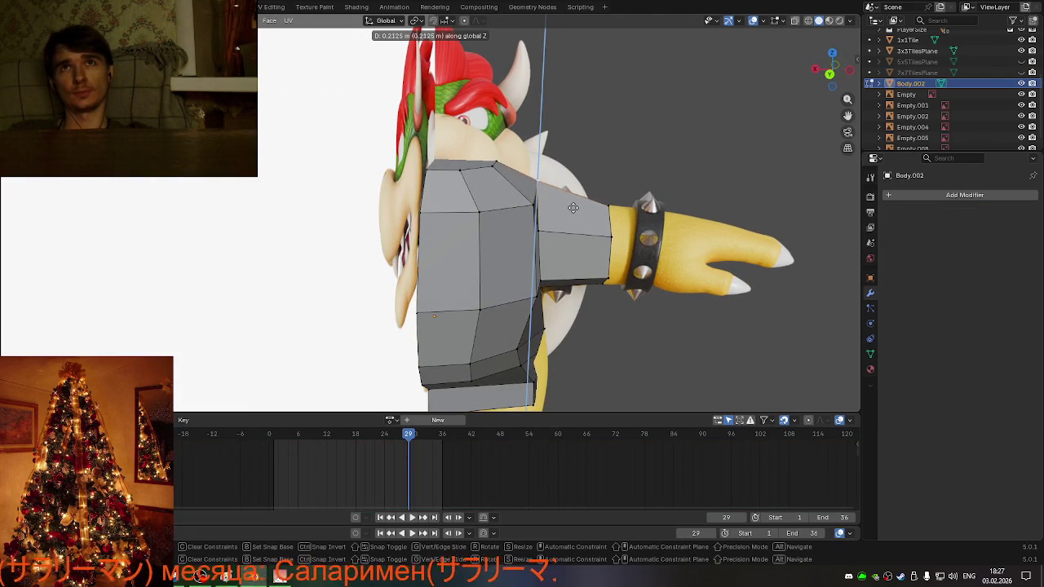
{"action": "left_click", "coordinate": [574, 207]}
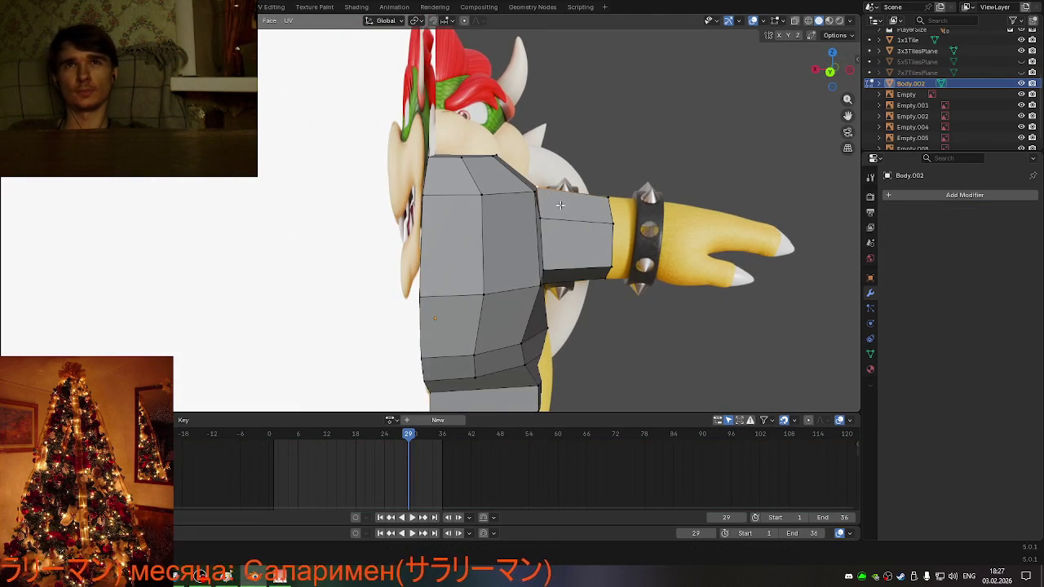
{"action": "mouse_move", "coordinate": [530, 187]}
{"action": "middle_mouse_down"}
{"action": "mouse_move", "coordinate": [515, 213]}
{"action": "mouse_move", "coordinate": [605, 179]}
{"action": "middle_mouse_up"}
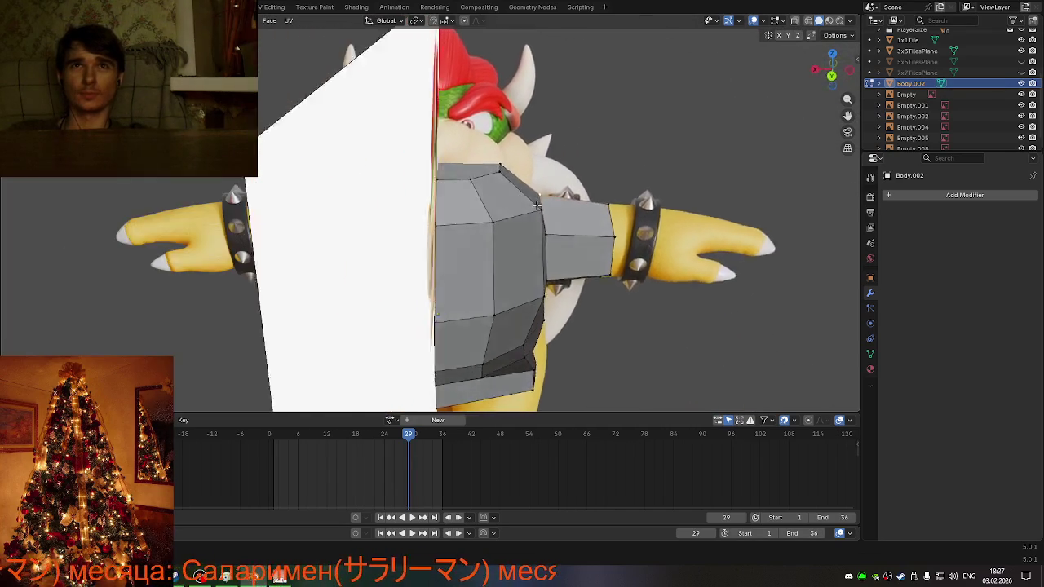
{"action": "key", "text": "KP_1"}
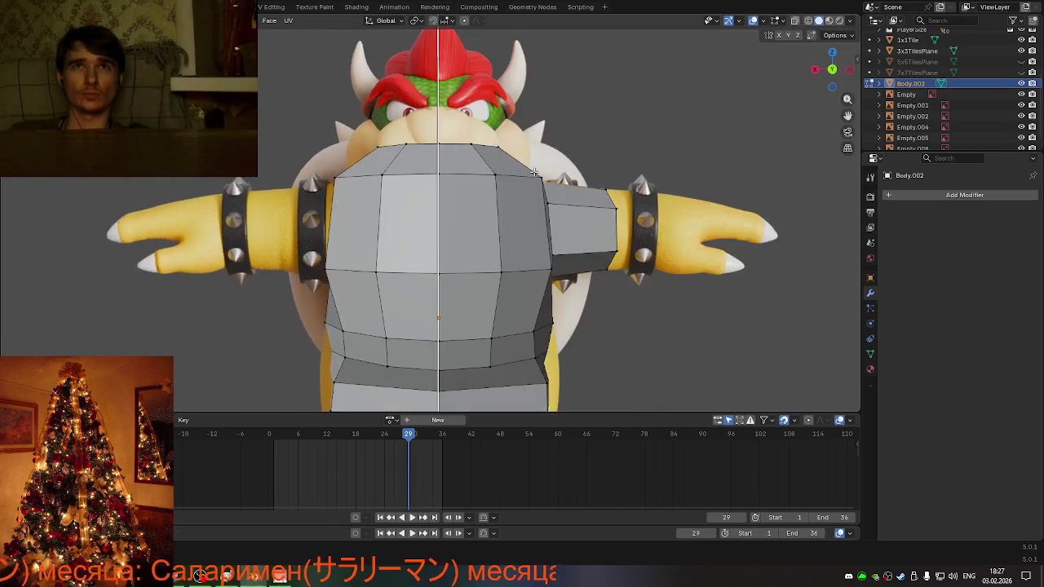
- Switch to orthographic front view and toggle Body.002's visibility to compare it with Bowser
{"action": "scroll", "coordinate": [571, 164], "scroll_direction": "down", "scroll_amount": 3}
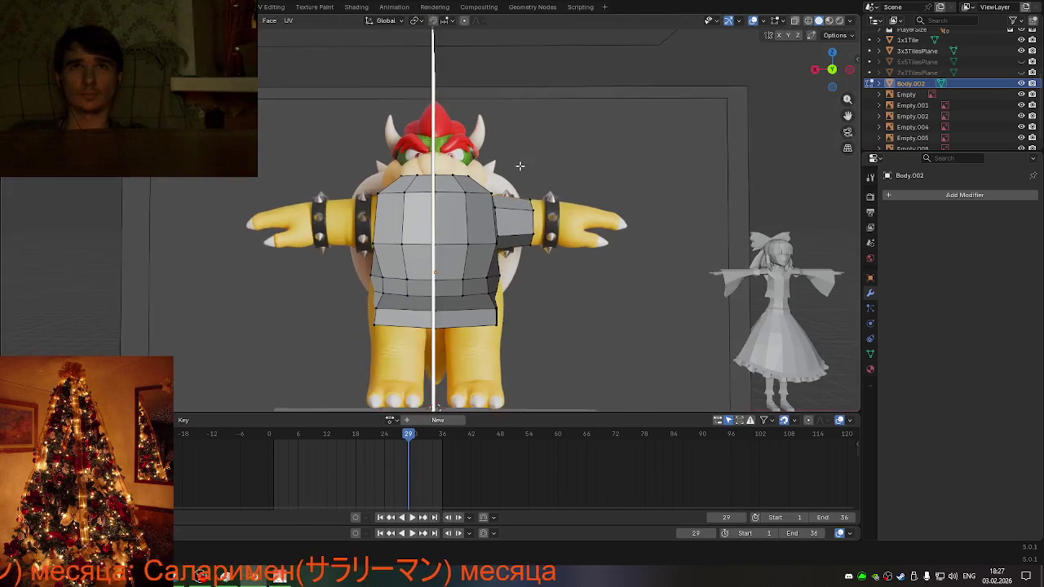
{"action": "left_click", "coordinate": [830, 72]}
{"action": "left_click", "coordinate": [1020, 84]}
{"action": "left_click", "coordinate": [1020, 83]}
{"action": "left_click", "coordinate": [1020, 84]}
{"action": "left_click", "coordinate": [1020, 84]}
{"action": "left_click", "coordinate": [1020, 84]}
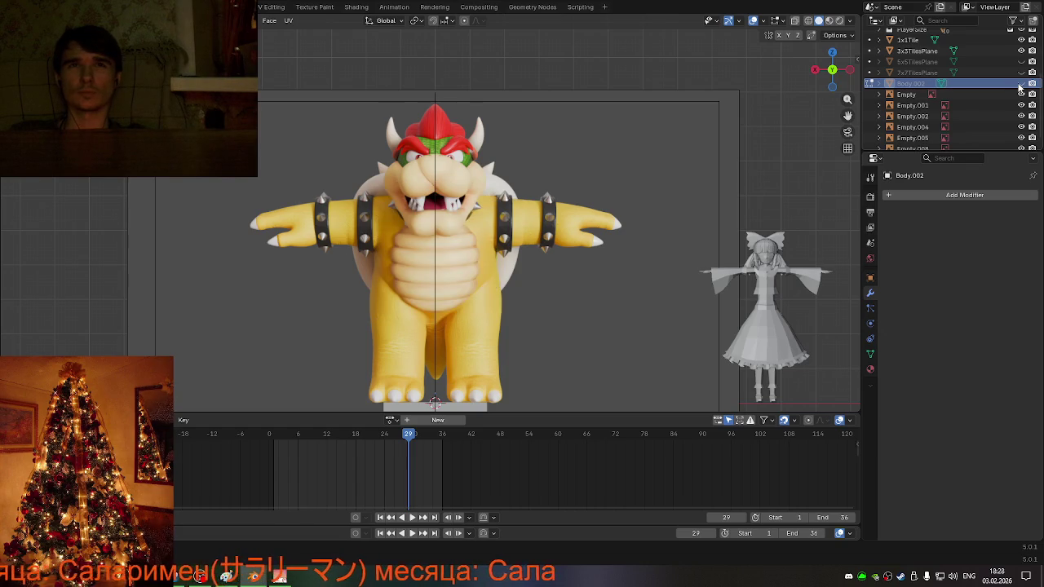
{"action": "left_click", "coordinate": [1020, 84]}
{"action": "scroll", "coordinate": [414, 161], "scroll_direction": "up", "scroll_amount": 2}
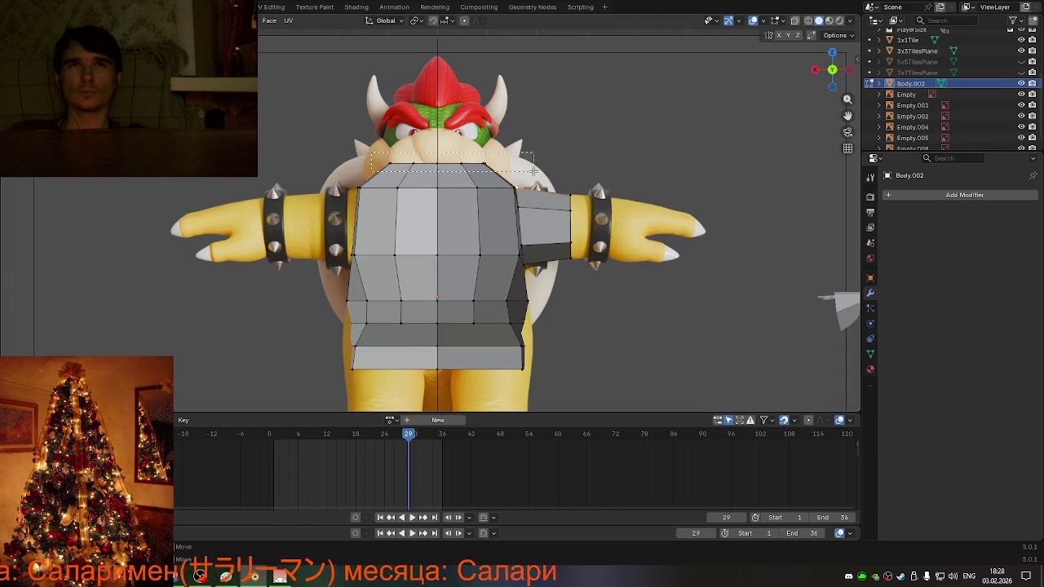
- Raise the cage's top edge along Z and turn on X-ray to check it over Bowser
{"action": "key", "text": "g"}
{"action": "key", "text": "z"}
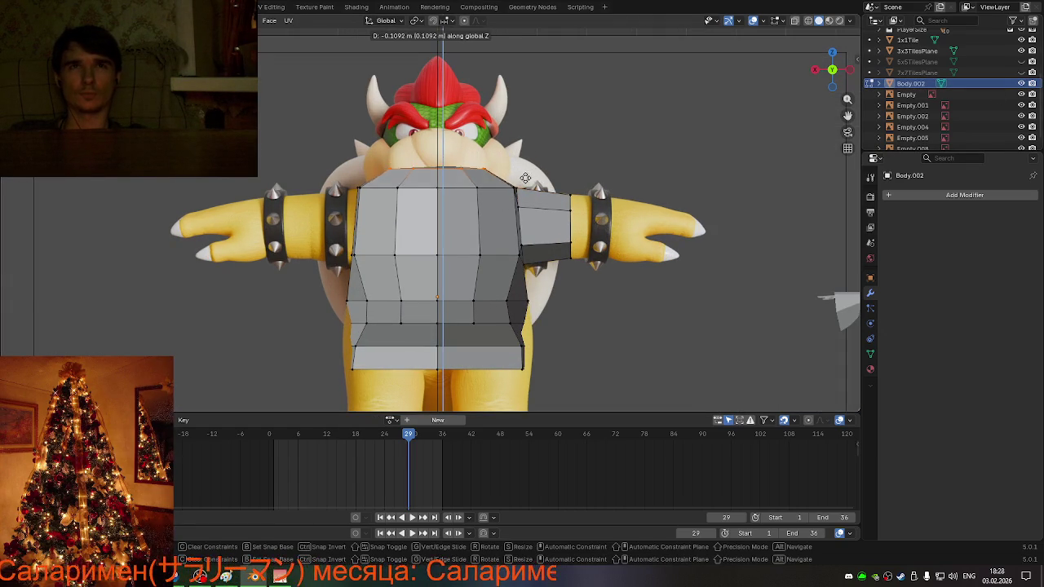
{"action": "left_click", "coordinate": [522, 187]}
{"action": "key", "text": "alt+z"}
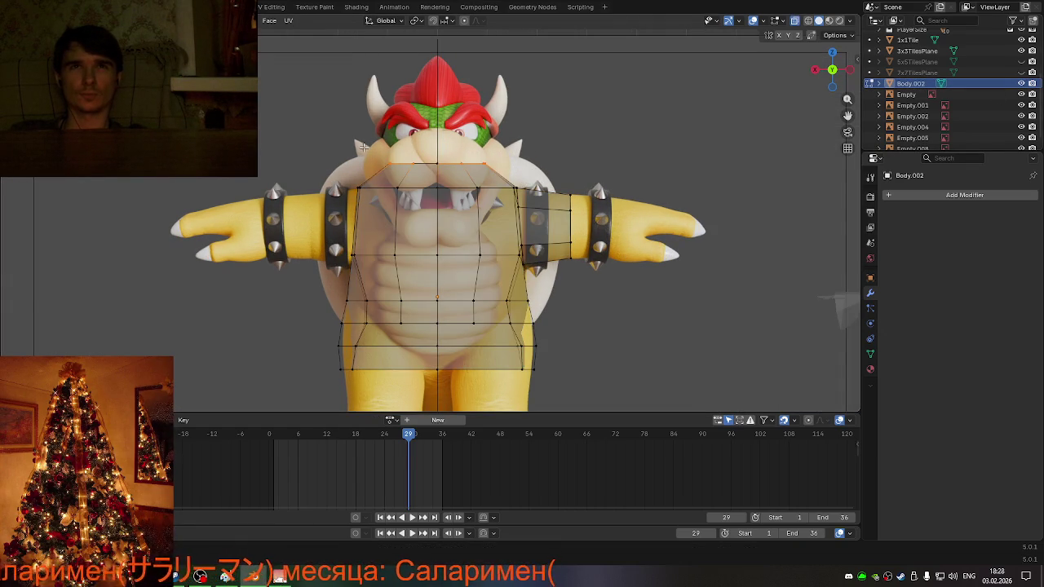
{"action": "key", "text": "g"}
{"action": "key", "text": "z"}
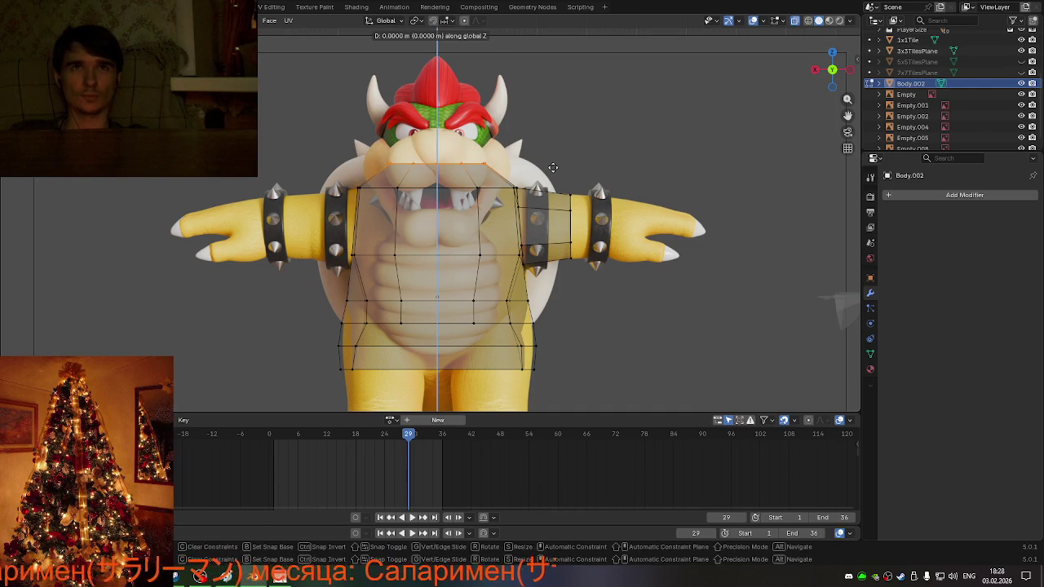
{"action": "left_click", "coordinate": [542, 176]}
- Check the fit from behind and the side, and readjust the top edge vertically
{"action": "mouse_move", "coordinate": [542, 176]}
{"action": "middle_mouse_down"}
{"action": "mouse_move", "coordinate": [347, 178]}
{"action": "mouse_move", "coordinate": [542, 183]}
{"action": "middle_mouse_up"}
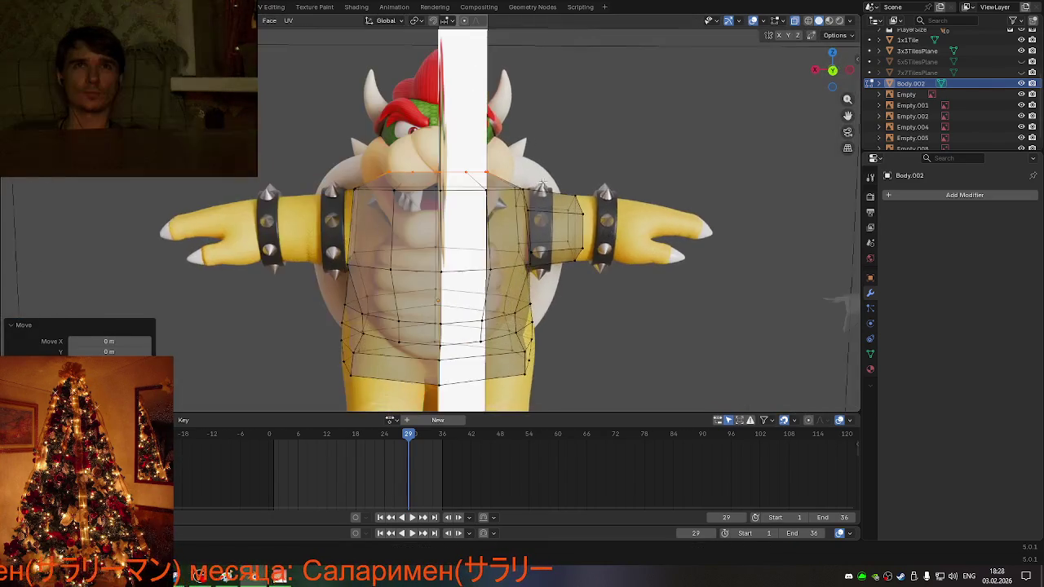
{"action": "mouse_move", "coordinate": [542, 183]}
{"action": "middle_mouse_down"}
{"action": "mouse_move", "coordinate": [535, 174]}
{"action": "mouse_move", "coordinate": [547, 175]}
{"action": "mouse_move", "coordinate": [517, 189]}
{"action": "mouse_move", "coordinate": [557, 203]}
{"action": "mouse_move", "coordinate": [516, 188]}
{"action": "middle_mouse_up"}
{"action": "key", "text": "g"}
{"action": "key", "text": "z"}
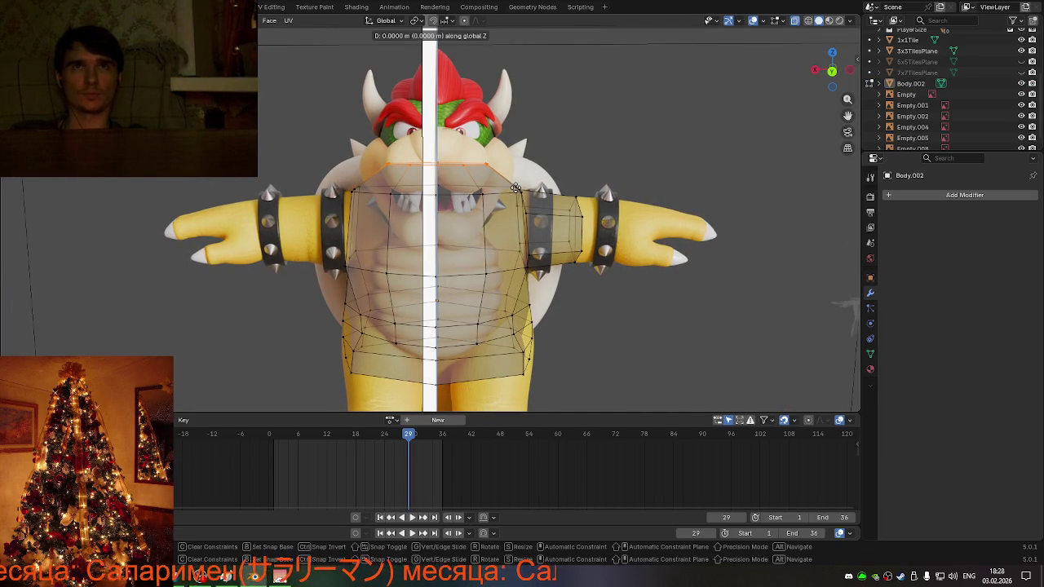
{"action": "left_click", "coordinate": [508, 194]}
{"action": "mouse_move", "coordinate": [508, 194]}
{"action": "middle_mouse_down"}
{"action": "mouse_move", "coordinate": [624, 173]}
{"action": "mouse_move", "coordinate": [540, 179]}
{"action": "mouse_move", "coordinate": [534, 171]}
{"action": "middle_mouse_up"}
{"action": "scroll", "coordinate": [540, 179], "scroll_direction": "up", "scroll_amount": 1}
{"action": "scroll", "coordinate": [539, 177], "scroll_direction": "up", "scroll_amount": 2}
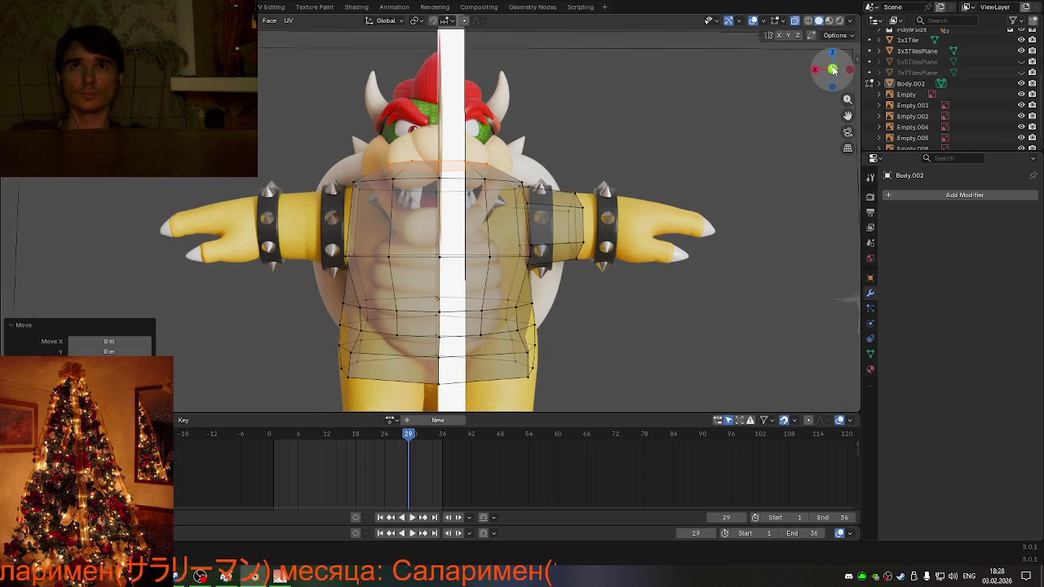
- Start a knife cut on the cage, inspect it, and return to a flat front view
{"action": "left_click", "coordinate": [833, 69]}
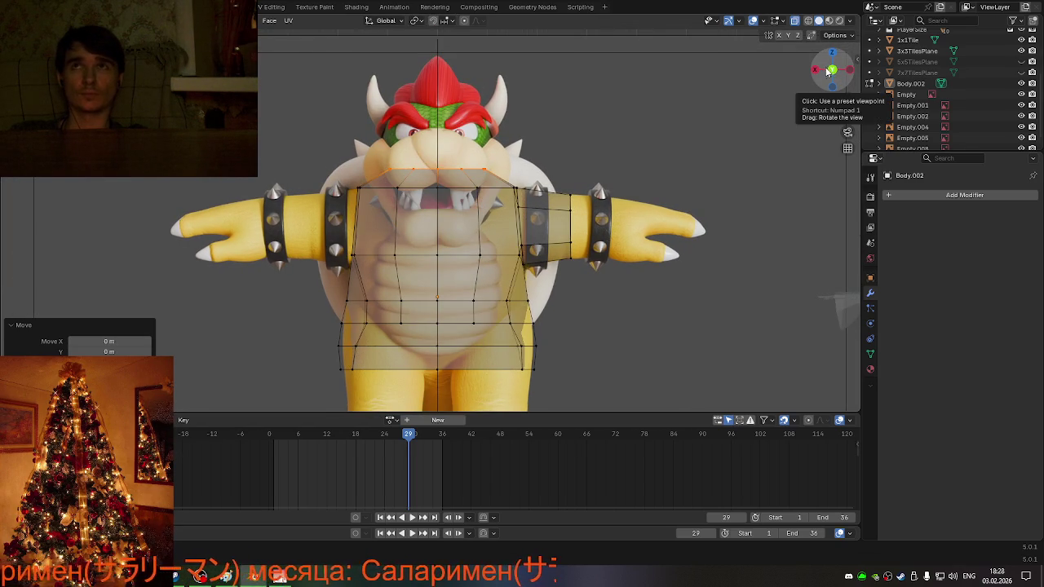
{"action": "left_click", "coordinate": [815, 72]}
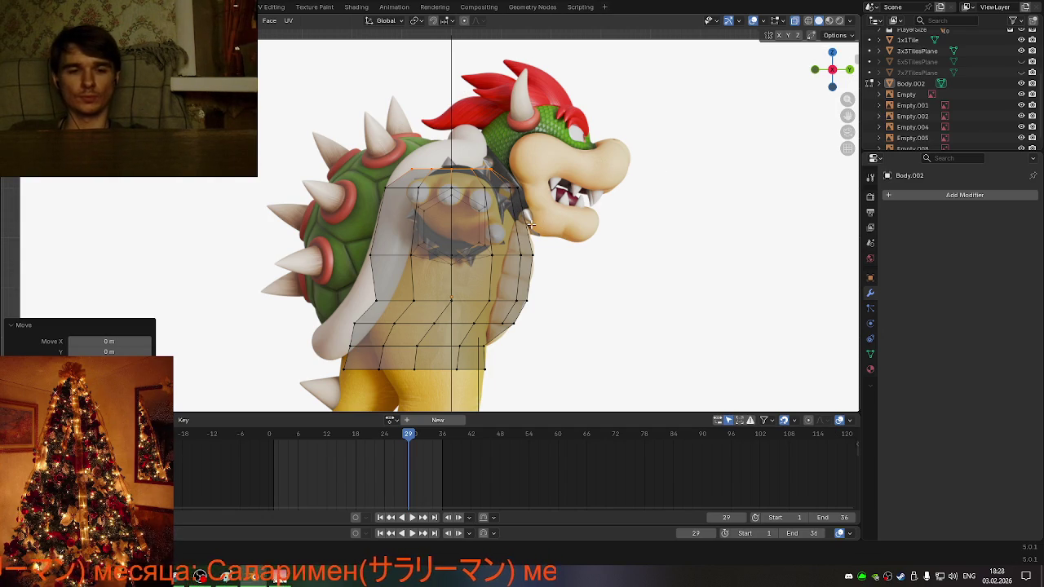
{"action": "key", "text": "k"}
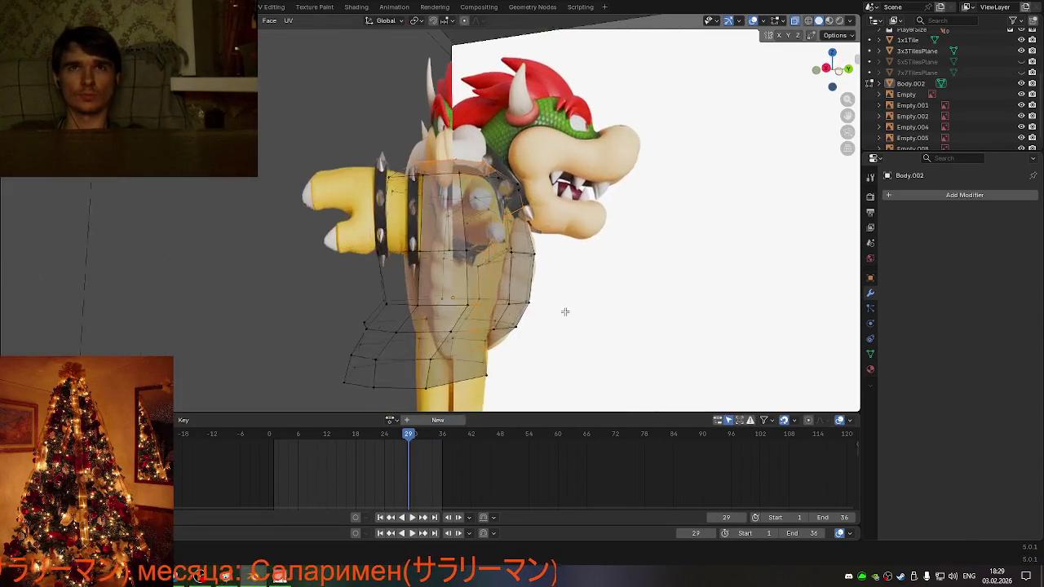
{"action": "middle_click_drag", "start_coordinate": [565, 312], "coordinate": [503, 254]}
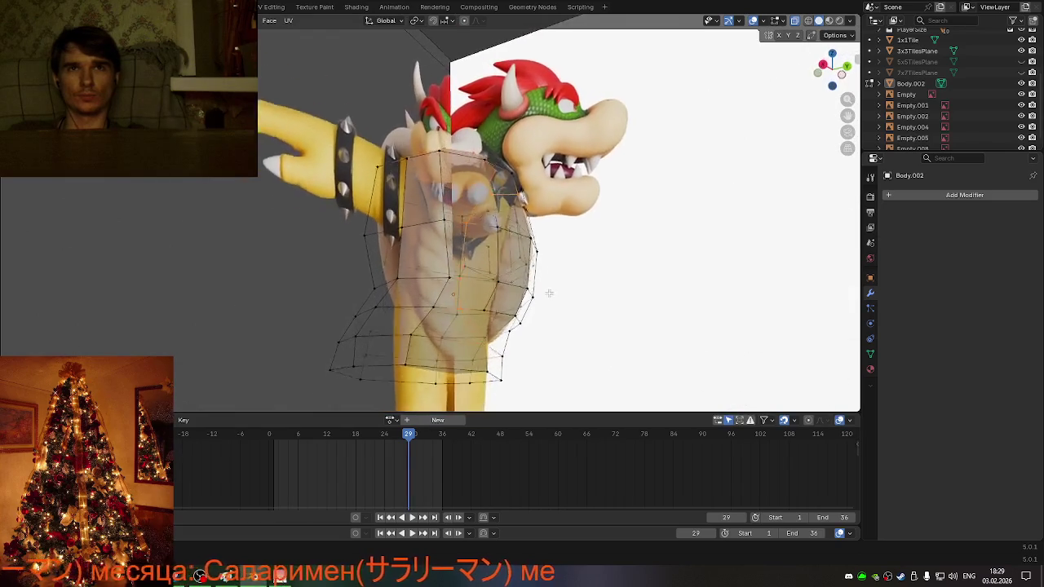
{"action": "middle_click_drag", "start_coordinate": [492, 324], "coordinate": [481, 291]}
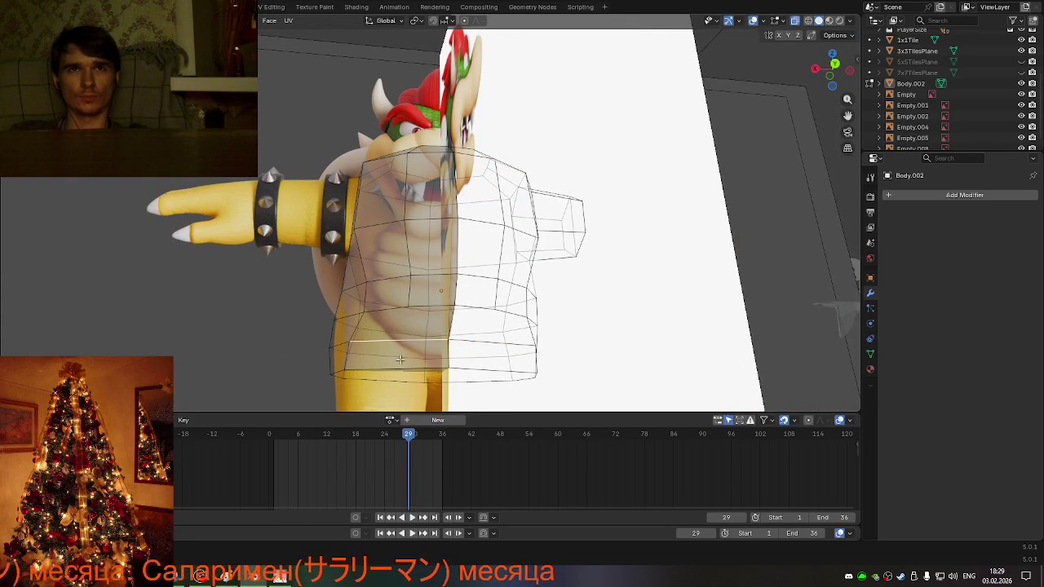
{"action": "key", "text": "KP_1"}
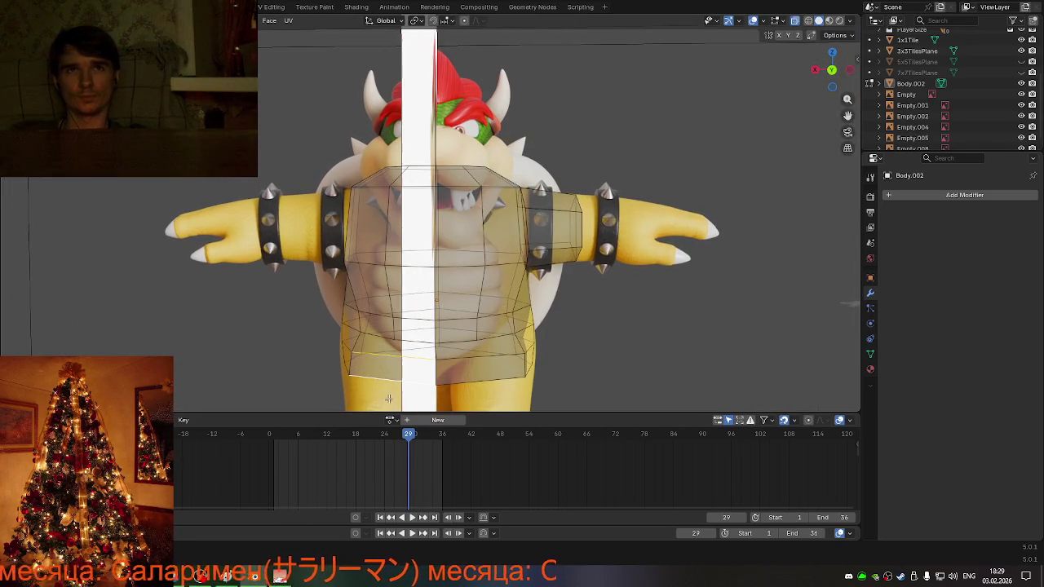
{"action": "left_click", "coordinate": [830, 70]}
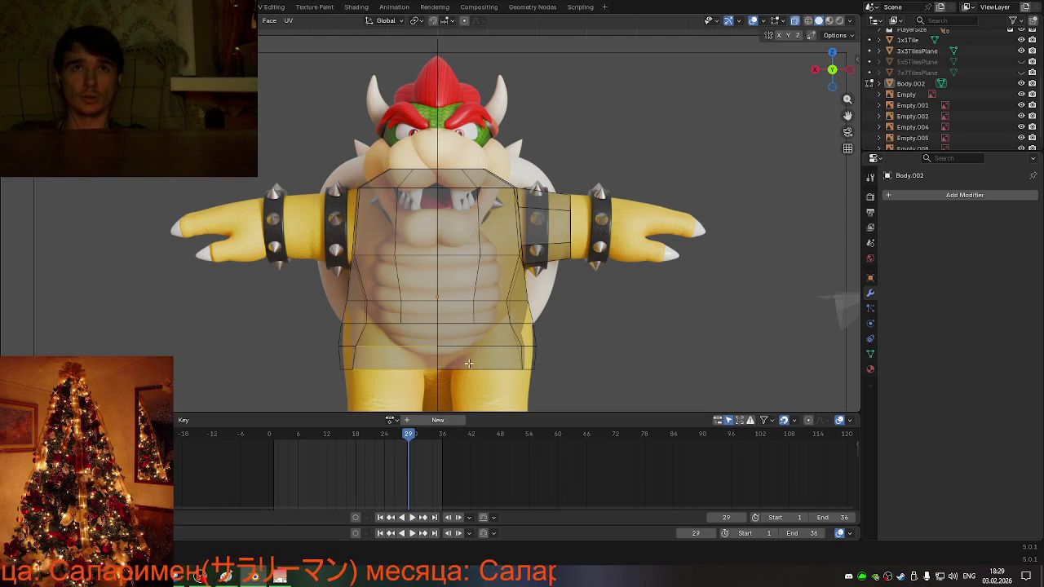
- Subdivide the selected cage faces and select the bottom-row faces and edges
{"action": "right_click", "coordinate": [413, 352]}
{"action": "left_click", "coordinate": [380, 225]}
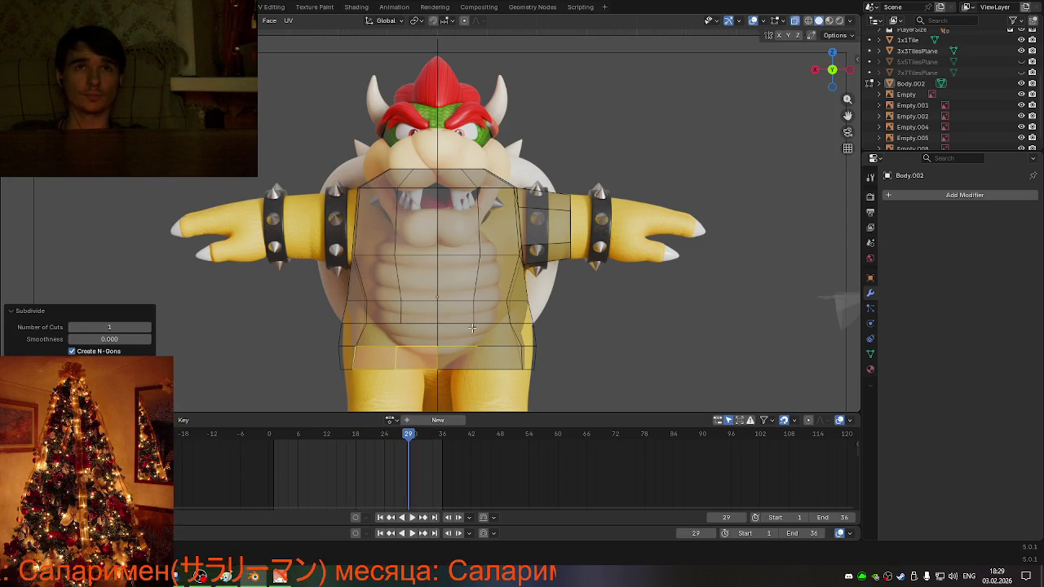
{"action": "left_click", "coordinate": [481, 348]}
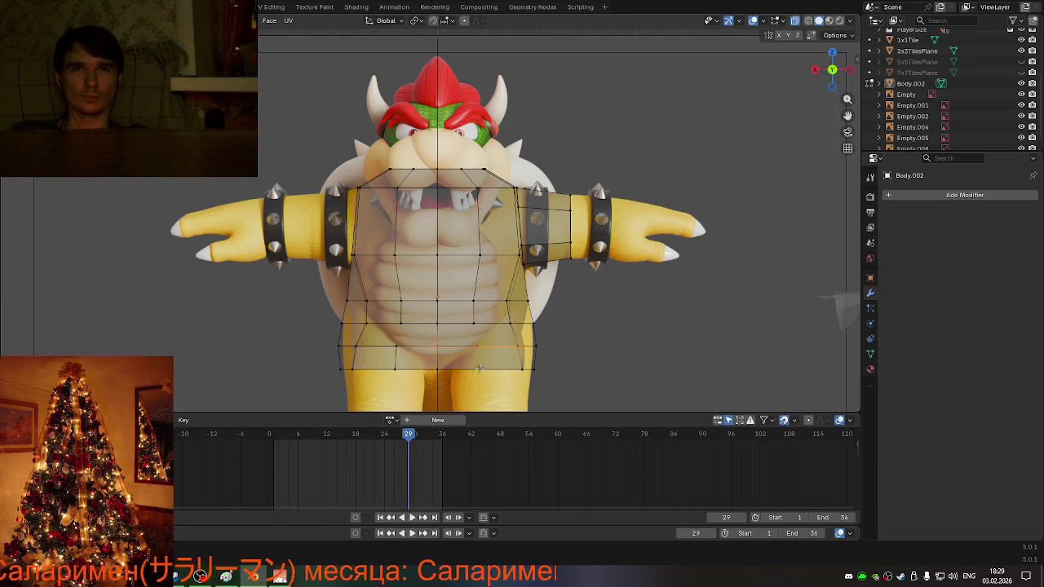
{"action": "key", "text": "3"}
{"action": "left_click", "coordinate": [479, 368], "text": "alt"}
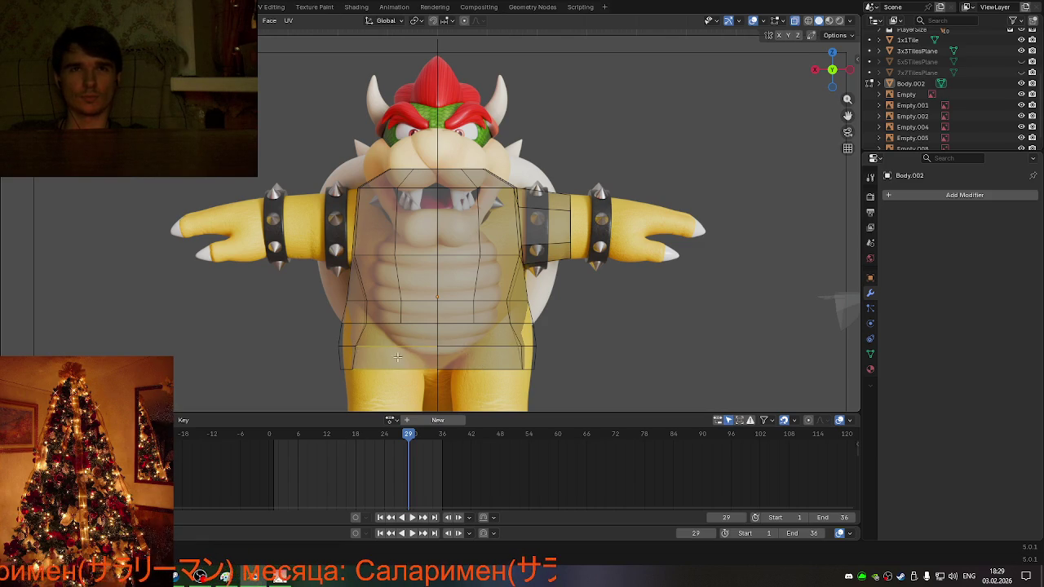
{"action": "middle_click_drag", "start_coordinate": [397, 356], "coordinate": [435, 299]}
{"action": "left_click", "coordinate": [429, 306]}
{"action": "left_click", "coordinate": [427, 334]}
{"action": "middle_click_drag", "start_coordinate": [427, 334], "coordinate": [383, 203]}
- Subdivide two edges along the cage bottom using the Ctrl+E edge menu
{"action": "key", "text": "ctrl+e"}
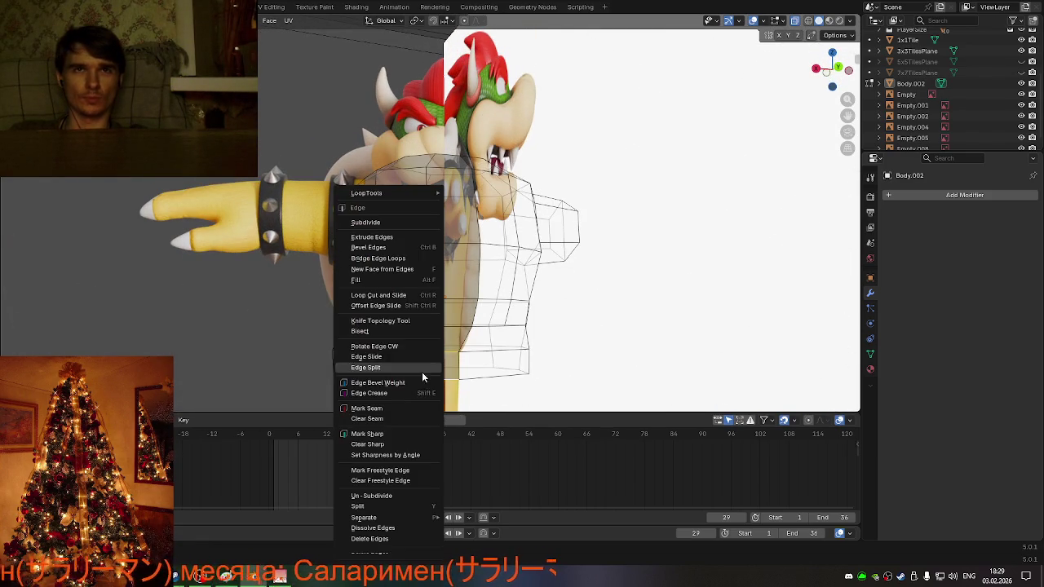
{"action": "left_click", "coordinate": [376, 223]}
{"action": "left_click", "coordinate": [534, 328]}
{"action": "middle_click_drag", "start_coordinate": [535, 328], "coordinate": [479, 356]}
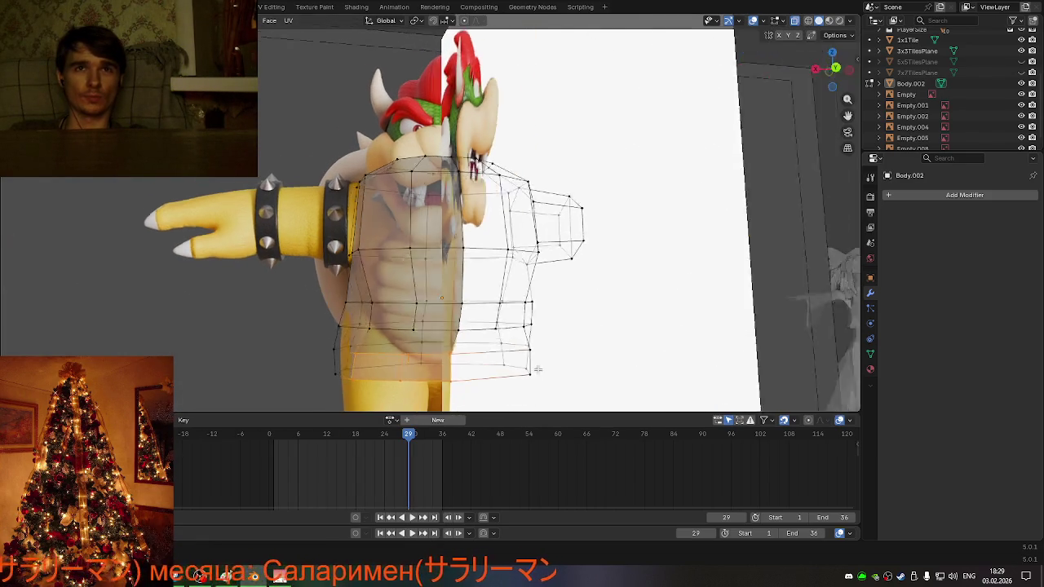
{"action": "left_click", "coordinate": [477, 364]}
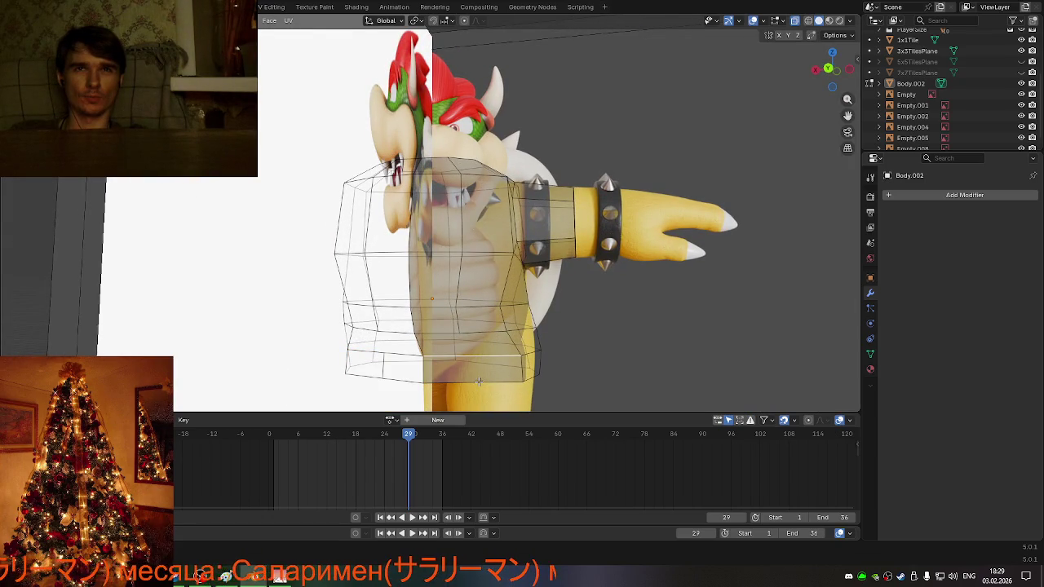
{"action": "key", "text": "ctrl+e"}
{"action": "left_click", "coordinate": [440, 236]}
{"action": "key", "text": "1"}
{"action": "mouse_move", "coordinate": [441, 235]}
{"action": "middle_mouse_down"}
{"action": "mouse_move", "coordinate": [582, 332]}
{"action": "mouse_move", "coordinate": [505, 326]}
{"action": "middle_mouse_up"}
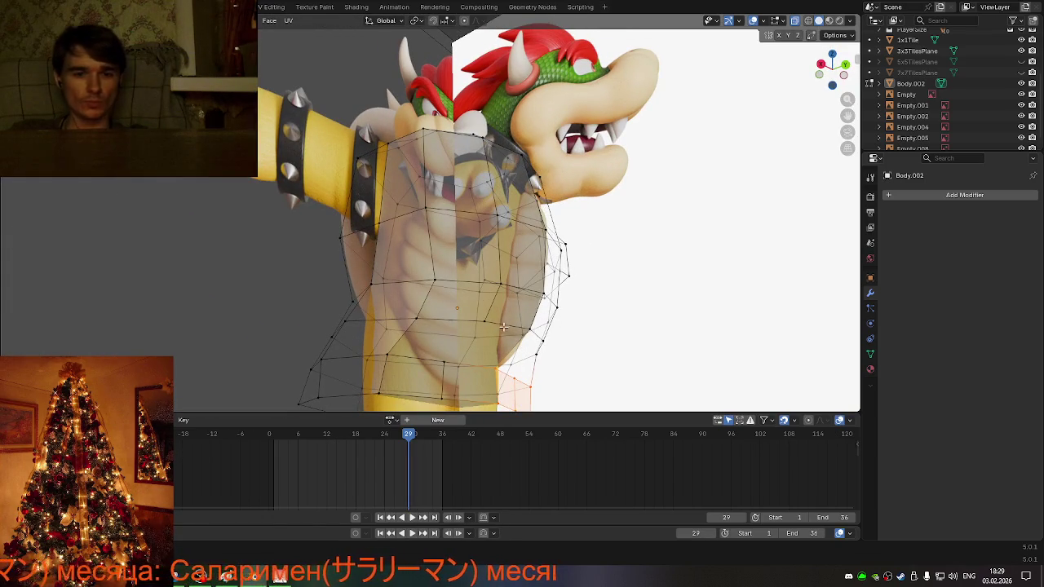
- Make and commit two knife cuts across the lower front of the cage, ending in front view
{"action": "key", "text": "k"}
{"action": "key", "text": "Return"}
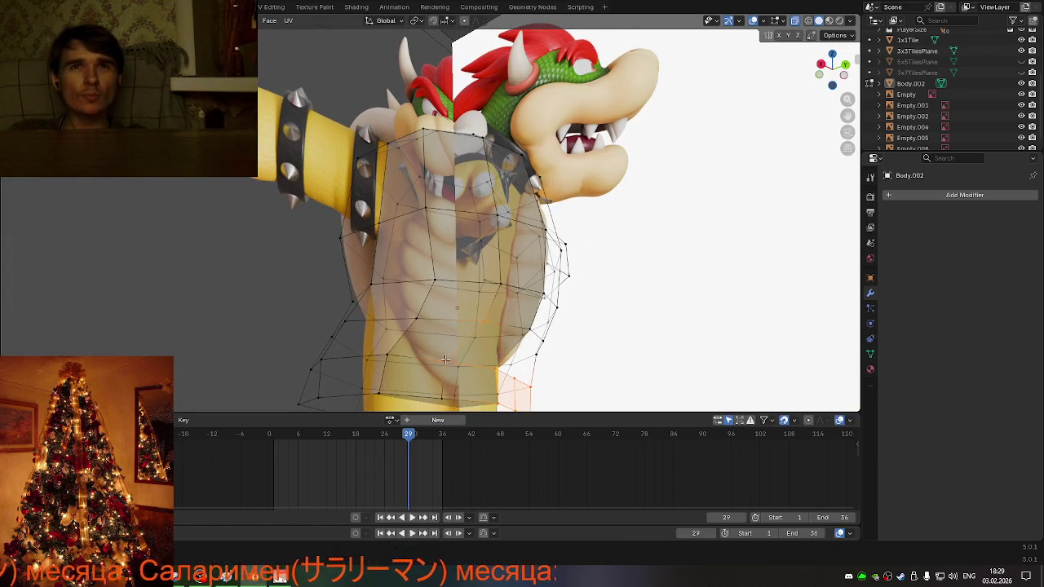
{"action": "key", "text": "1"}
{"action": "middle_click_drag", "start_coordinate": [525, 374], "coordinate": [408, 295]}
{"action": "key", "text": "k"}
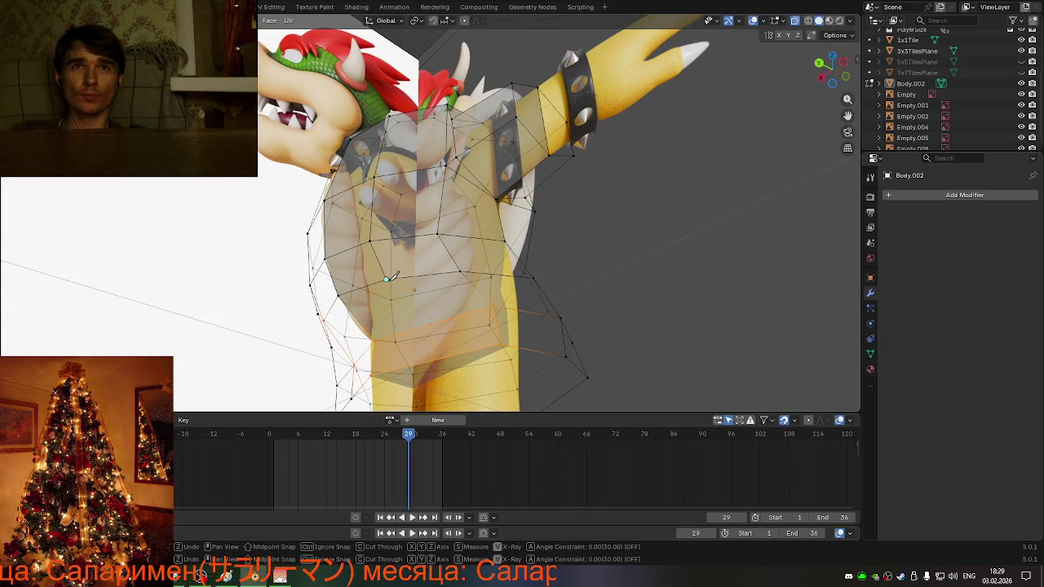
{"action": "key", "text": "Return"}
{"action": "middle_click_drag", "start_coordinate": [433, 322], "coordinate": [433, 357]}
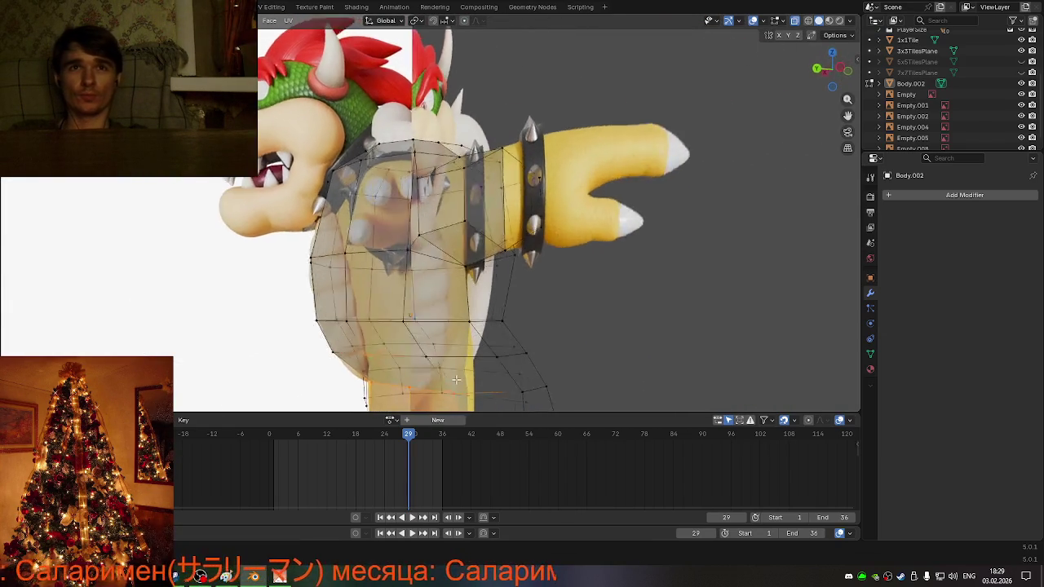
{"action": "key", "text": "ctrl+KP_1"}
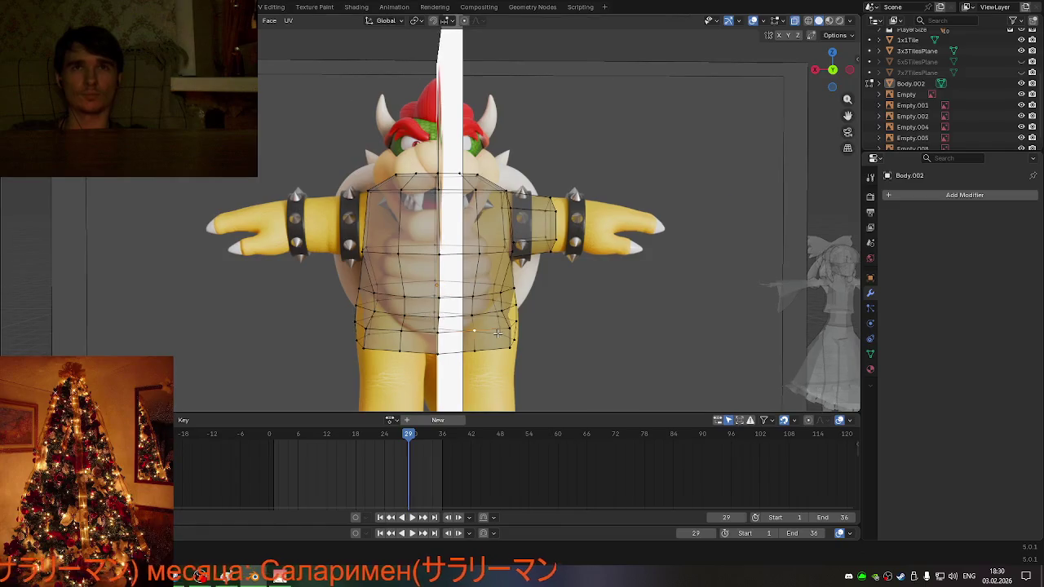
{"action": "left_click", "coordinate": [832, 71]}
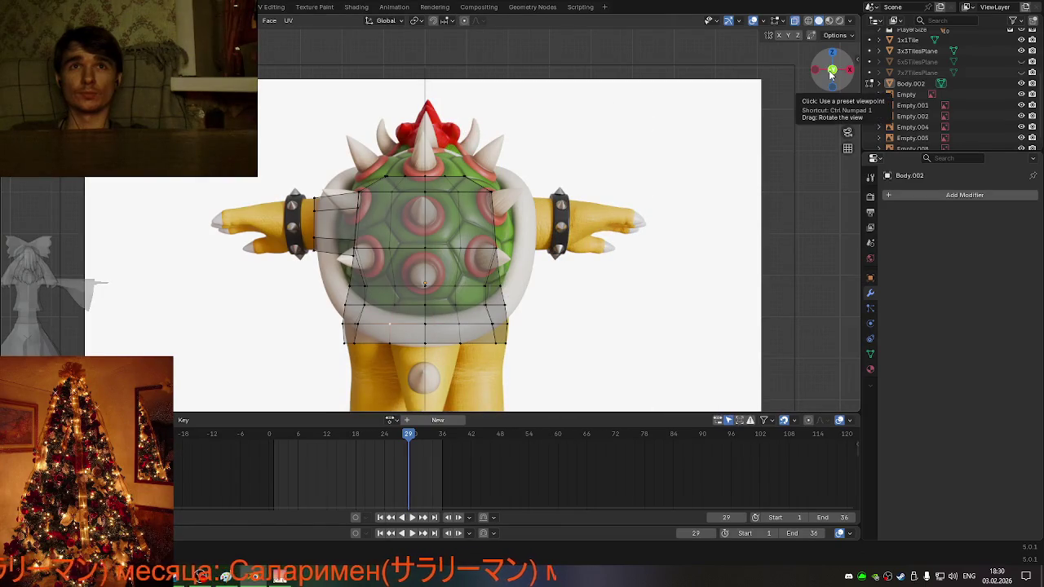
{"action": "left_click_drag", "start_coordinate": [327, 337], "coordinate": [596, 369]}
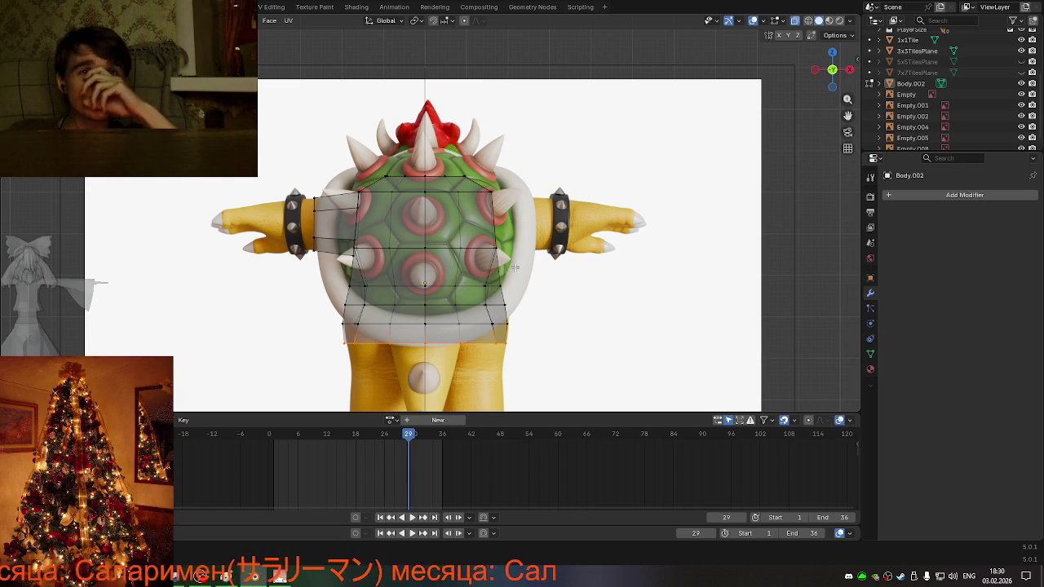
{"action": "scroll", "coordinate": [514, 267], "scroll_direction": "down", "scroll_amount": 2}
{"action": "scroll", "coordinate": [411, 278], "scroll_direction": "up", "scroll_amount": 2}
{"action": "scroll", "coordinate": [412, 277], "scroll_direction": "up", "scroll_amount": 2}
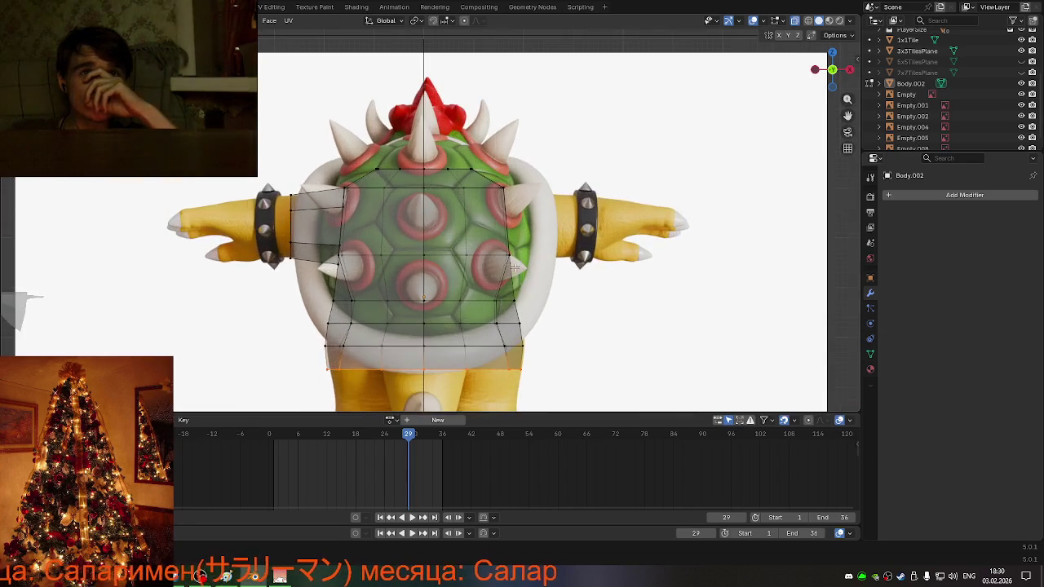
{"action": "scroll", "coordinate": [412, 277], "scroll_direction": "up", "scroll_amount": 1}
{"action": "scroll", "coordinate": [412, 277], "scroll_direction": "down", "scroll_amount": 2}
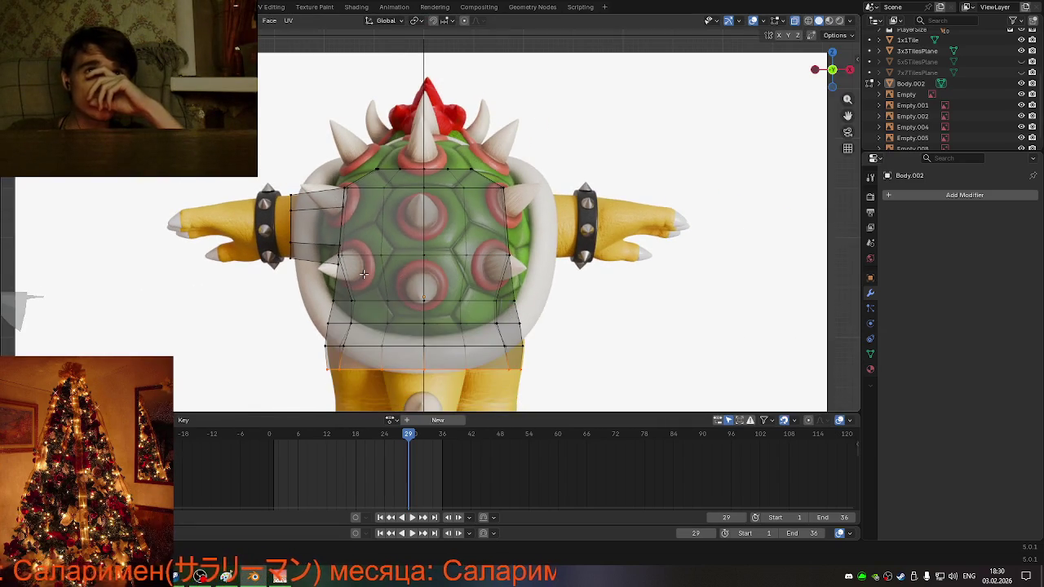
{"action": "middle_click_drag", "start_coordinate": [364, 274], "coordinate": [607, 273]}
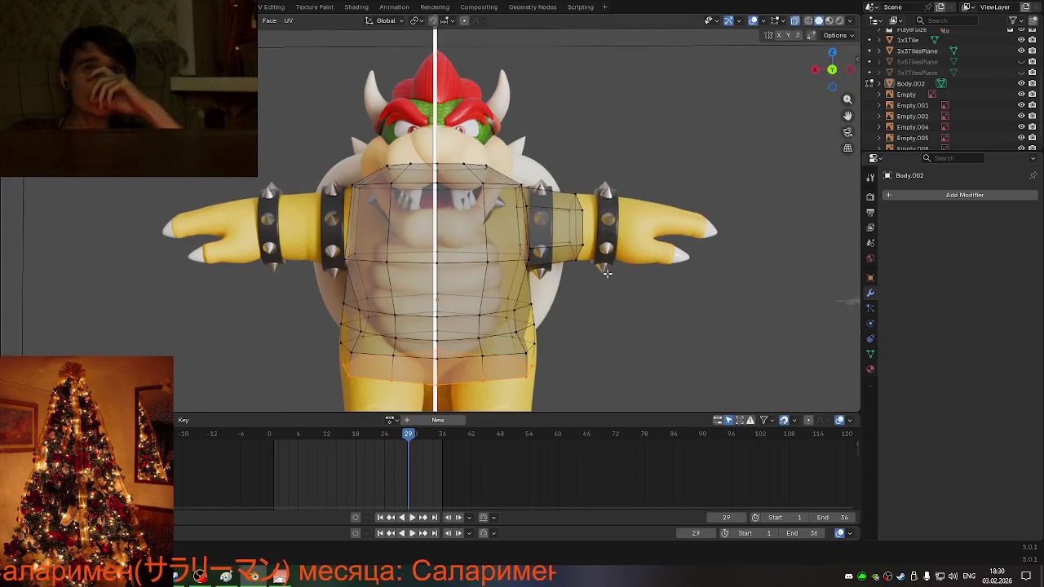
{"action": "scroll", "coordinate": [606, 273], "scroll_direction": "down", "scroll_amount": 3}
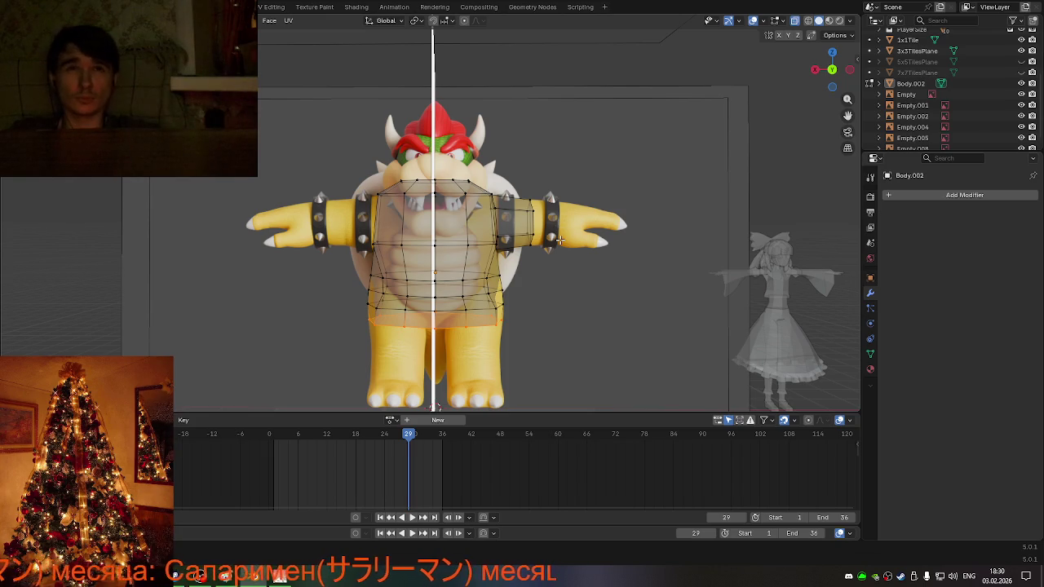
{"action": "scroll", "coordinate": [449, 321], "scroll_direction": "up", "scroll_amount": 2}
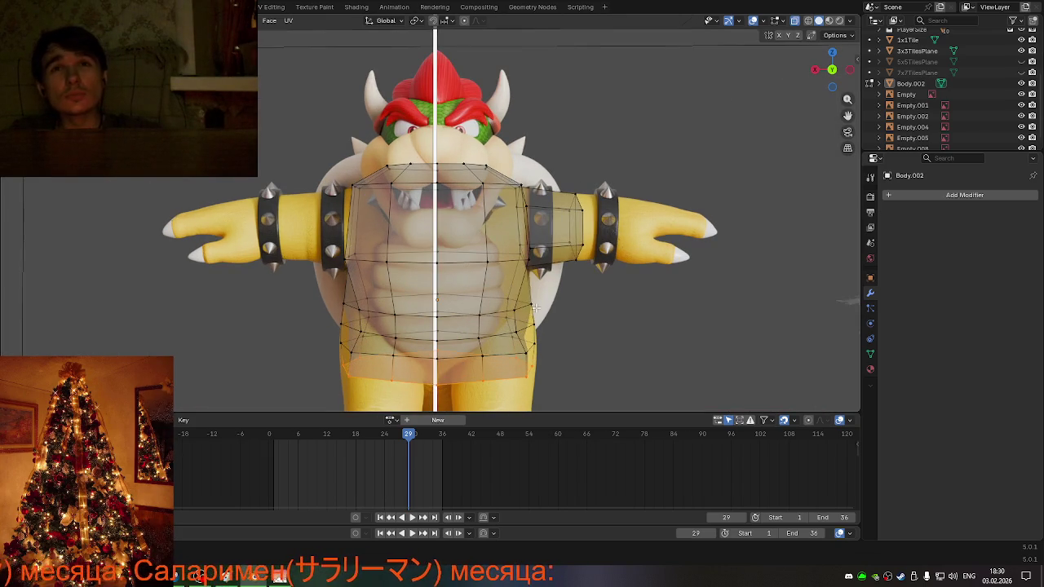
{"action": "mouse_move", "coordinate": [577, 322]}
{"action": "middle_mouse_down"}
{"action": "mouse_move", "coordinate": [569, 309]}
{"action": "mouse_move", "coordinate": [595, 321]}
{"action": "mouse_move", "coordinate": [582, 321]}
{"action": "middle_mouse_up"}
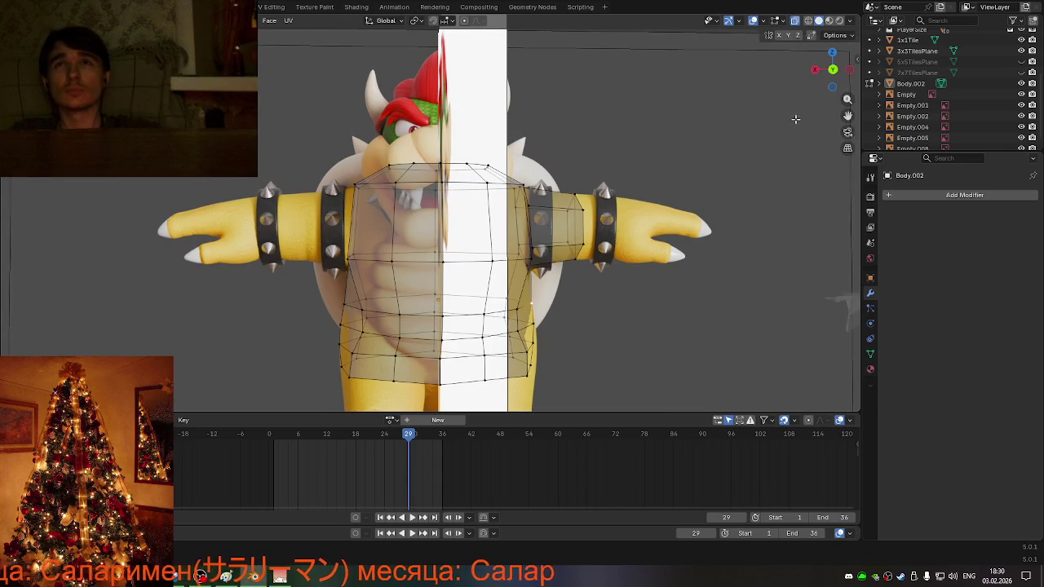
{"action": "left_click", "coordinate": [834, 72]}
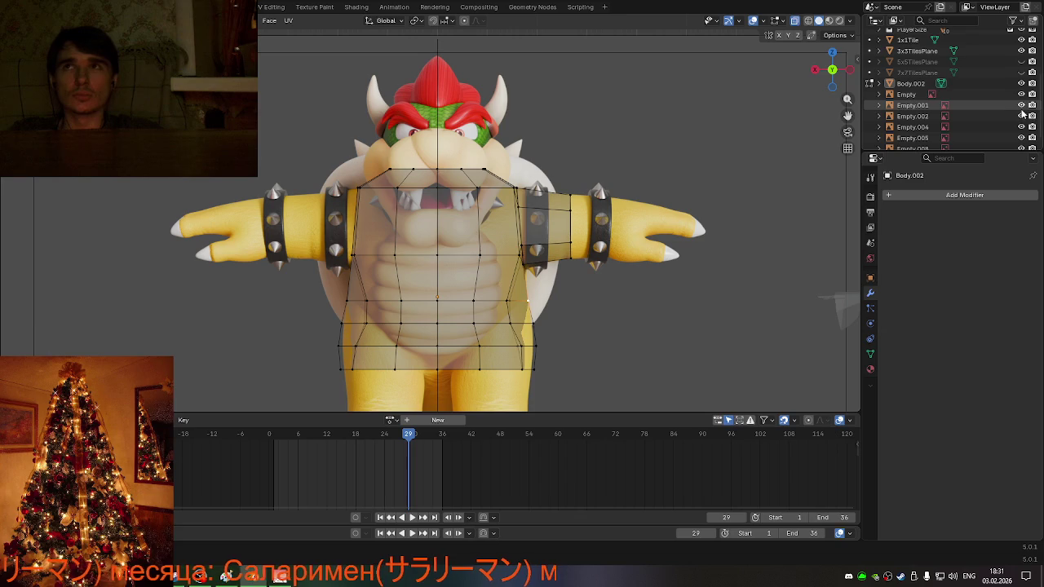
- Turn off X-ray and scale a lower torso face loop up by about 1.07
{"action": "key", "text": "alt+z"}
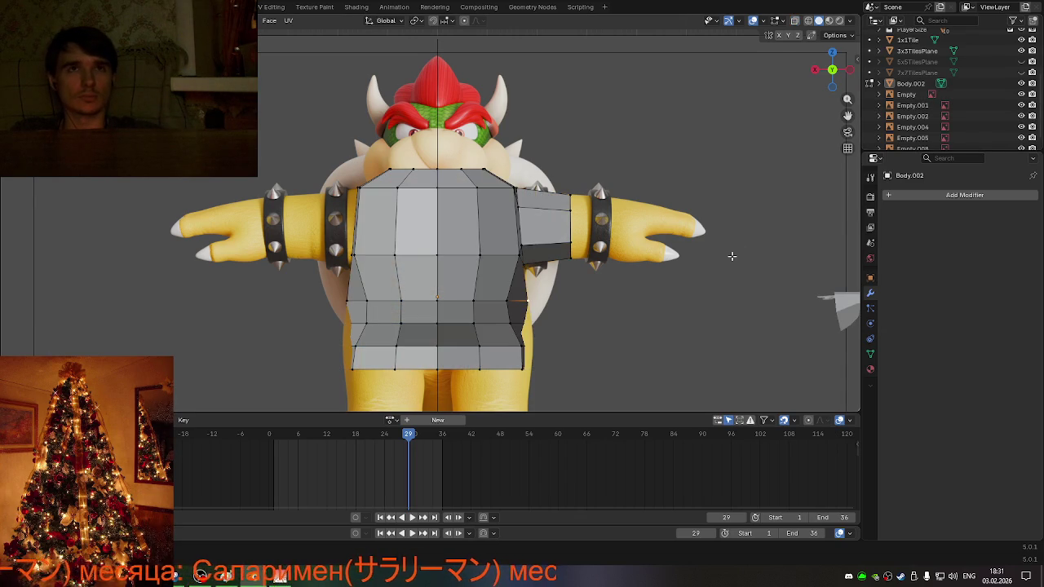
{"action": "left_click", "coordinate": [502, 323], "text": "alt"}
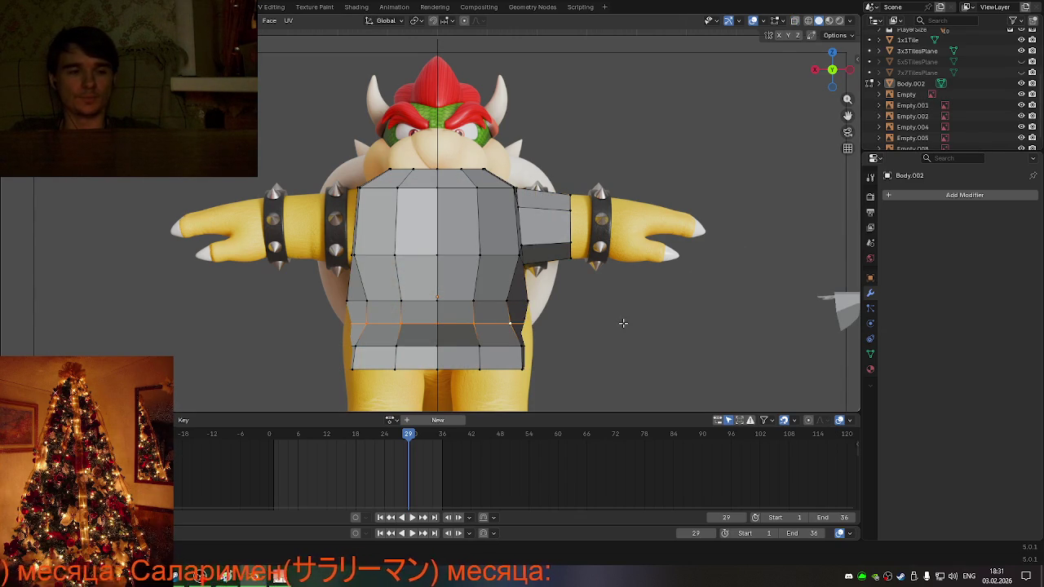
{"action": "key", "text": "s"}
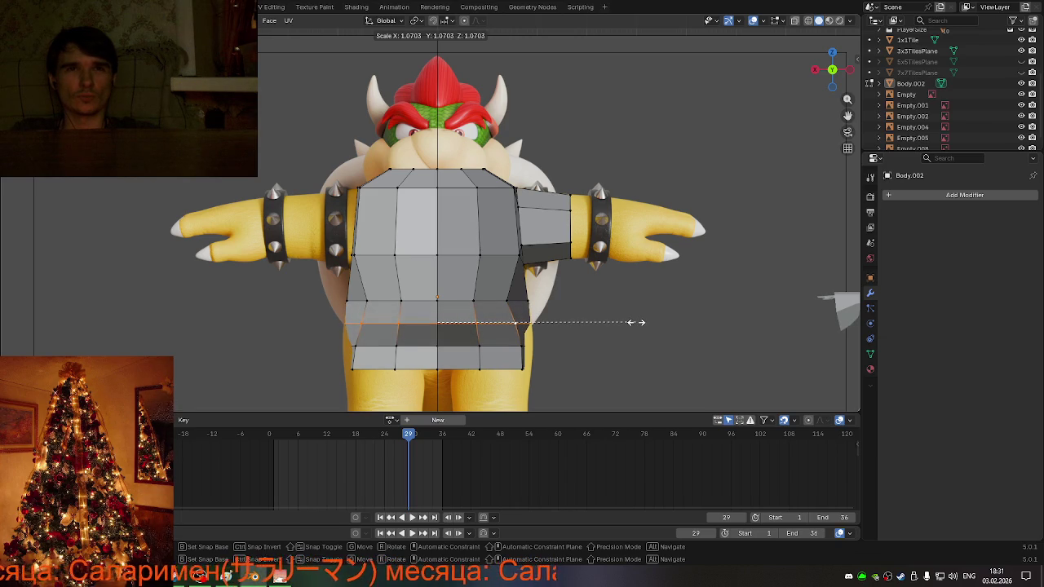
{"action": "left_click", "coordinate": [636, 323]}
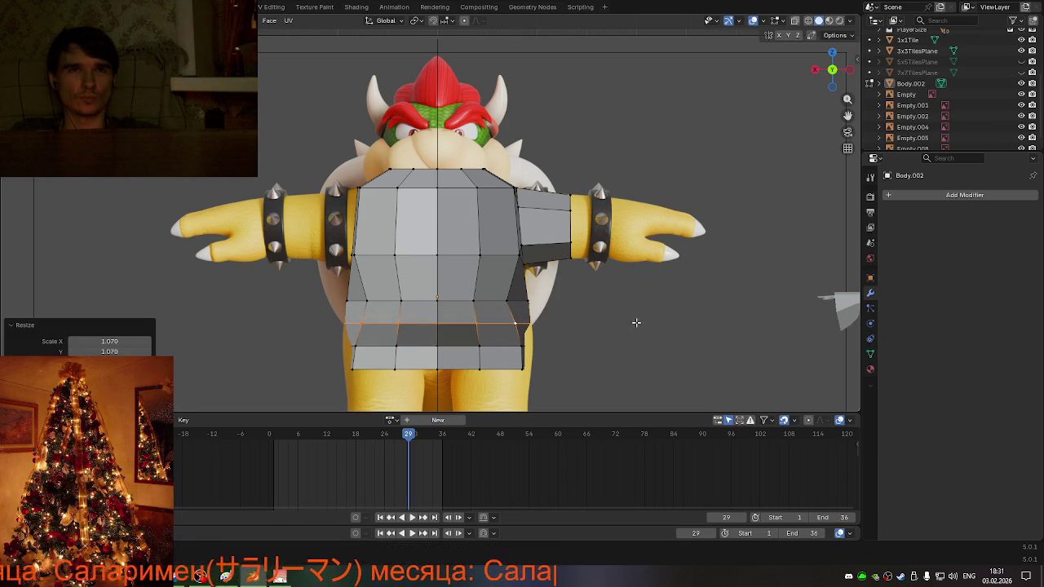
- Undo a trial scale of the bottom face loop, exit Edit Mode, and select Empty.004
{"action": "left_click", "coordinate": [497, 347], "text": "alt"}
{"action": "key", "text": "s"}
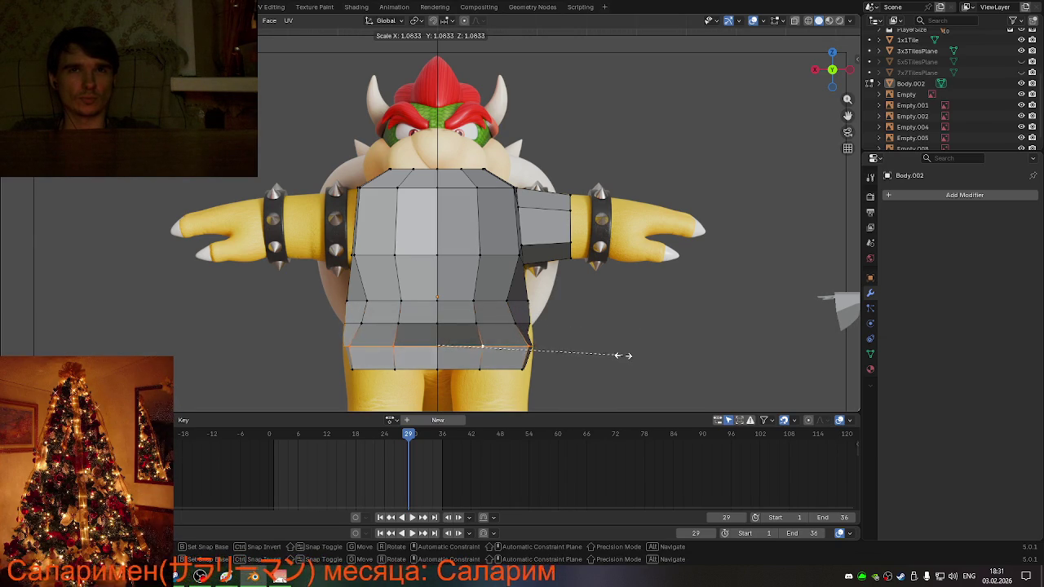
{"action": "left_click", "coordinate": [622, 355]}
{"action": "mouse_move", "coordinate": [623, 356]}
{"action": "middle_mouse_down"}
{"action": "mouse_move", "coordinate": [470, 352]}
{"action": "mouse_move", "coordinate": [610, 351]}
{"action": "middle_mouse_up"}
{"action": "key", "text": "ctrl+z"}
{"action": "key", "text": "ctrl+z"}
{"action": "key", "text": "ctrl+z"}
{"action": "middle_click_drag", "start_coordinate": [397, 340], "coordinate": [276, 334]}
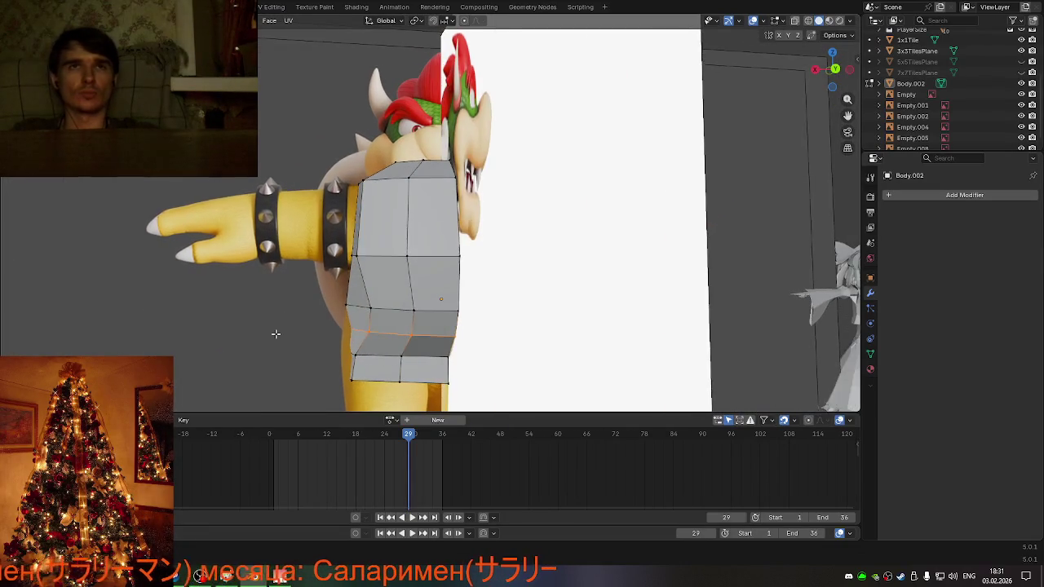
{"action": "scroll", "coordinate": [295, 334], "scroll_direction": "down", "scroll_amount": 4}
{"action": "key", "text": "Tab"}
{"action": "left_click", "coordinate": [295, 318]}
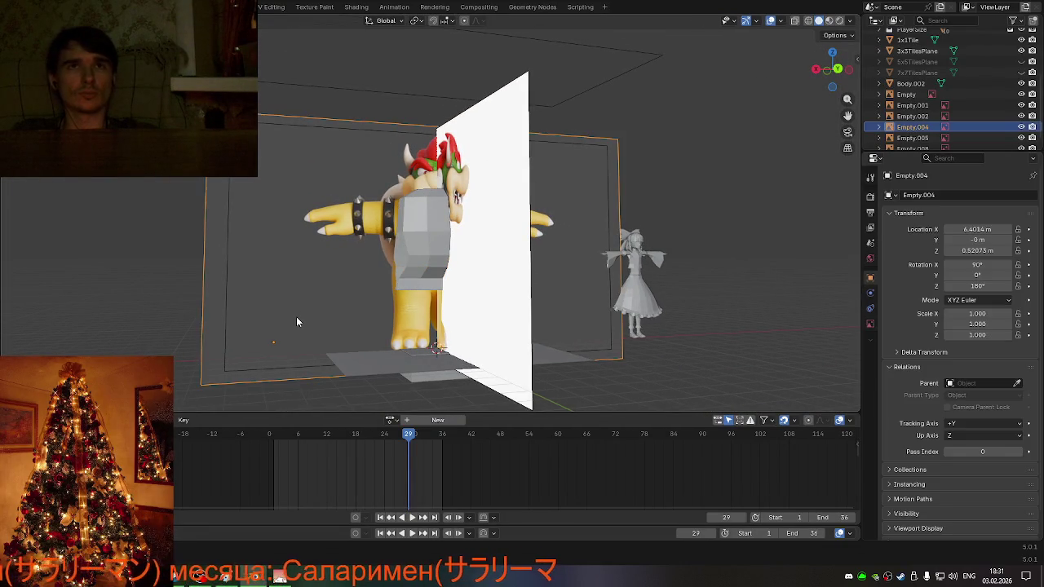
- Set the Empty.004 bowser-1.jpg reference image's depth to Back
{"action": "key", "text": "KP_1"}
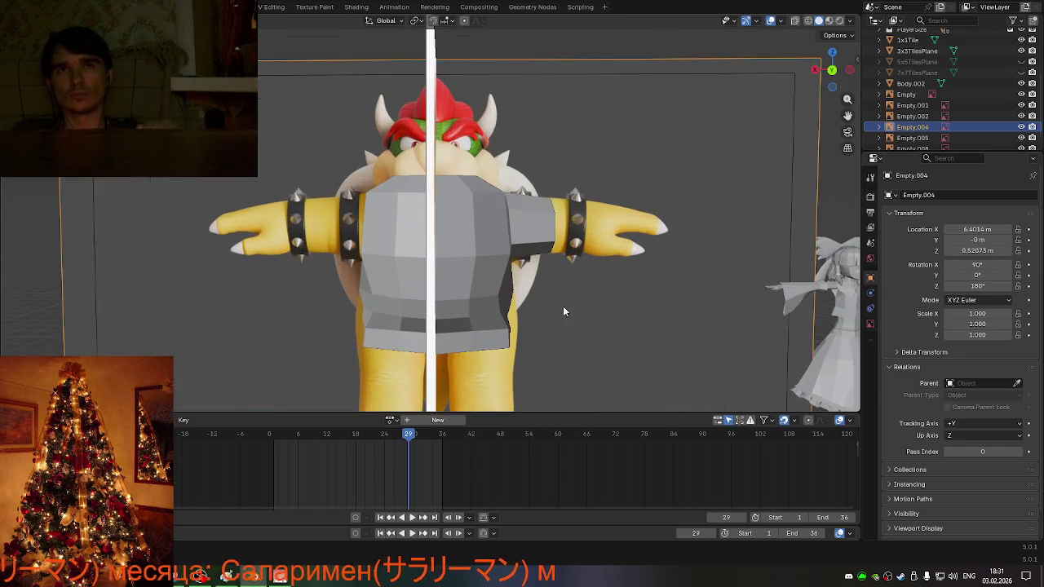
{"action": "scroll", "coordinate": [562, 306], "scroll_direction": "up", "scroll_amount": 4}
{"action": "scroll", "coordinate": [561, 301], "scroll_direction": "down", "scroll_amount": 2}
{"action": "middle_click_drag", "start_coordinate": [559, 289], "coordinate": [557, 285]}
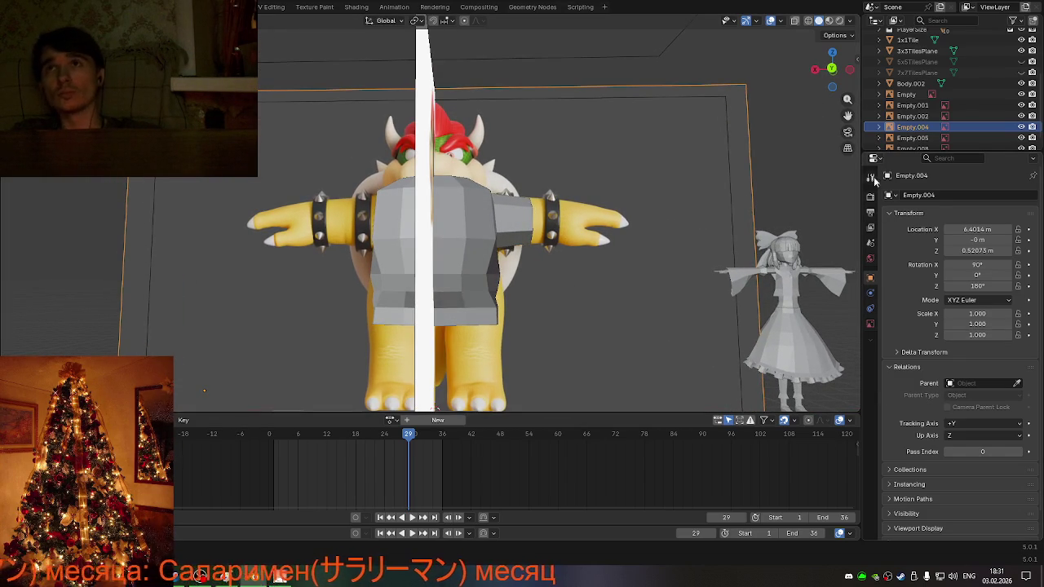
{"action": "left_click", "coordinate": [870, 323]}
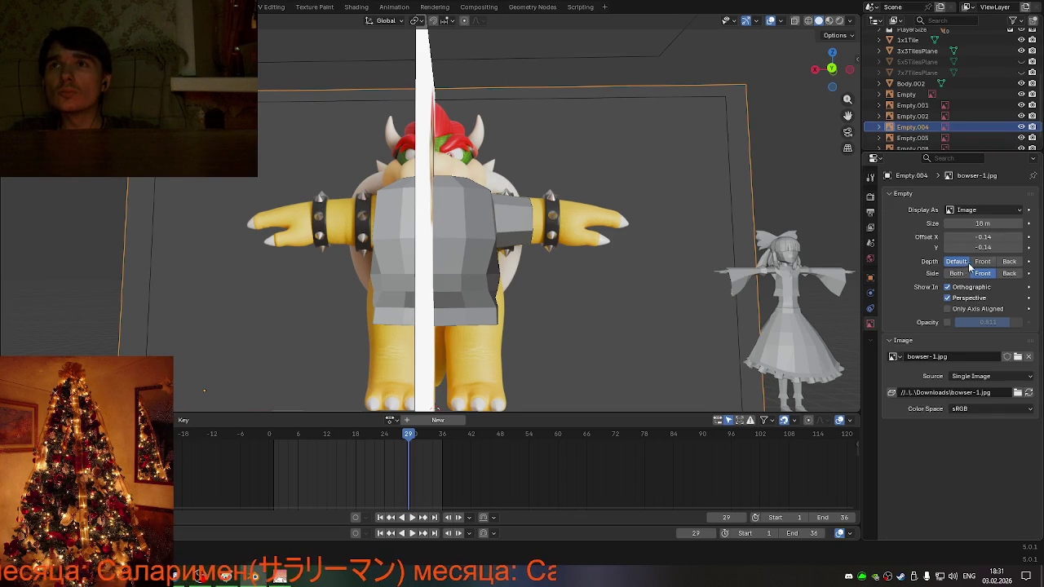
{"action": "left_click", "coordinate": [1009, 261]}
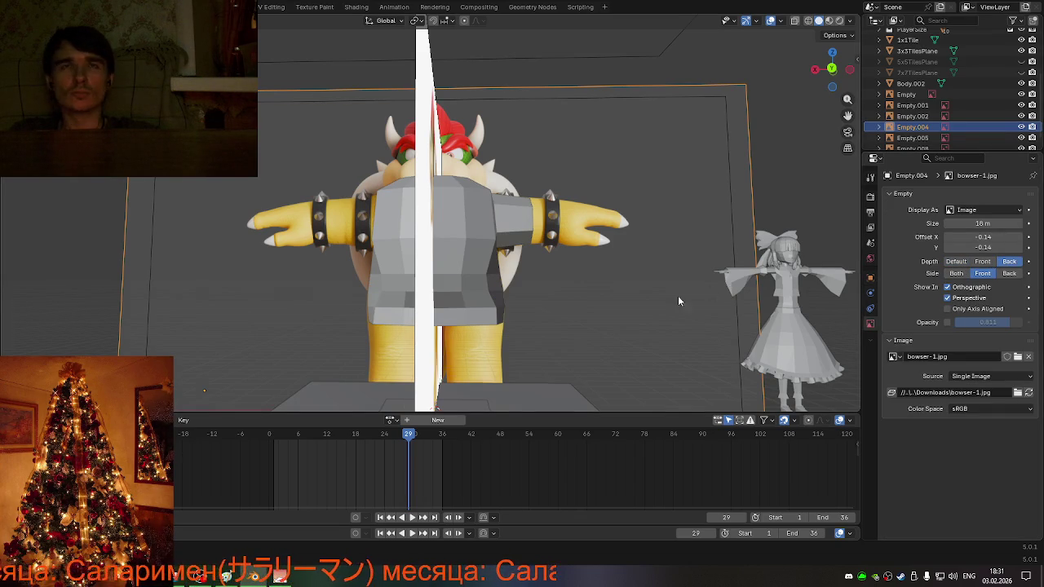
- Orbit to confirm the image draws behind the torso, then select Body.002
{"action": "mouse_move", "coordinate": [612, 308]}
{"action": "middle_mouse_down"}
{"action": "mouse_move", "coordinate": [646, 324]}
{"action": "mouse_move", "coordinate": [621, 321]}
{"action": "mouse_move", "coordinate": [649, 325]}
{"action": "mouse_move", "coordinate": [616, 323]}
{"action": "mouse_move", "coordinate": [623, 305]}
{"action": "middle_mouse_up"}
{"action": "mouse_move", "coordinate": [832, 96]}
{"action": "middle_mouse_down"}
{"action": "mouse_move", "coordinate": [620, 214]}
{"action": "mouse_move", "coordinate": [667, 203]}
{"action": "mouse_move", "coordinate": [729, 135]}
{"action": "middle_mouse_up"}
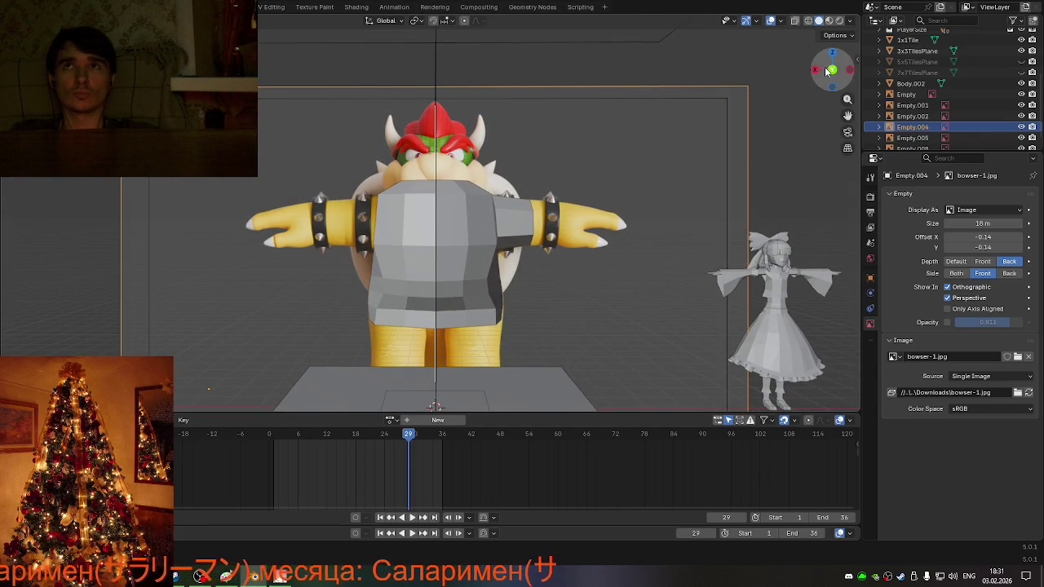
{"action": "scroll", "coordinate": [565, 336], "scroll_direction": "up", "scroll_amount": 1}
{"action": "left_click", "coordinate": [485, 323]}
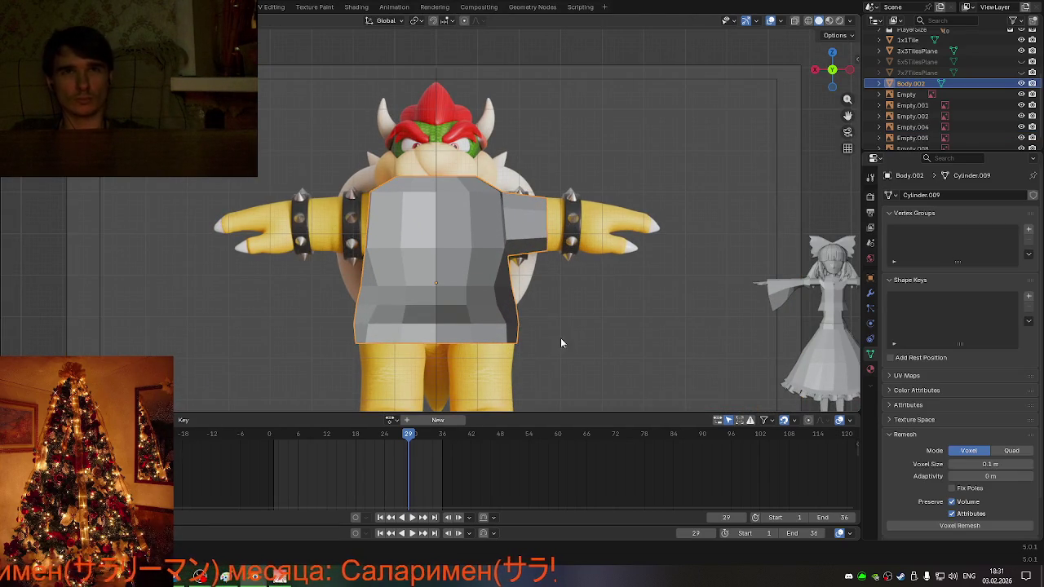
- In see-through Edit Mode, scale the torso's lower edge loop inward
{"action": "key", "text": "Tab"}
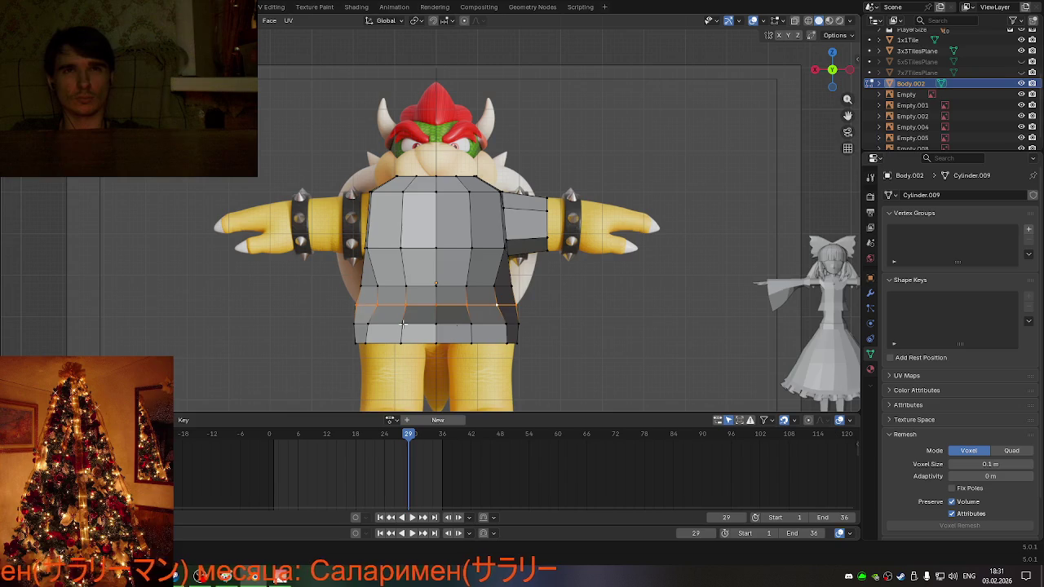
{"action": "key", "text": "alt+z"}
{"action": "scroll", "coordinate": [581, 331], "scroll_direction": "up", "scroll_amount": 2}
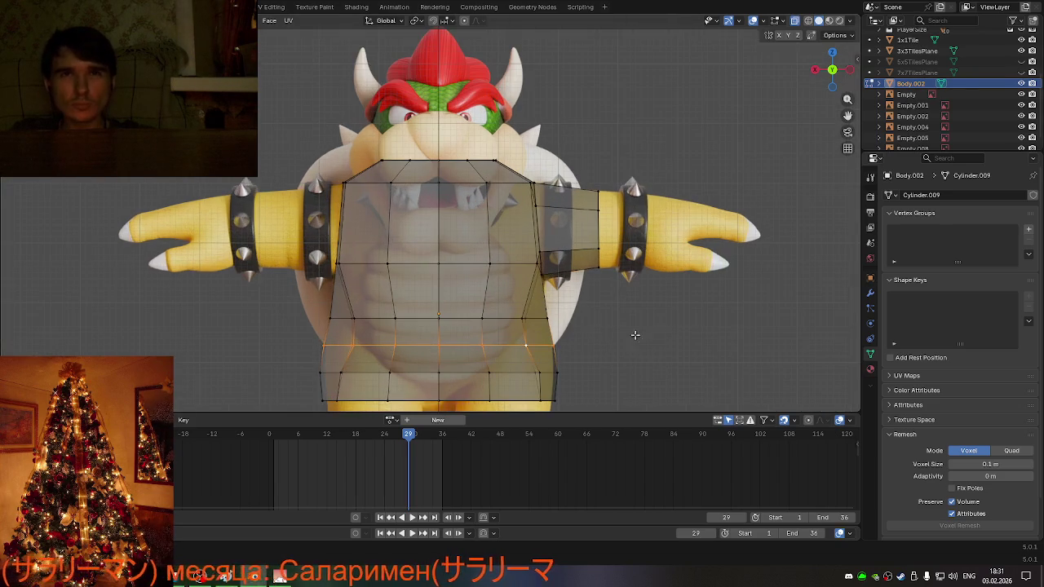
{"action": "key", "text": "s"}
{"action": "key", "text": "Escape"}
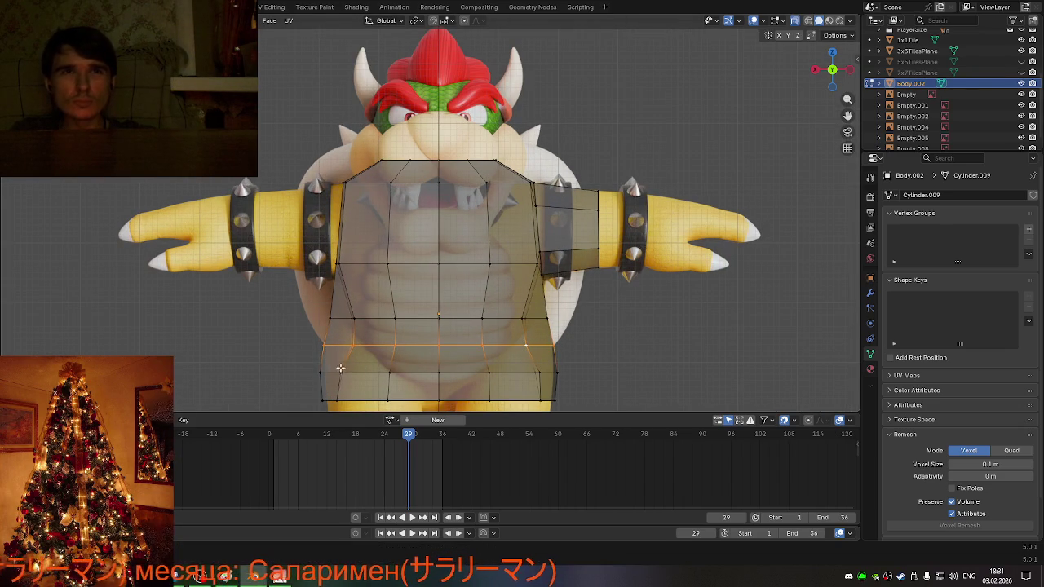
{"action": "left_click_drag", "start_coordinate": [289, 361], "coordinate": [607, 390]}
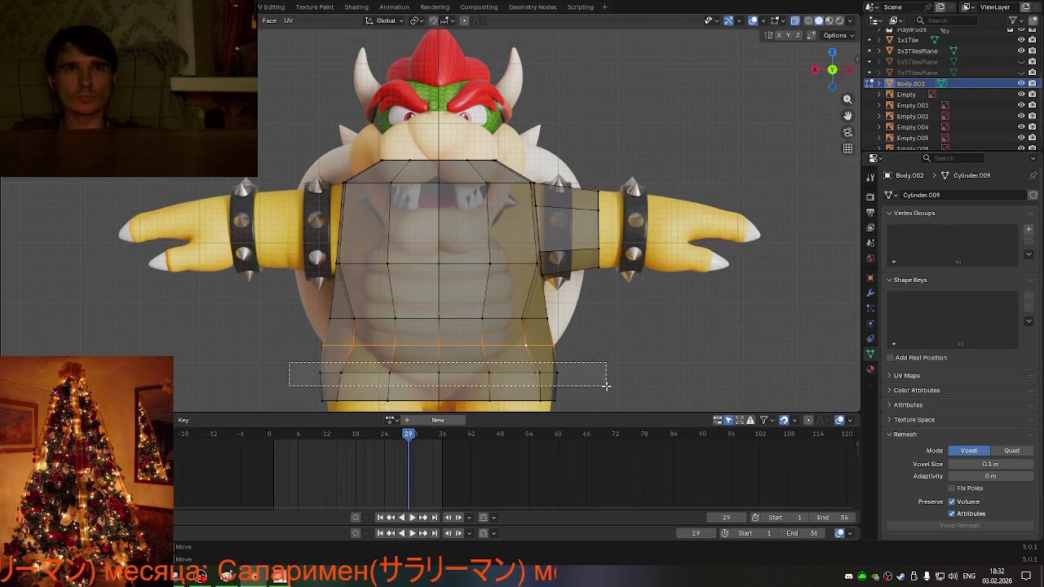
{"action": "key", "text": "s"}
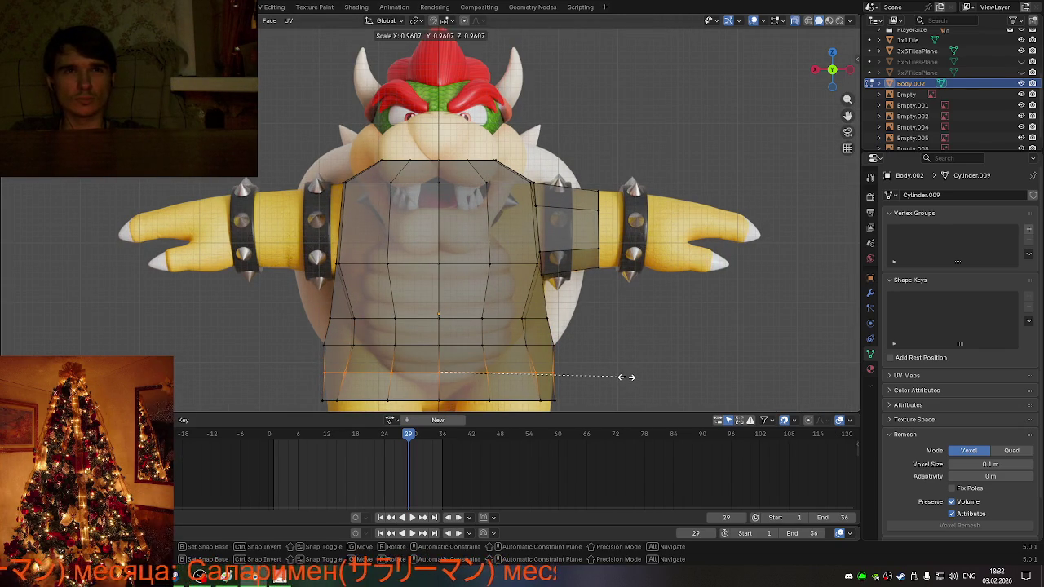
{"action": "left_click", "coordinate": [625, 377]}
- Shrink the bottom edge loop of the cage inward
{"action": "scroll", "coordinate": [371, 384], "scroll_direction": "down", "scroll_amount": 1}
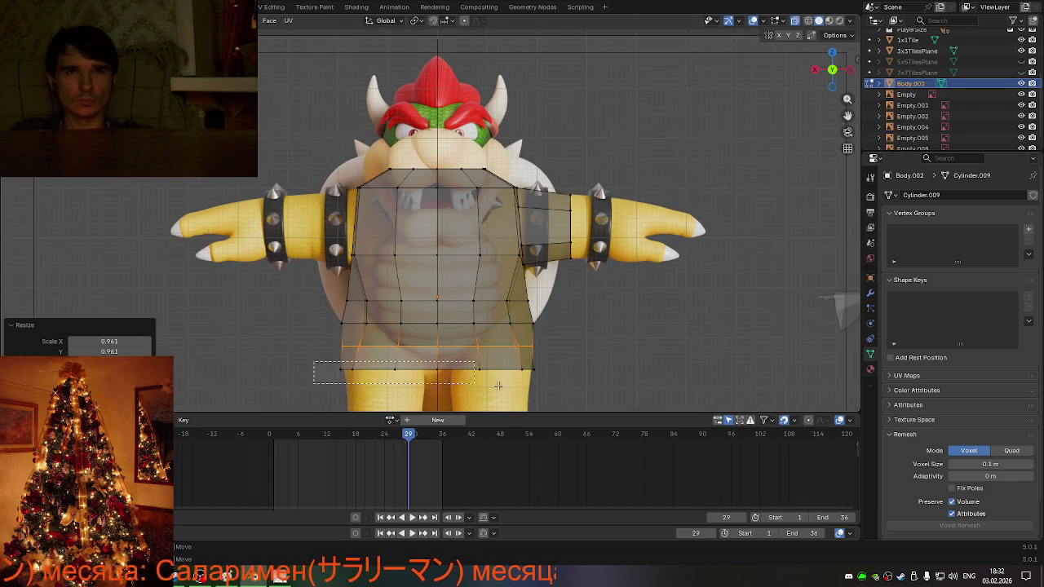
{"action": "left_click_drag", "start_coordinate": [314, 367], "coordinate": [587, 395]}
{"action": "key", "text": "s"}
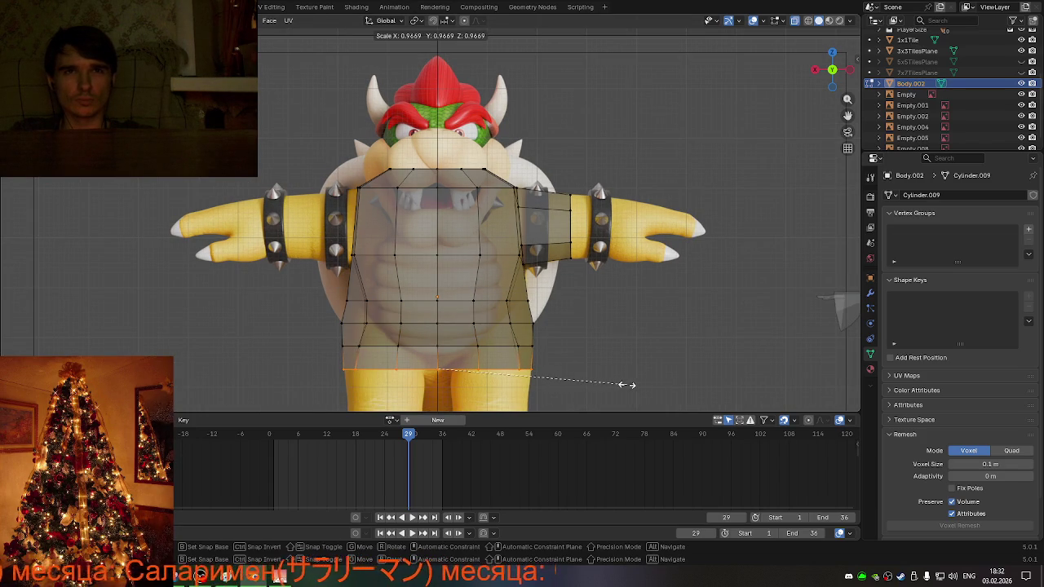
{"action": "left_click", "coordinate": [625, 386]}
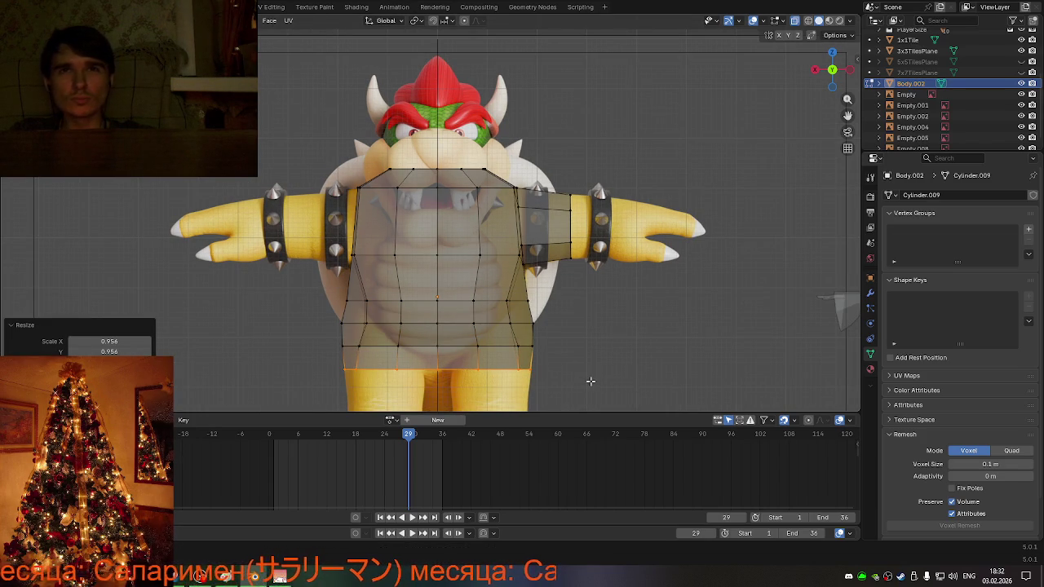
- Narrow the two bottom-edge vertices inward along X
{"action": "left_click", "coordinate": [515, 349]}
{"action": "scroll", "coordinate": [521, 358], "scroll_direction": "up", "scroll_amount": 1}
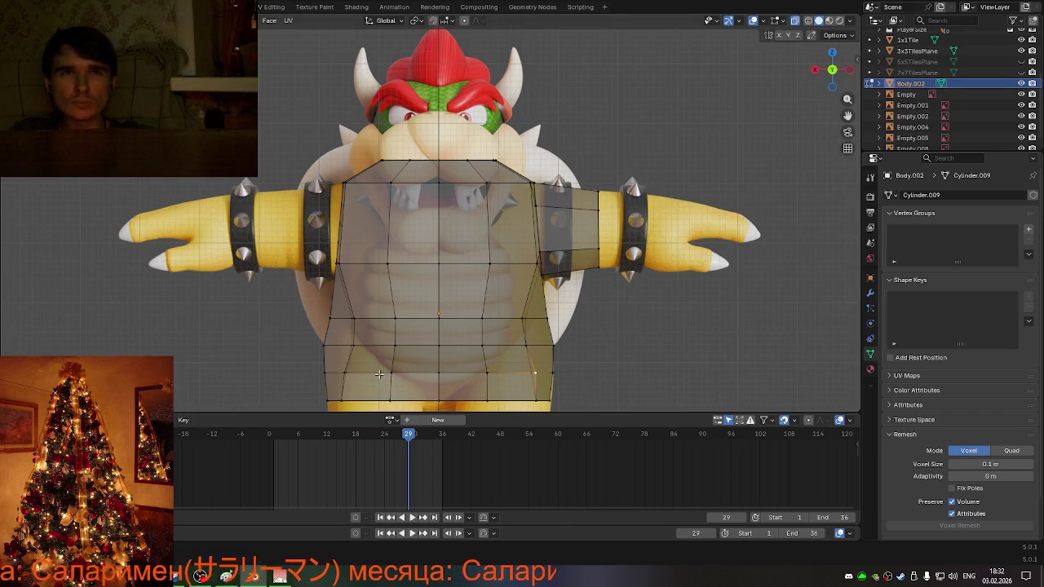
{"action": "left_click", "coordinate": [341, 372], "text": "shift"}
{"action": "key", "text": "s"}
{"action": "key", "text": "x"}
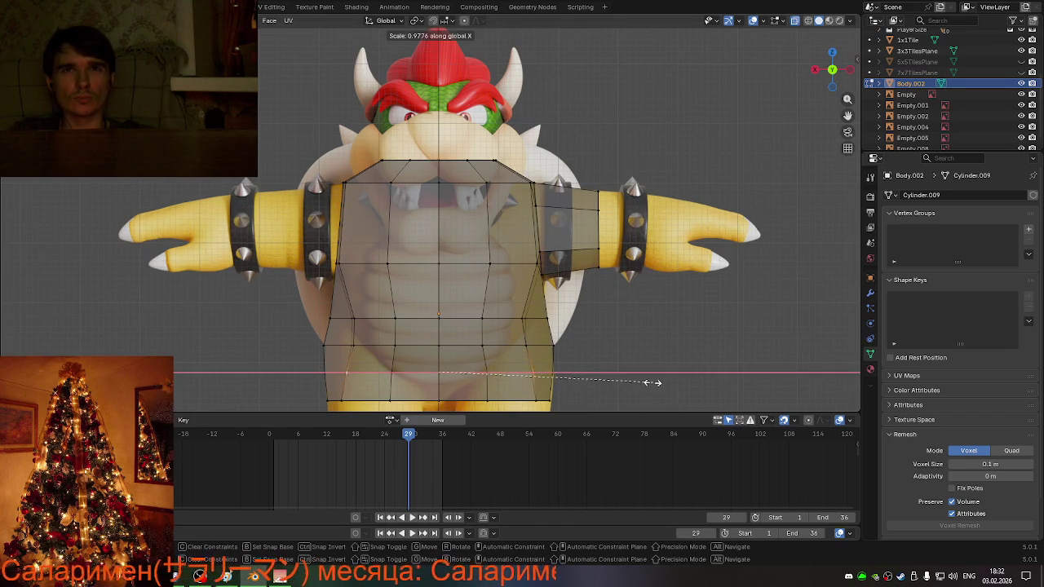
{"action": "left_click", "coordinate": [644, 382]}
- Back in front view, narrow the selected faces along X
{"action": "mouse_move", "coordinate": [643, 377]}
{"action": "middle_mouse_down"}
{"action": "mouse_move", "coordinate": [459, 376]}
{"action": "mouse_move", "coordinate": [649, 353]}
{"action": "mouse_move", "coordinate": [414, 374]}
{"action": "mouse_move", "coordinate": [628, 361]}
{"action": "mouse_move", "coordinate": [662, 371]}
{"action": "middle_mouse_up"}
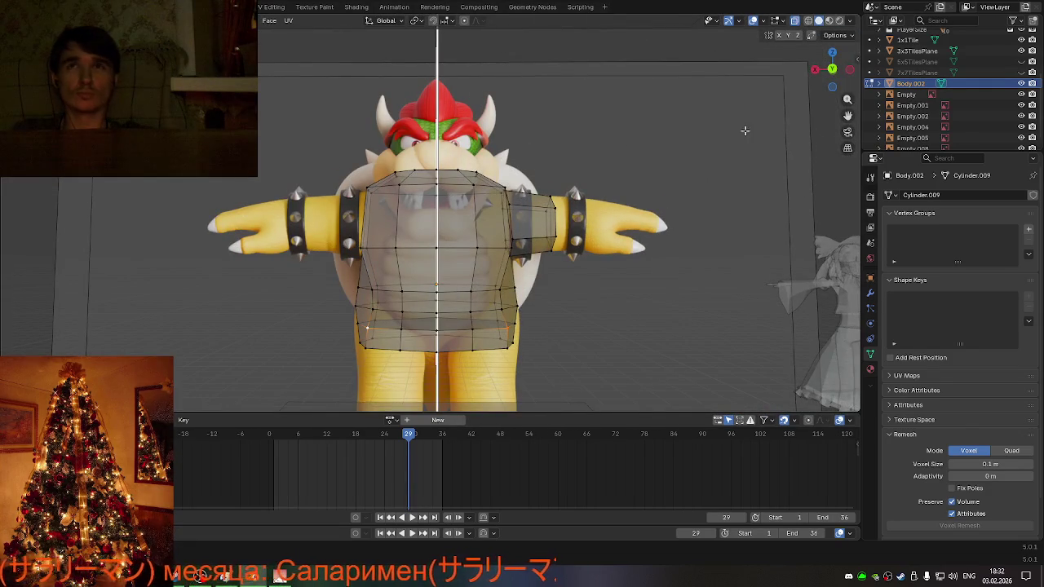
{"action": "left_click", "coordinate": [832, 70]}
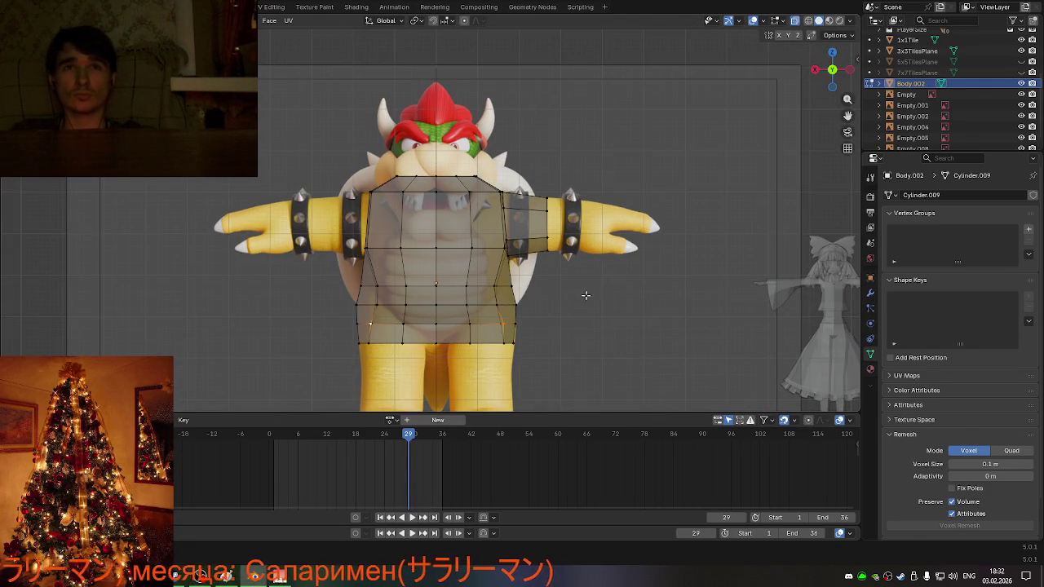
{"action": "scroll", "coordinate": [584, 298], "scroll_direction": "up", "scroll_amount": 1}
{"action": "key", "text": "s"}
{"action": "key", "text": "x"}
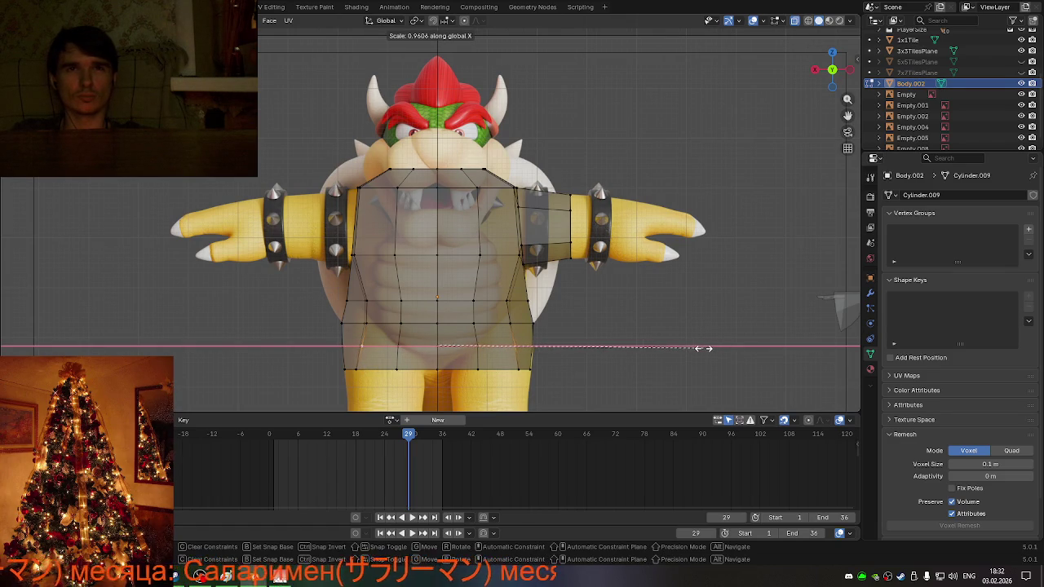
{"action": "left_click", "coordinate": [717, 347]}
- Rescale the edge loop just above the bottom row to a new width
{"action": "key", "text": "ctrl+KP_Add"}
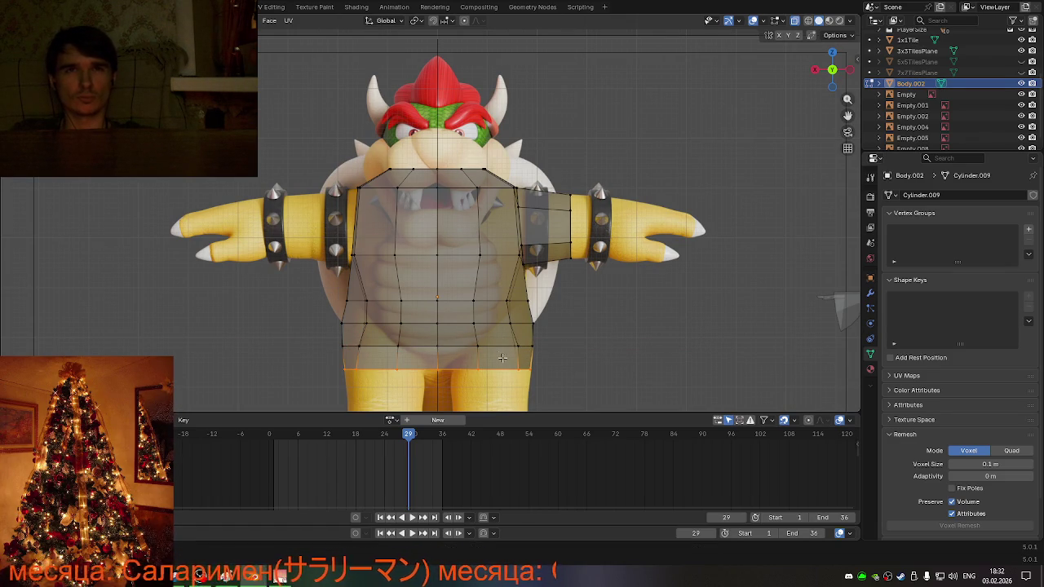
{"action": "left_click", "coordinate": [337, 345], "text": "alt"}
{"action": "key", "text": "s"}
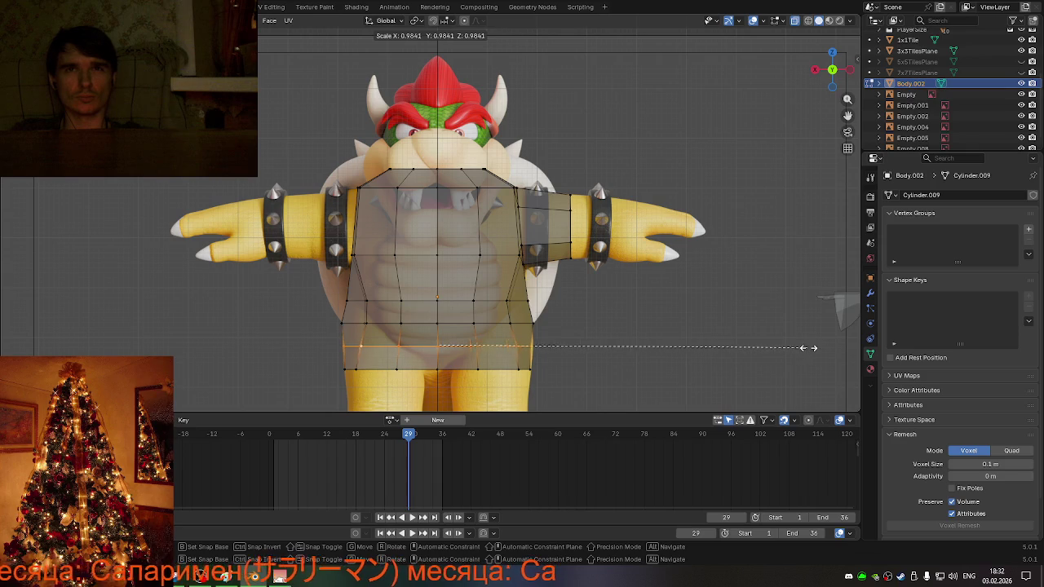
{"action": "left_click", "coordinate": [815, 347]}
- Orbit to check the cage, then box-select a block of cage vertices in front view
{"action": "middle_click_drag", "start_coordinate": [513, 360], "coordinate": [530, 351]}
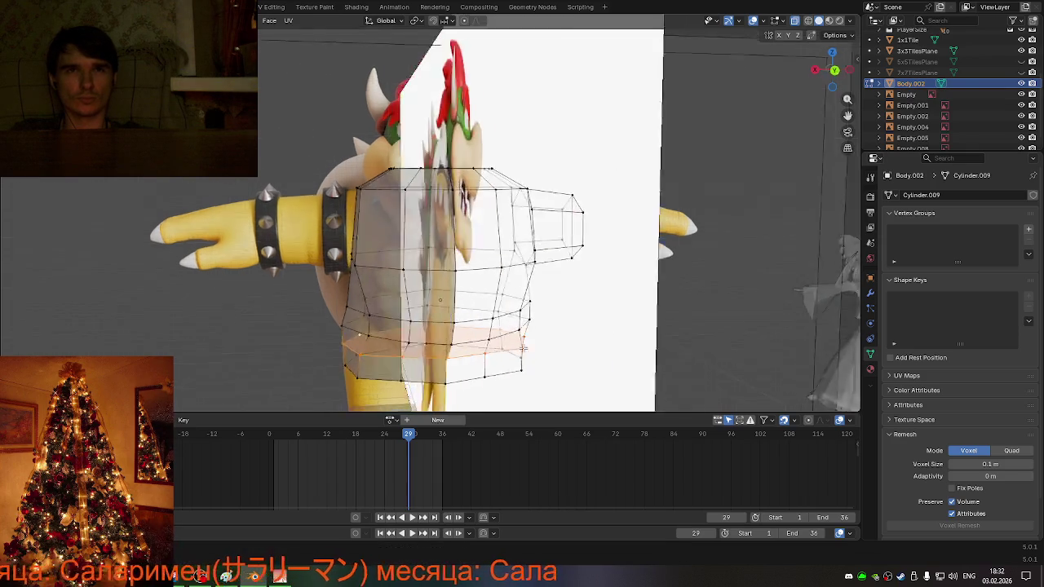
{"action": "mouse_move", "coordinate": [356, 361]}
{"action": "middle_mouse_down"}
{"action": "mouse_move", "coordinate": [570, 350]}
{"action": "mouse_move", "coordinate": [509, 343]}
{"action": "middle_mouse_up"}
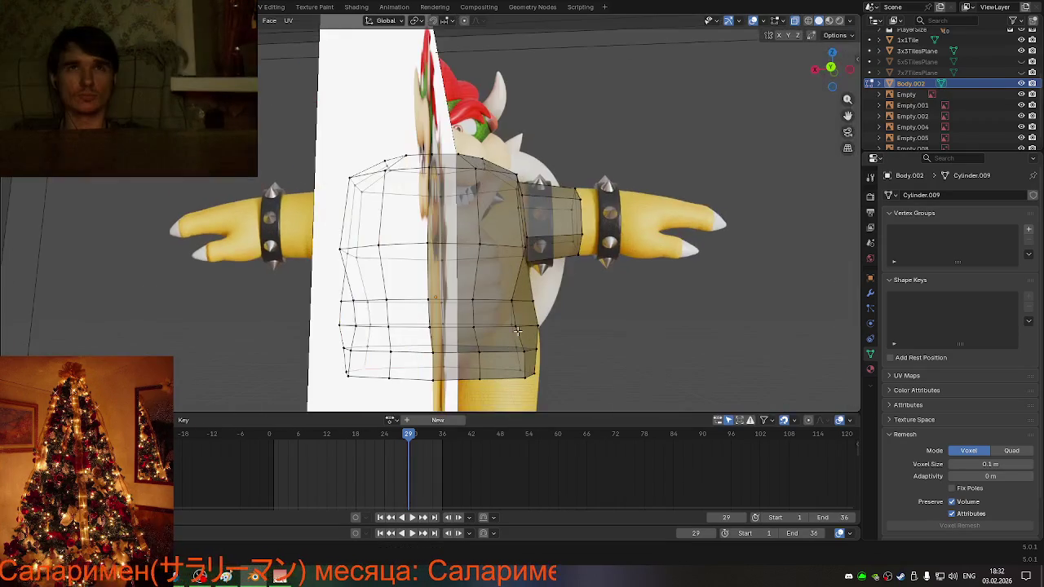
{"action": "left_click", "coordinate": [831, 70]}
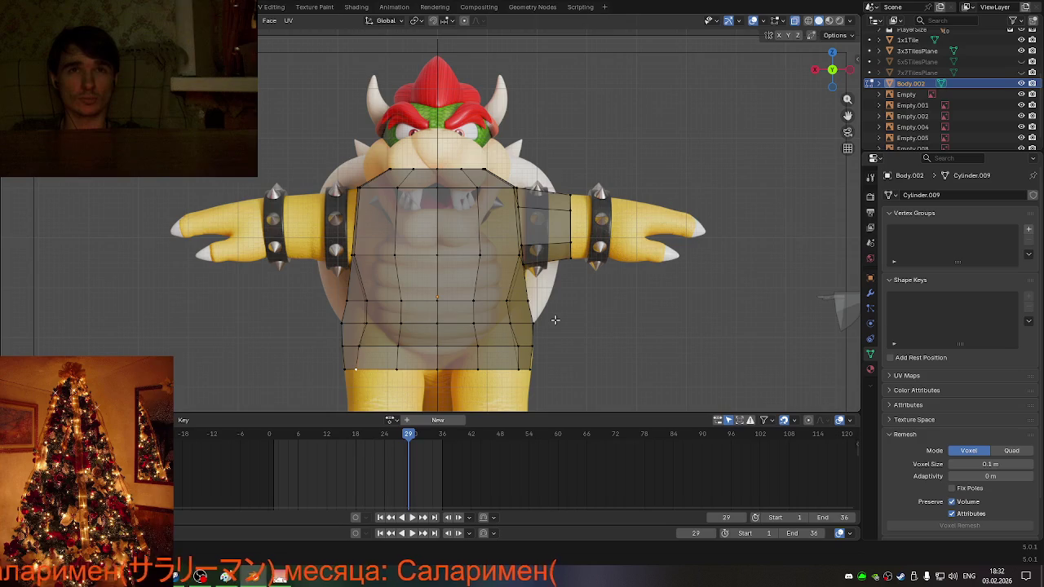
{"action": "scroll", "coordinate": [554, 321], "scroll_direction": "down", "scroll_amount": 3}
{"action": "scroll", "coordinate": [520, 330], "scroll_direction": "up", "scroll_amount": 3}
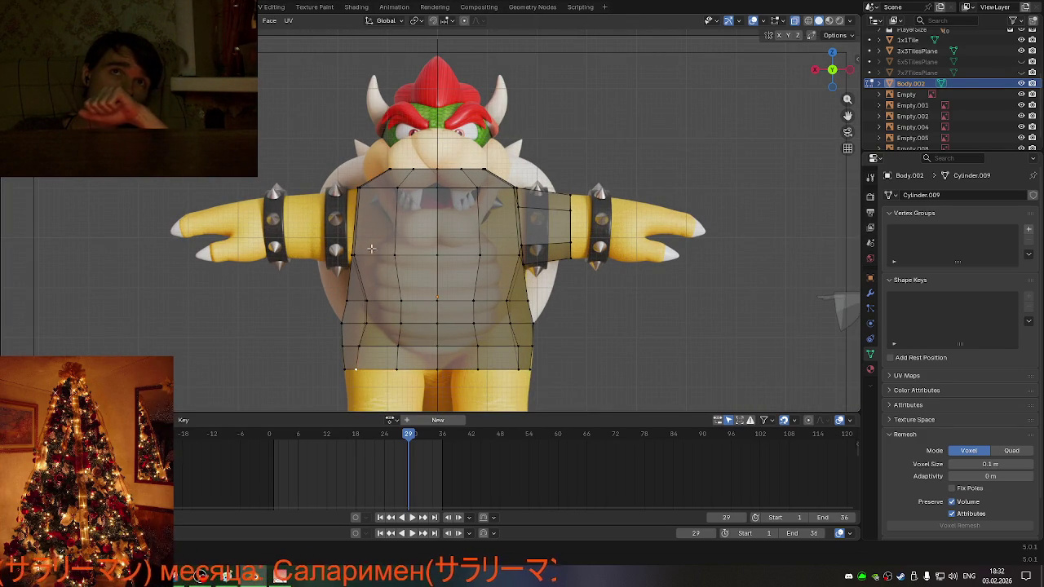
{"action": "left_click_drag", "start_coordinate": [320, 134], "coordinate": [424, 393]}
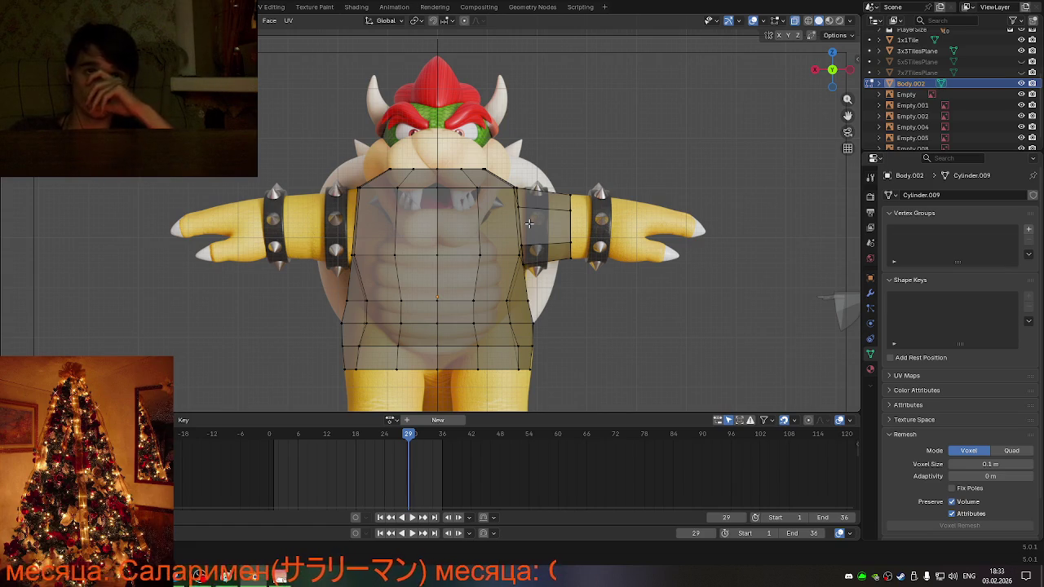
{"action": "scroll", "coordinate": [528, 222], "scroll_direction": "down", "scroll_amount": 4}
{"action": "scroll", "coordinate": [549, 296], "scroll_direction": "up", "scroll_amount": 2}
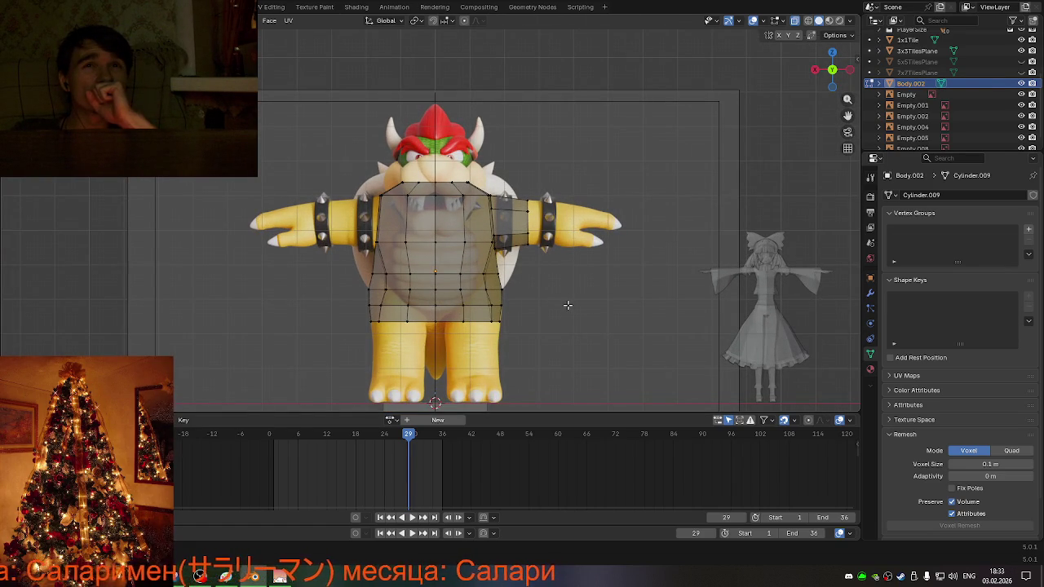
{"action": "middle_click_drag", "start_coordinate": [561, 307], "coordinate": [633, 321]}
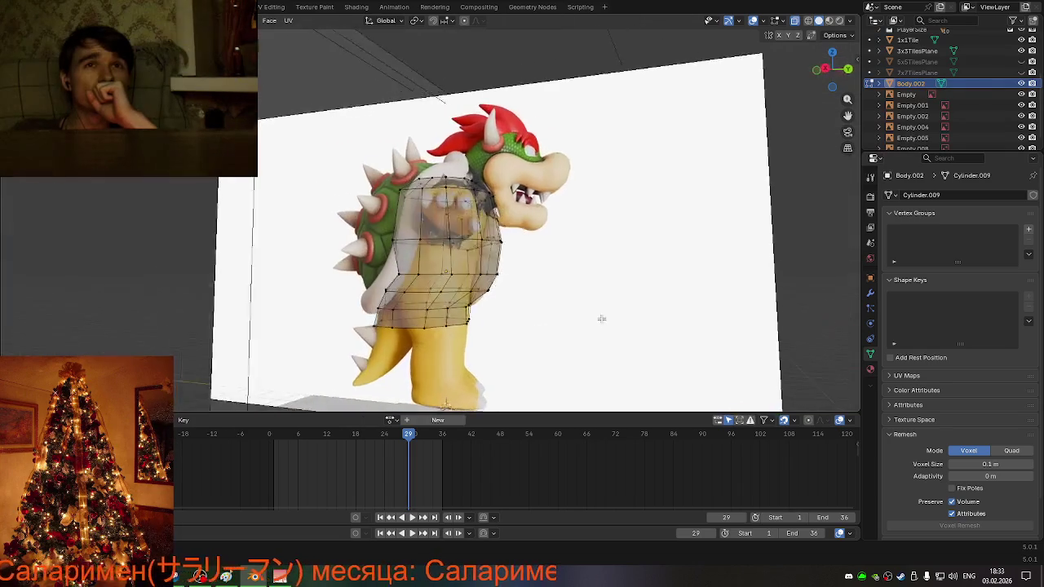
{"action": "left_click", "coordinate": [832, 69]}
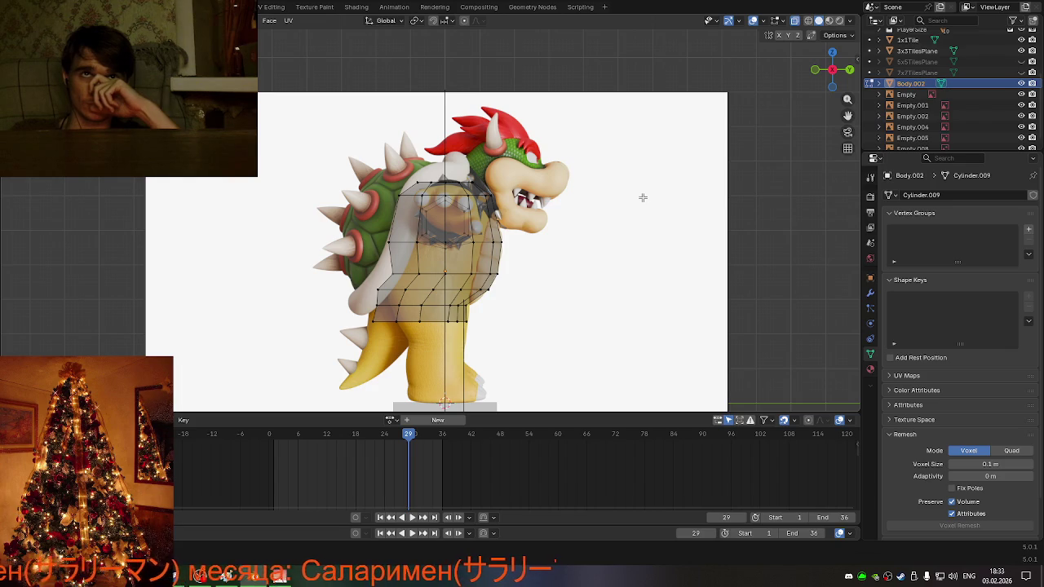
{"action": "key", "text": "KP_6"}
{"action": "key", "text": "KP_6"}
{"action": "key", "text": "KP_6"}
{"action": "key", "text": "KP_6"}
{"action": "key", "text": "KP_6"}
{"action": "key", "text": "KP_6"}
{"action": "middle_click_drag", "start_coordinate": [593, 257], "coordinate": [353, 252]}
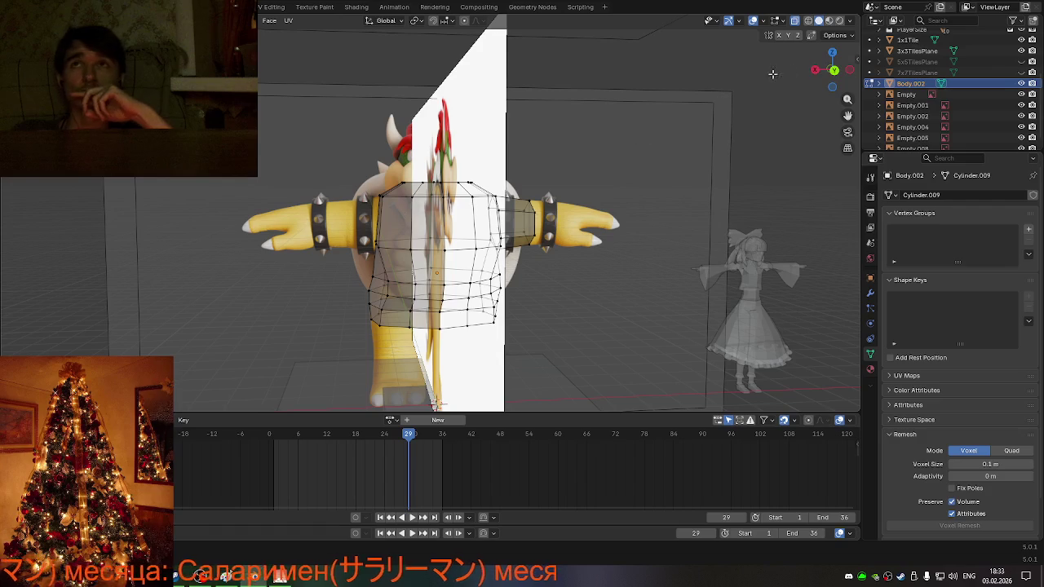
{"action": "left_click", "coordinate": [832, 72]}
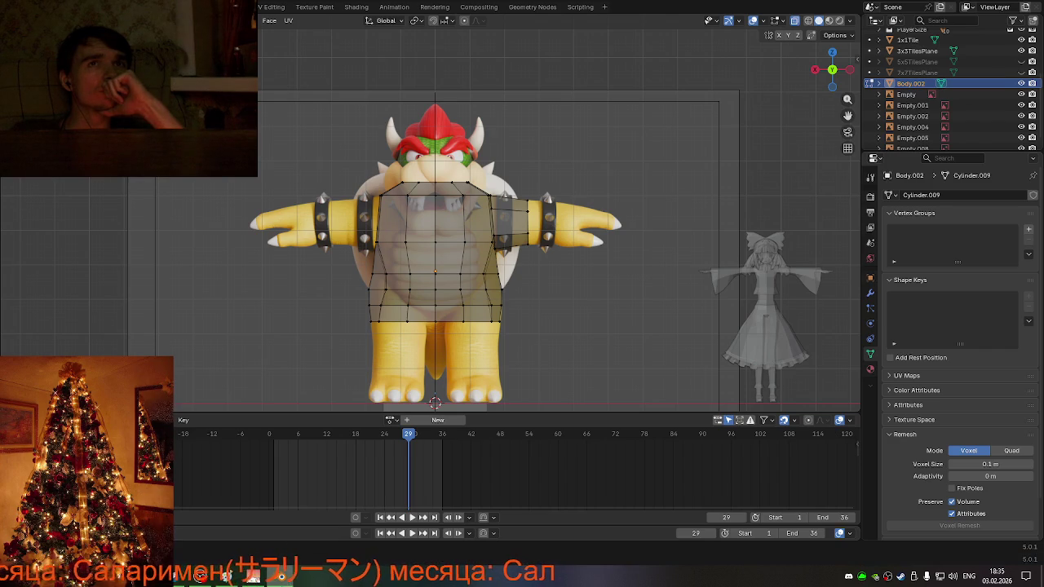
- Switch to an exact back view and fit the cage over Bowser's shell
{"action": "mouse_move", "coordinate": [406, 319]}
{"action": "middle_mouse_down"}
{"action": "mouse_move", "coordinate": [650, 327]}
{"action": "mouse_move", "coordinate": [640, 318]}
{"action": "middle_mouse_up"}
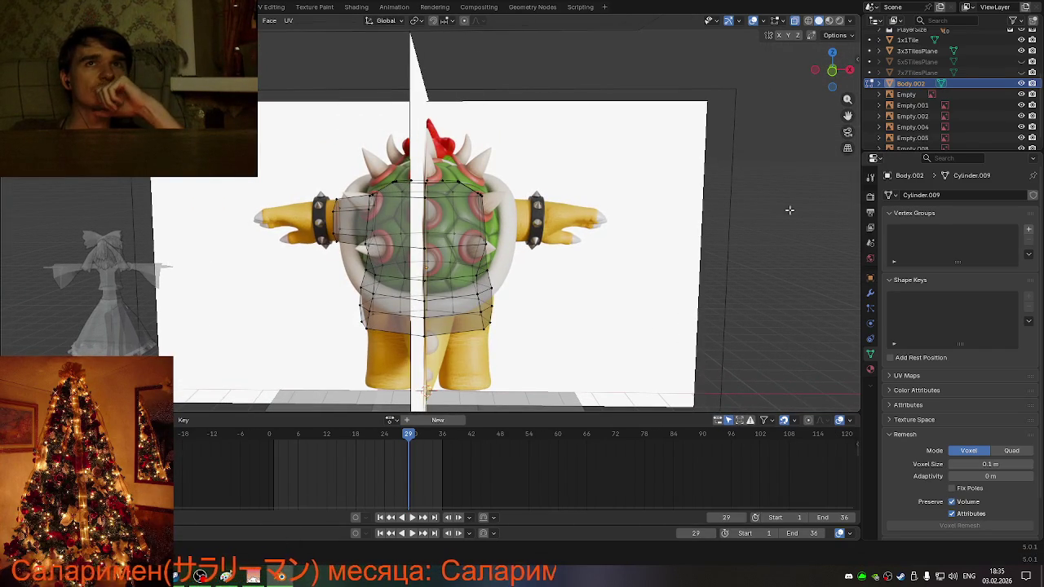
{"action": "key", "text": "ctrl+KP_1"}
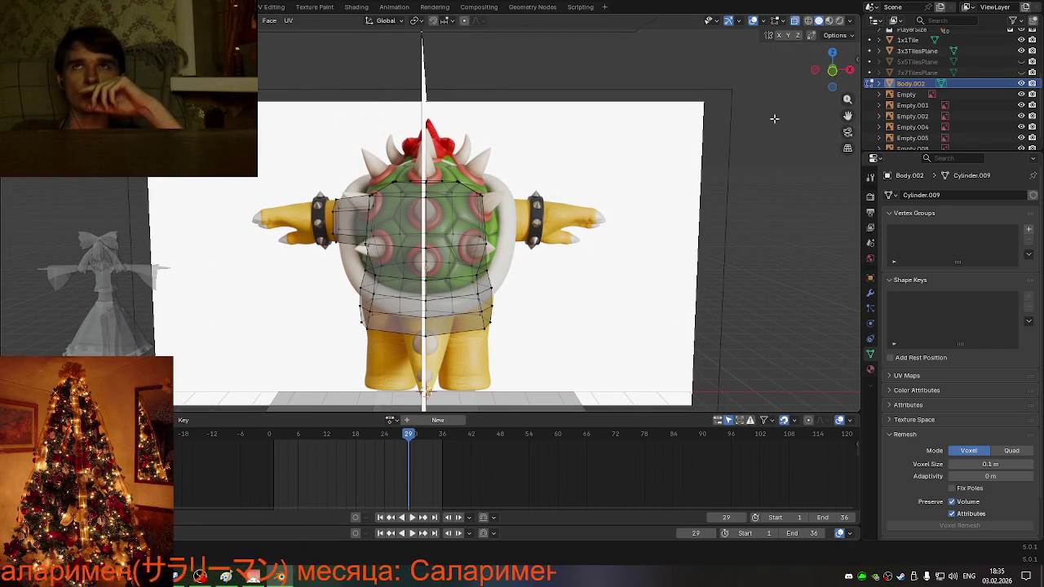
{"action": "scroll", "coordinate": [443, 270], "scroll_direction": "up", "scroll_amount": 2}
{"action": "scroll", "coordinate": [443, 270], "scroll_direction": "up", "scroll_amount": 2}
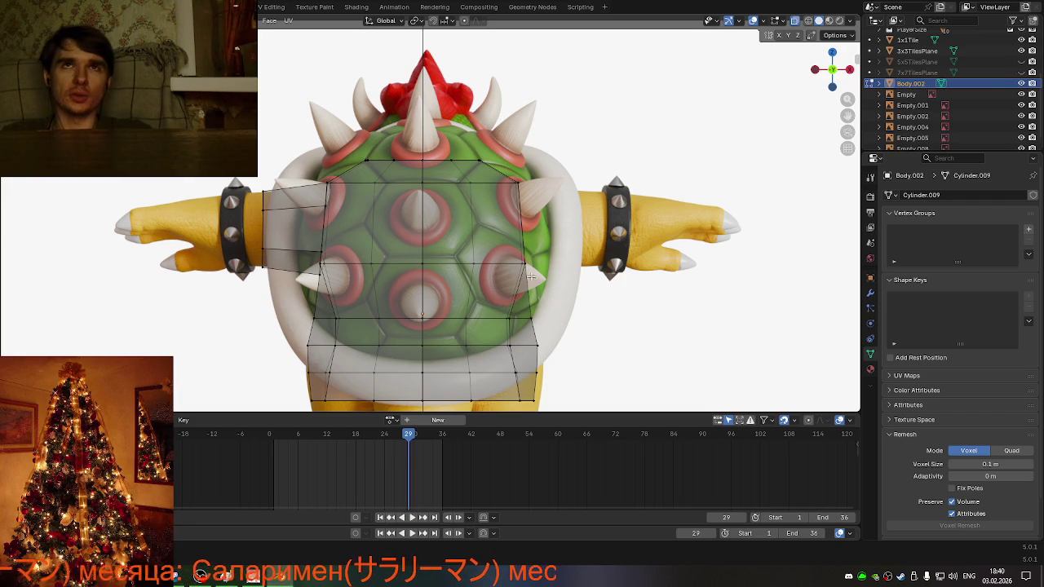
{"action": "scroll", "coordinate": [538, 248], "scroll_direction": "down", "scroll_amount": 1}
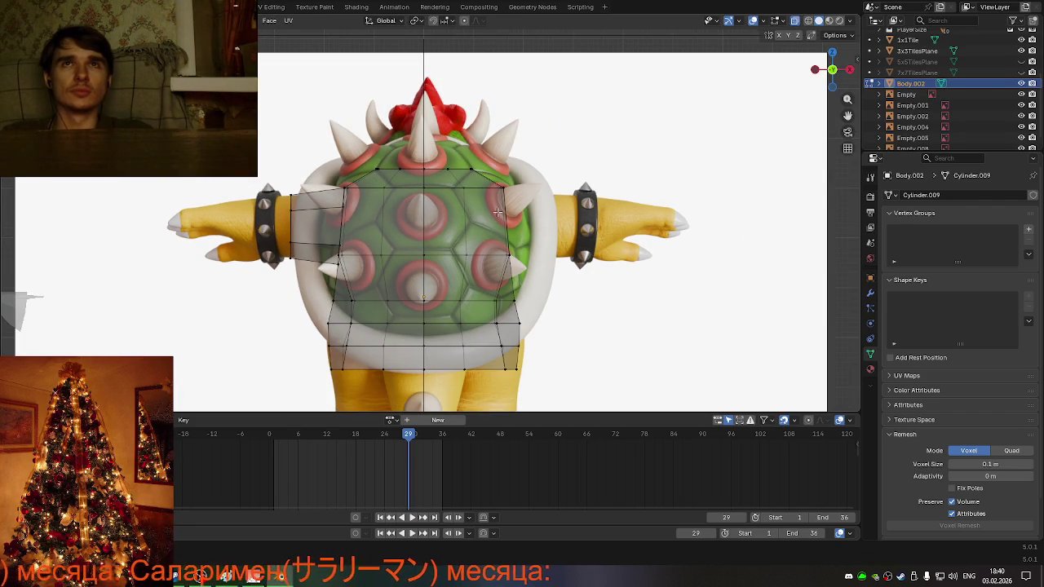
- Check the torso cage in orthographic side view, then return to Object Mode
{"action": "scroll", "coordinate": [503, 222], "scroll_direction": "down", "scroll_amount": 1}
{"action": "middle_click_drag", "start_coordinate": [504, 223], "coordinate": [612, 228]}
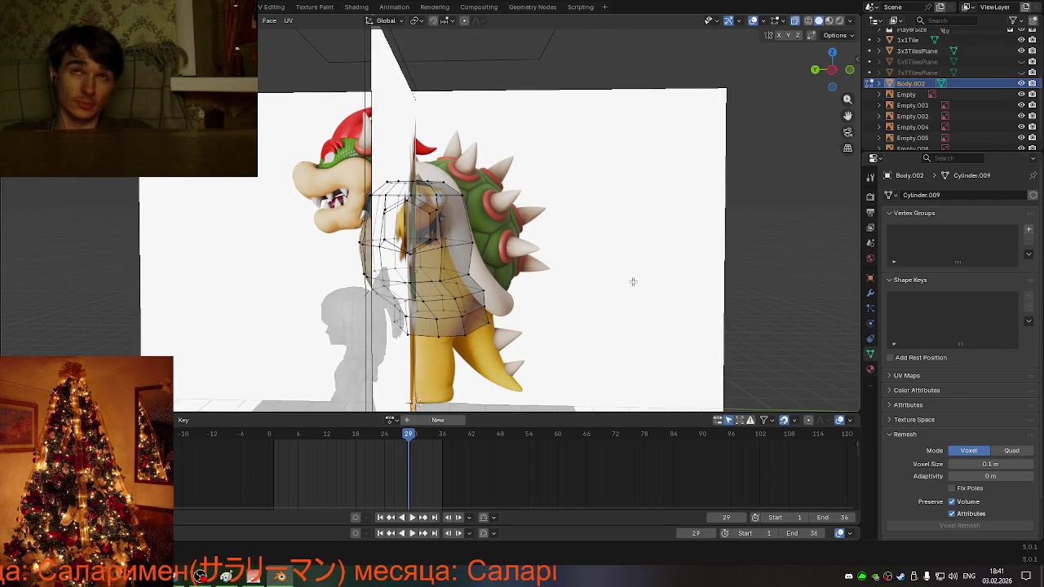
{"action": "mouse_move", "coordinate": [632, 281]}
{"action": "middle_mouse_down"}
{"action": "mouse_move", "coordinate": [547, 269]}
{"action": "mouse_move", "coordinate": [495, 289]}
{"action": "middle_mouse_up"}
{"action": "key", "text": "KP_9"}
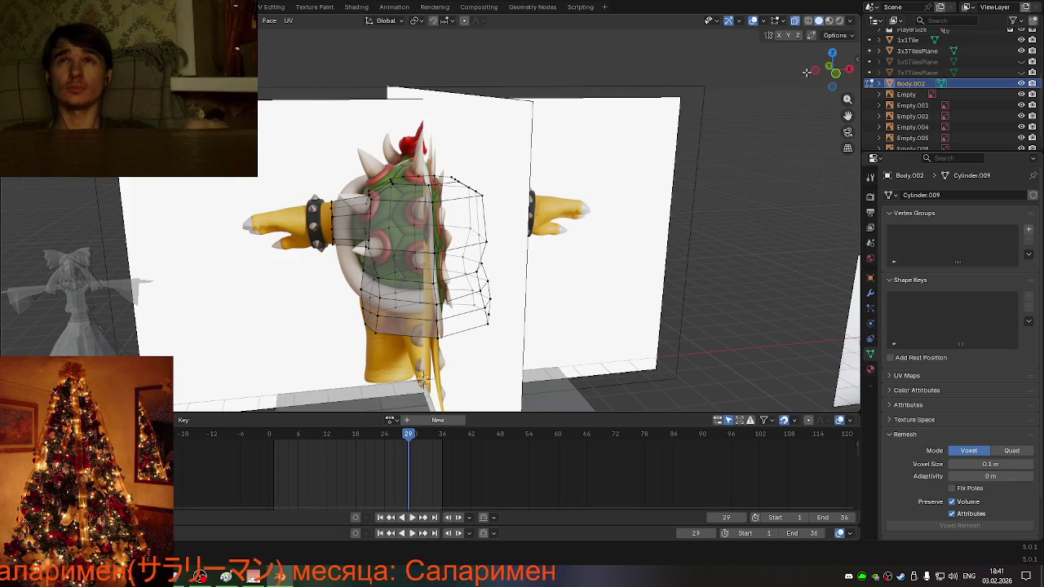
{"action": "left_click", "coordinate": [814, 72]}
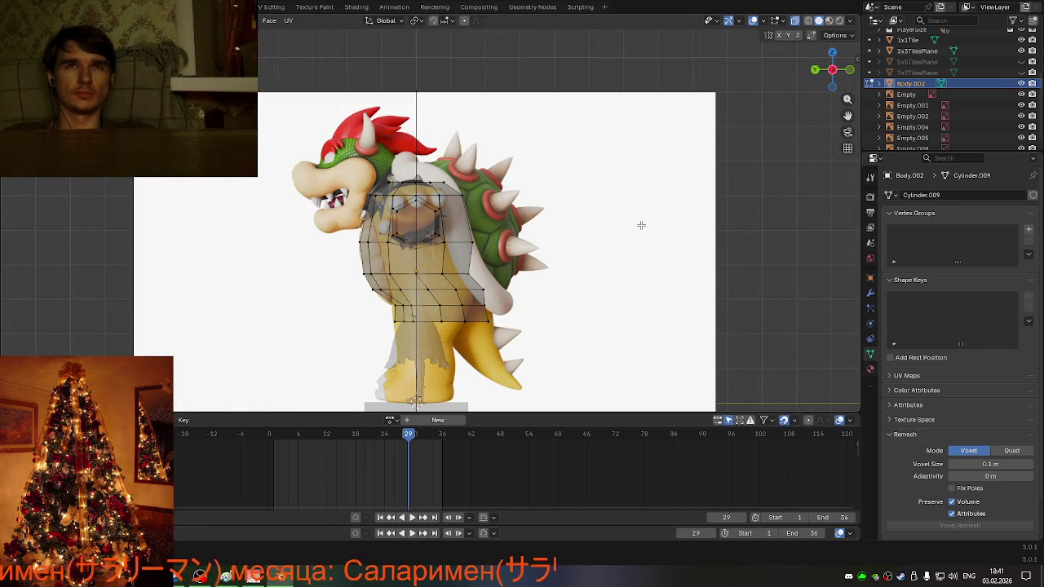
{"action": "key", "text": "Tab"}
{"action": "scroll", "coordinate": [639, 230], "scroll_direction": "down", "scroll_amount": 1}
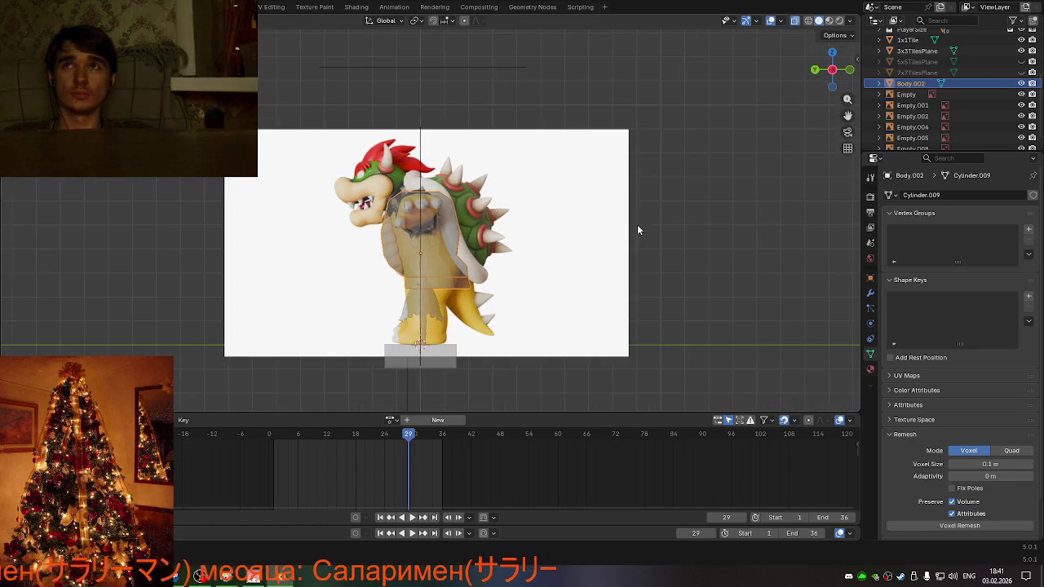
{"action": "key", "text": "shift+a"}
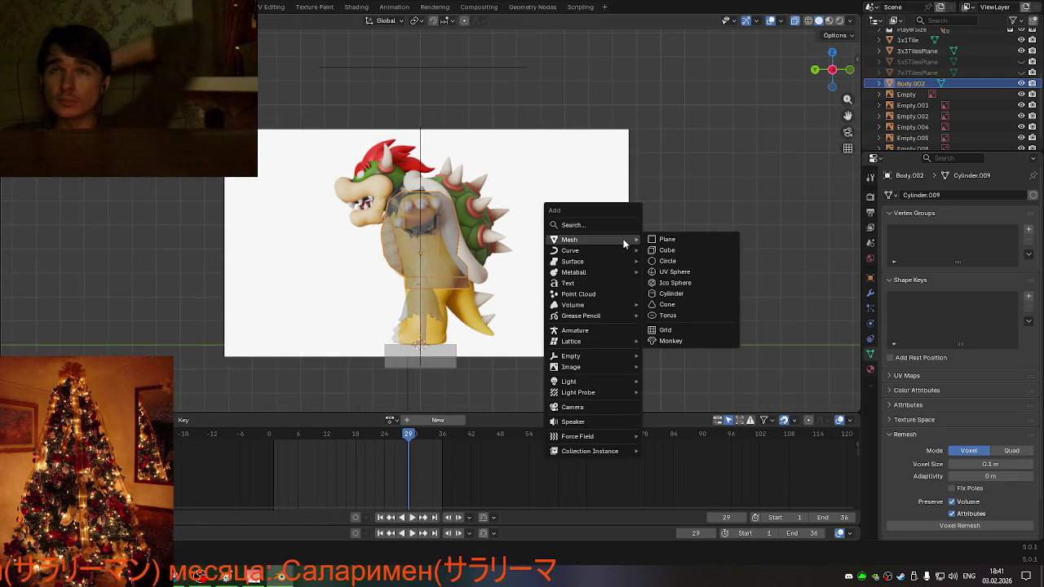
- Add an Ico Sphere, undoing the UV Sphere added by mistake
{"action": "left_click", "coordinate": [673, 273]}
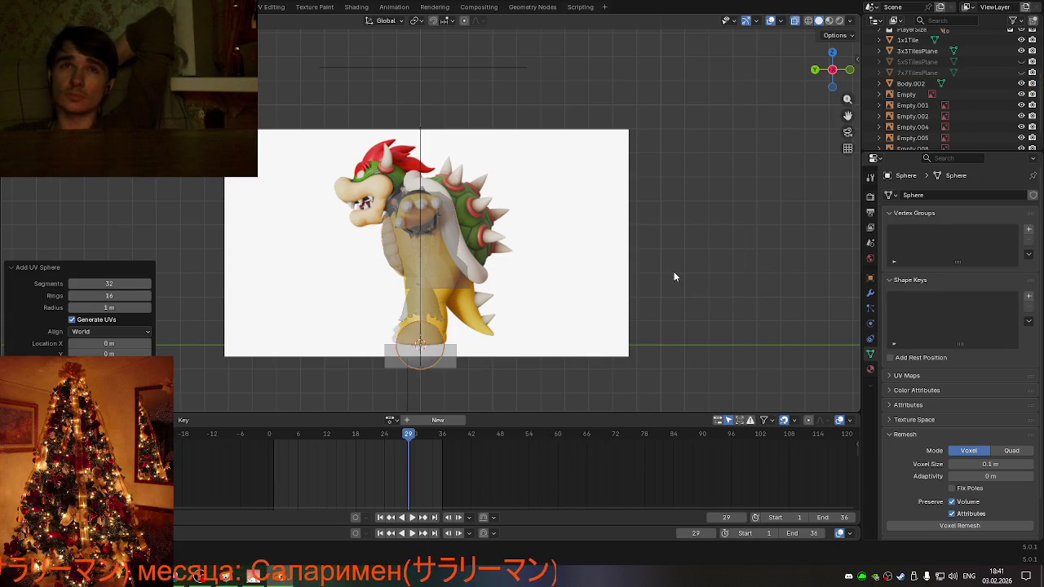
{"action": "key", "text": "ctrl+z"}
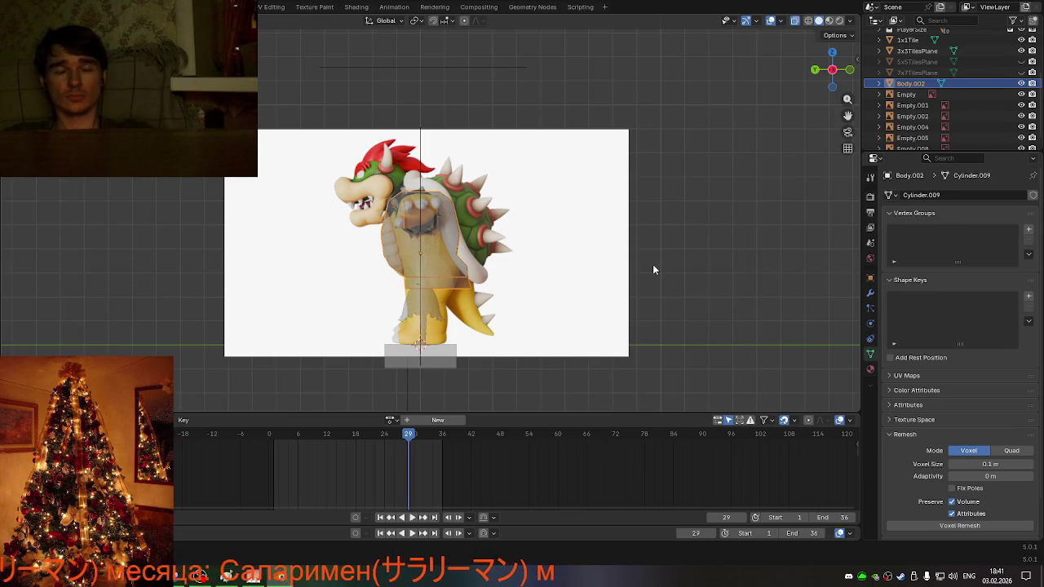
{"action": "key", "text": "shift+a"}
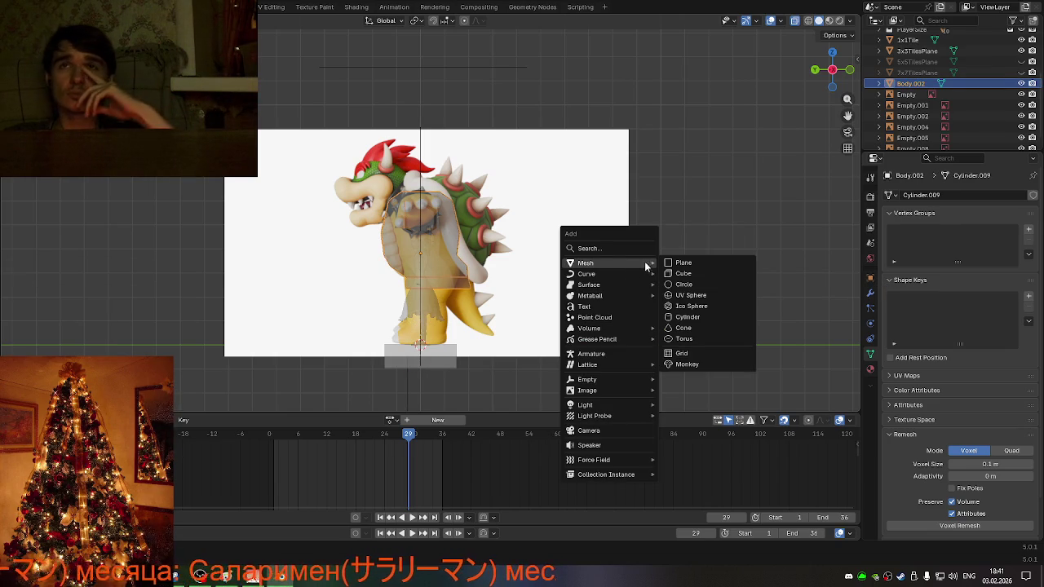
{"action": "left_click", "coordinate": [703, 305]}
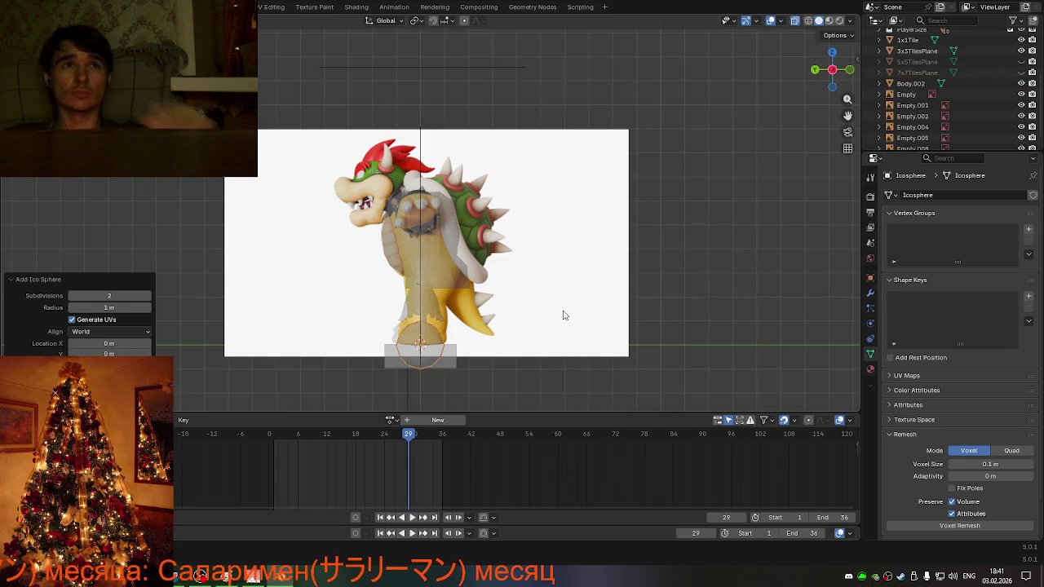
{"action": "scroll", "coordinate": [563, 314], "scroll_direction": "up", "scroll_amount": 2}
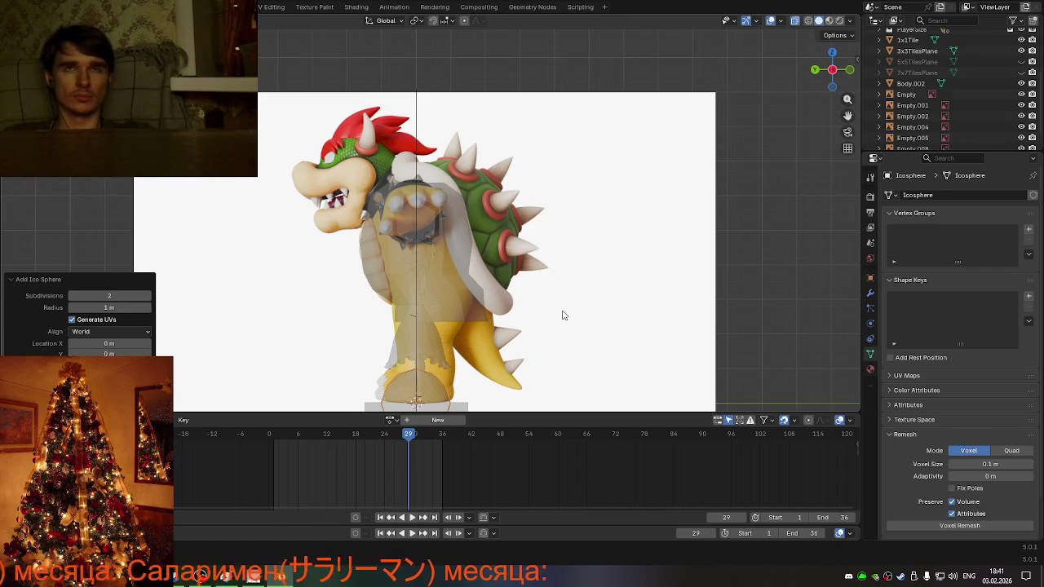
- Move the icosphere about -11.02 m along Y, clear of the references
{"action": "key", "text": "g"}
{"action": "key", "text": "x"}
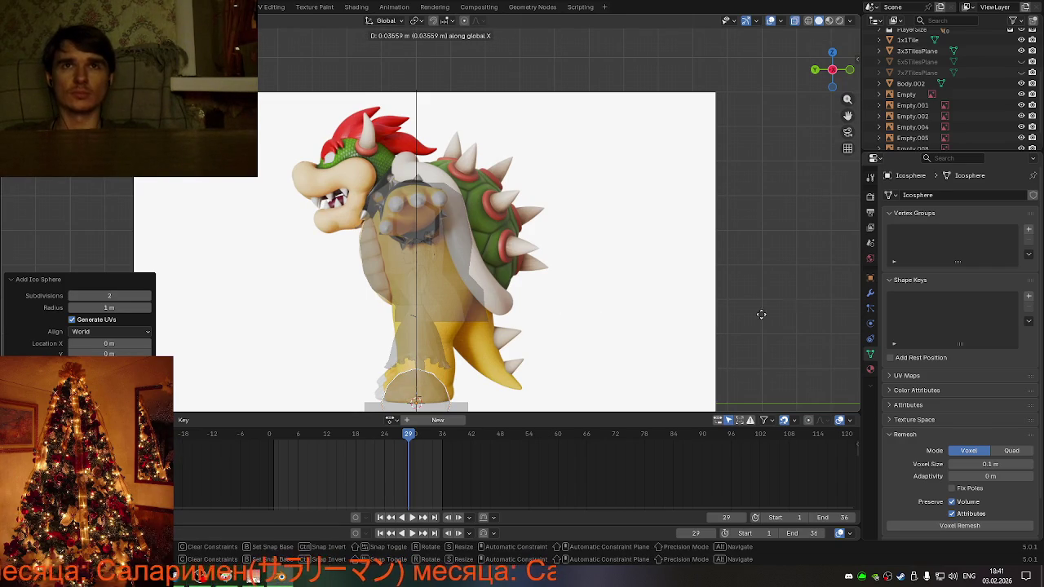
{"action": "key", "text": "y"}
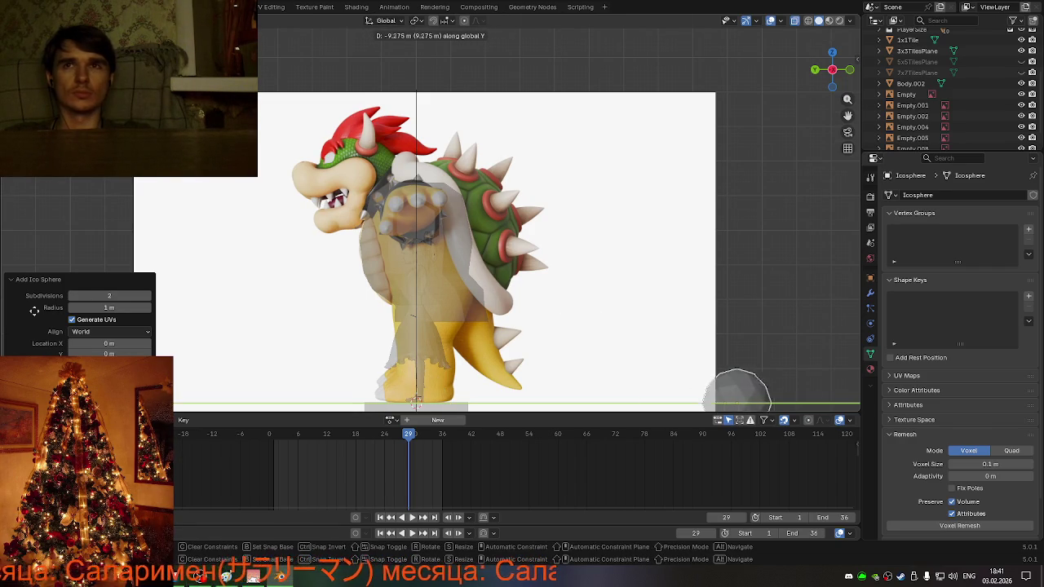
{"action": "left_click", "coordinate": [88, 304]}
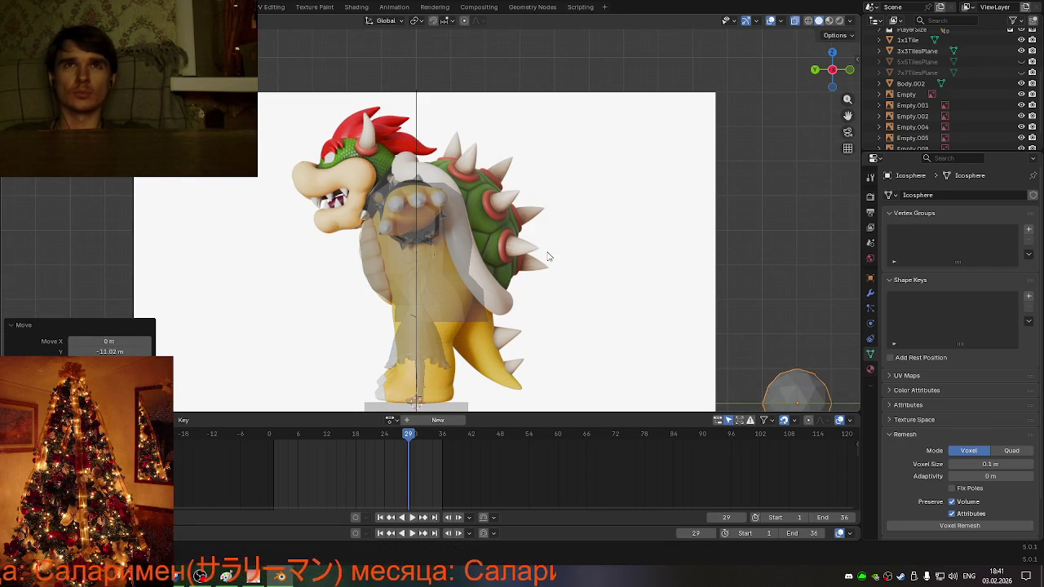
{"action": "scroll", "coordinate": [548, 257], "scroll_direction": "down", "scroll_amount": 3}
{"action": "scroll", "coordinate": [582, 294], "scroll_direction": "up", "scroll_amount": 1}
{"action": "scroll", "coordinate": [602, 310], "scroll_direction": "up", "scroll_amount": 2}
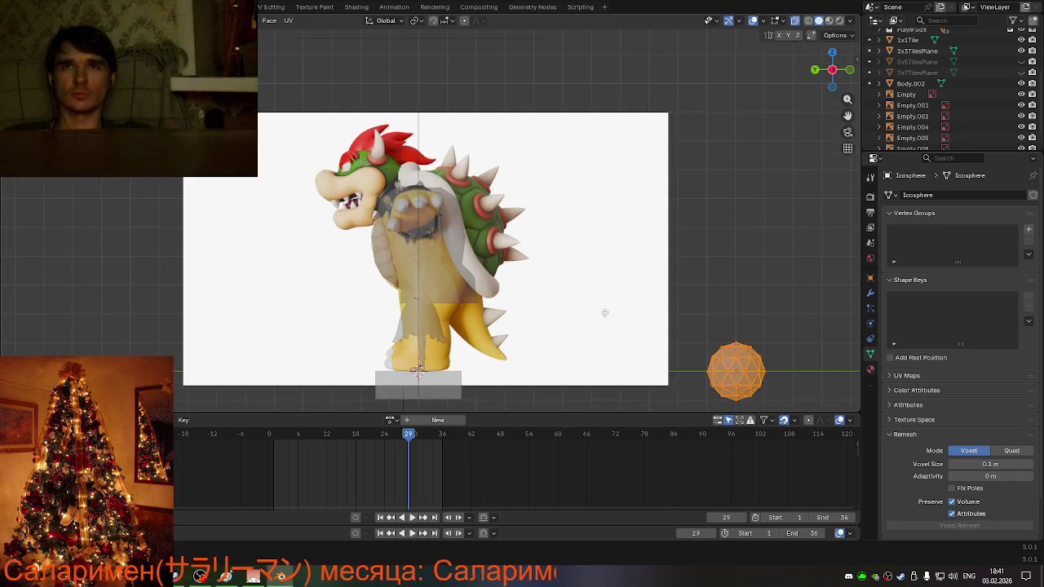
{"action": "mouse_move", "coordinate": [606, 317]}
{"action": "middle_mouse_down"}
{"action": "mouse_move", "coordinate": [582, 305]}
{"action": "mouse_move", "coordinate": [519, 312]}
{"action": "mouse_move", "coordinate": [531, 342]}
{"action": "middle_mouse_up"}
{"action": "scroll", "coordinate": [543, 306], "scroll_direction": "down", "scroll_amount": 2}
{"action": "key", "text": "Tab"}
{"action": "scroll", "coordinate": [531, 342], "scroll_direction": "up", "scroll_amount": 1}
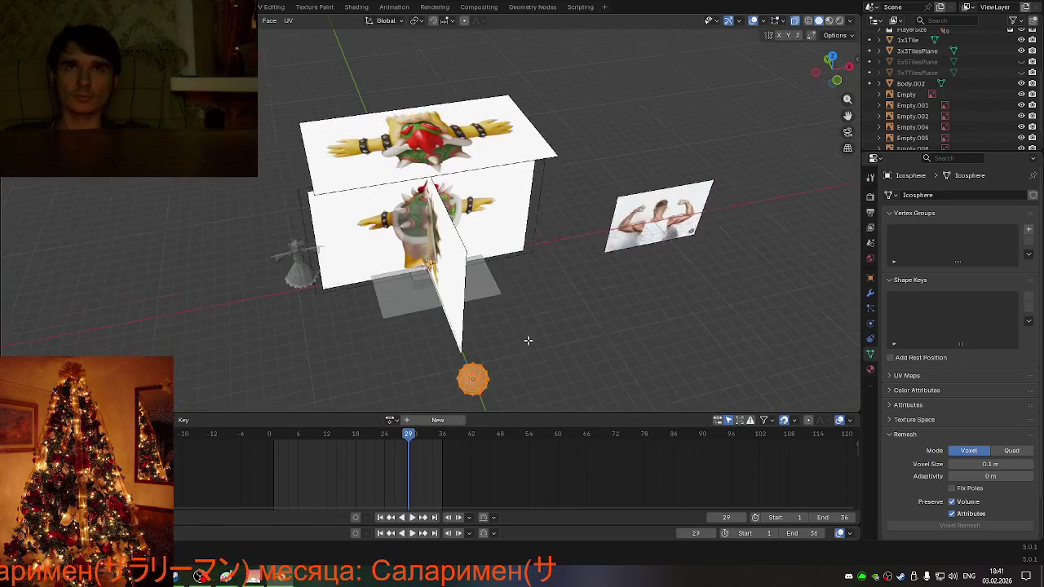
- Back in Object Mode, add a Subdivision Surface modifier to the icosphere
{"action": "scroll", "coordinate": [531, 343], "scroll_direction": "up", "scroll_amount": 2}
{"action": "left_click_drag", "start_coordinate": [839, 122], "coordinate": [820, 7]}
{"action": "scroll", "coordinate": [446, 207], "scroll_direction": "up", "scroll_amount": 3}
{"action": "scroll", "coordinate": [446, 207], "scroll_direction": "up", "scroll_amount": 4}
{"action": "scroll", "coordinate": [468, 234], "scroll_direction": "up", "scroll_amount": 3}
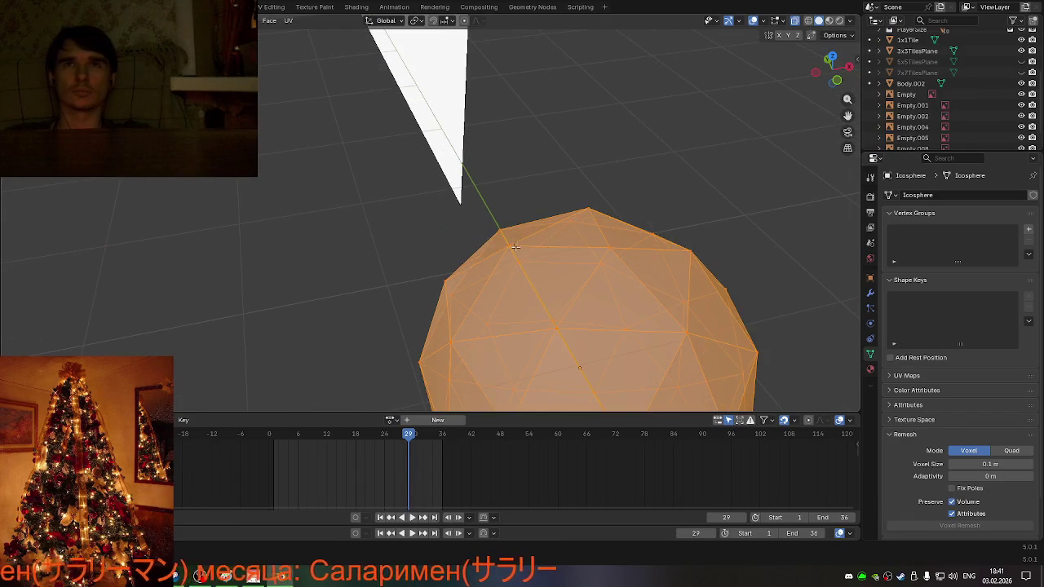
{"action": "key", "text": "Tab"}
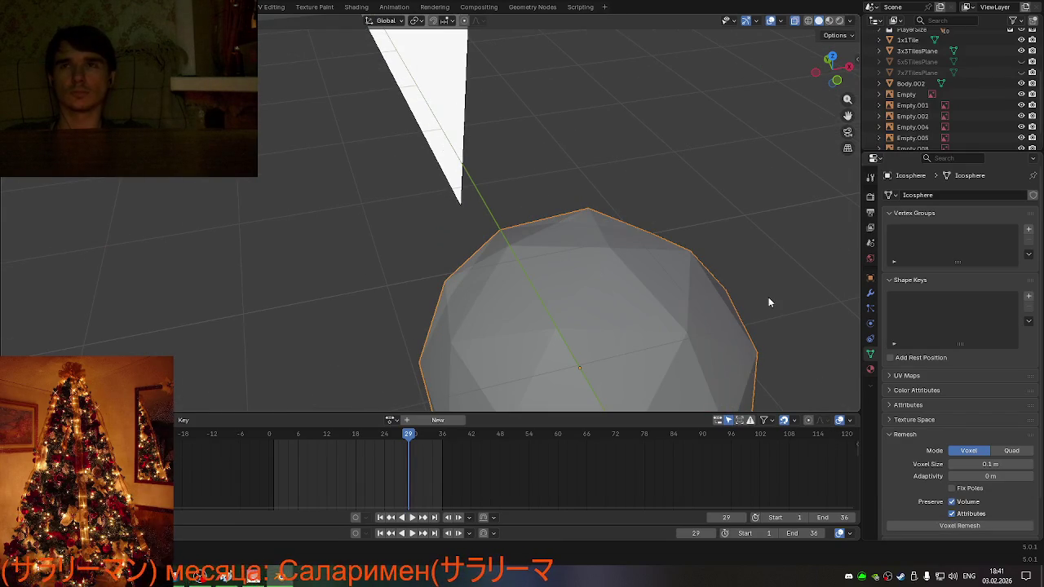
{"action": "left_click", "coordinate": [870, 293]}
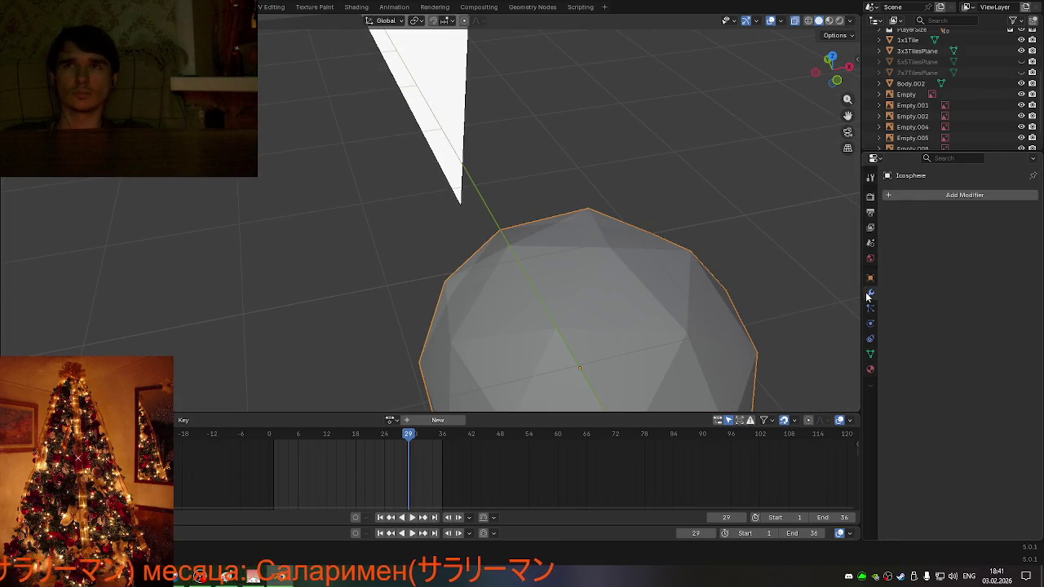
{"action": "left_click", "coordinate": [926, 193]}
{"action": "type", "text": "su"}
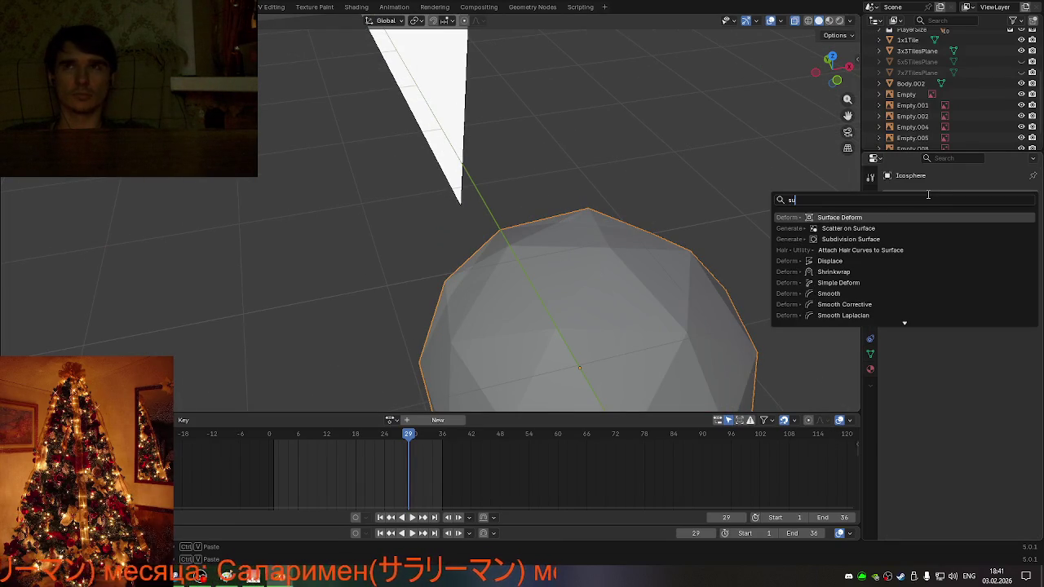
{"action": "type", "text": "b"}
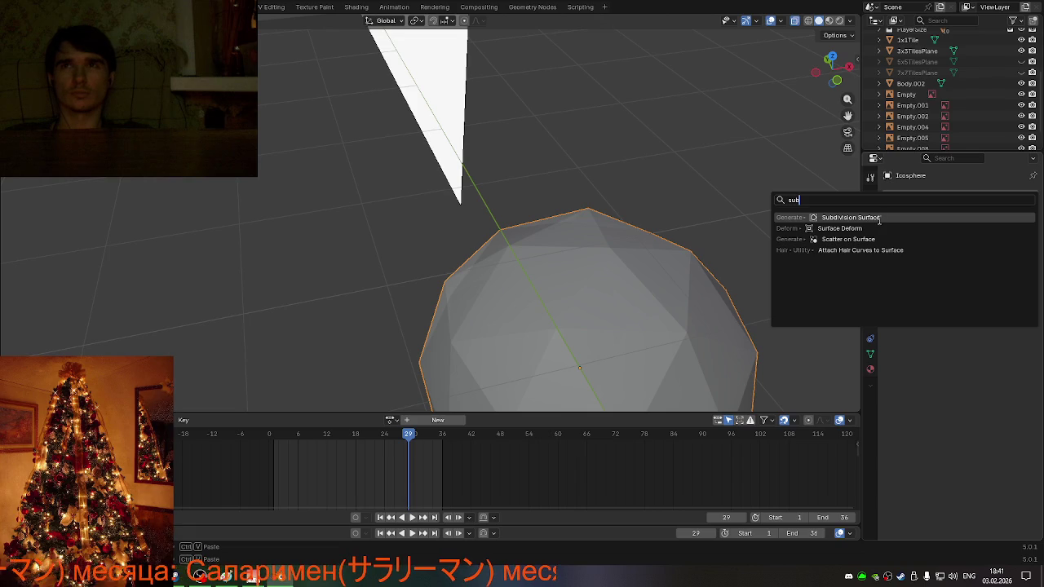
{"action": "left_click", "coordinate": [877, 218]}
- Apply the Subdivision Surface modifier to the icosphere mesh
{"action": "scroll", "coordinate": [702, 260], "scroll_direction": "down", "scroll_amount": 4}
{"action": "middle_click_drag", "start_coordinate": [630, 258], "coordinate": [626, 248]}
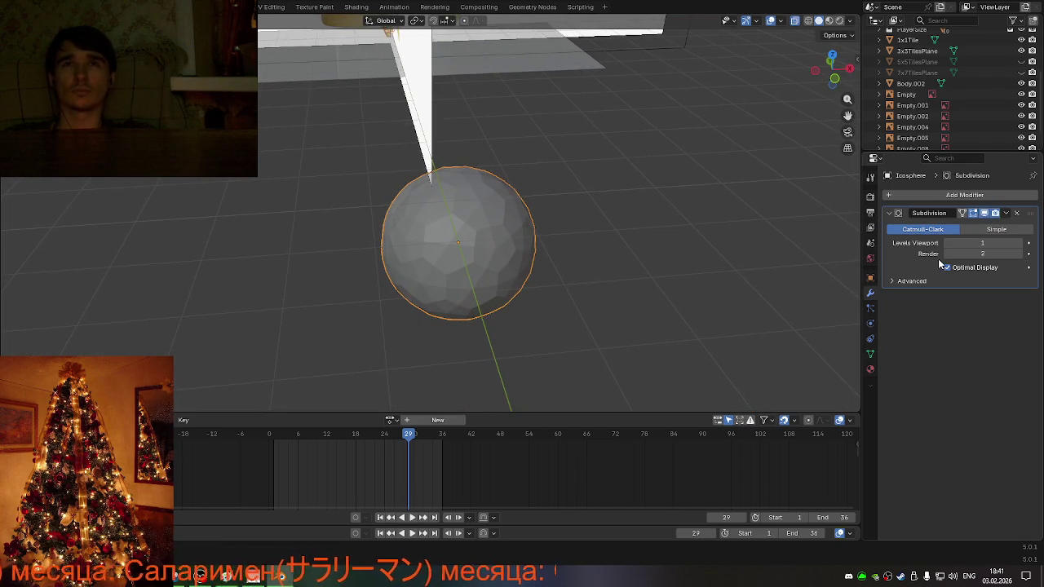
{"action": "key", "text": "ctrl+a"}
{"action": "scroll", "coordinate": [652, 256], "scroll_direction": "up", "scroll_amount": 1}
{"action": "scroll", "coordinate": [628, 256], "scroll_direction": "up", "scroll_amount": 3}
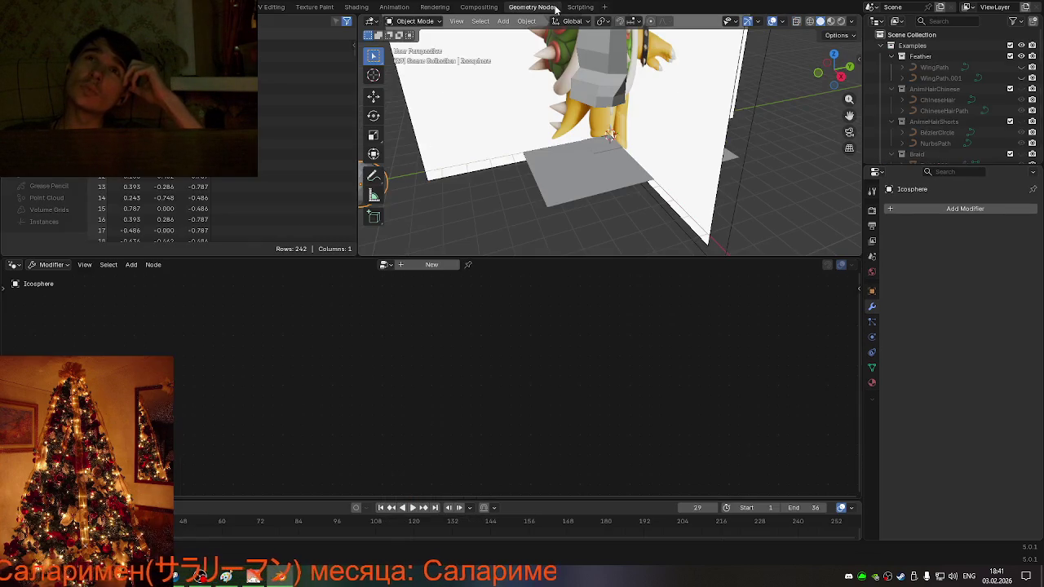
- Create a new Geometry Nodes tree for the icosphere in the Geometry Nodes workspace
{"action": "left_click", "coordinate": [547, 7]}
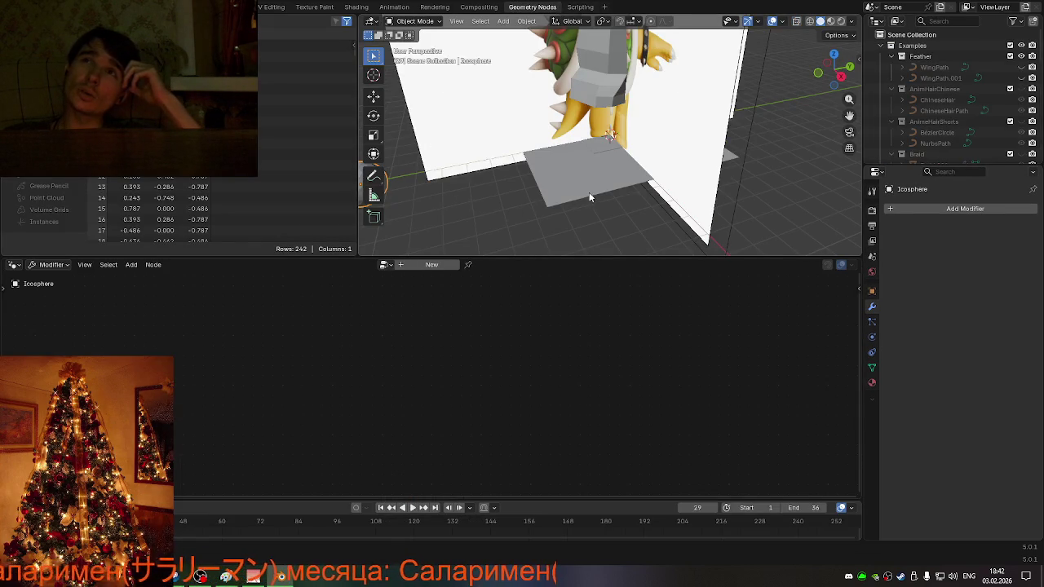
{"action": "scroll", "coordinate": [587, 193], "scroll_direction": "down", "scroll_amount": 5}
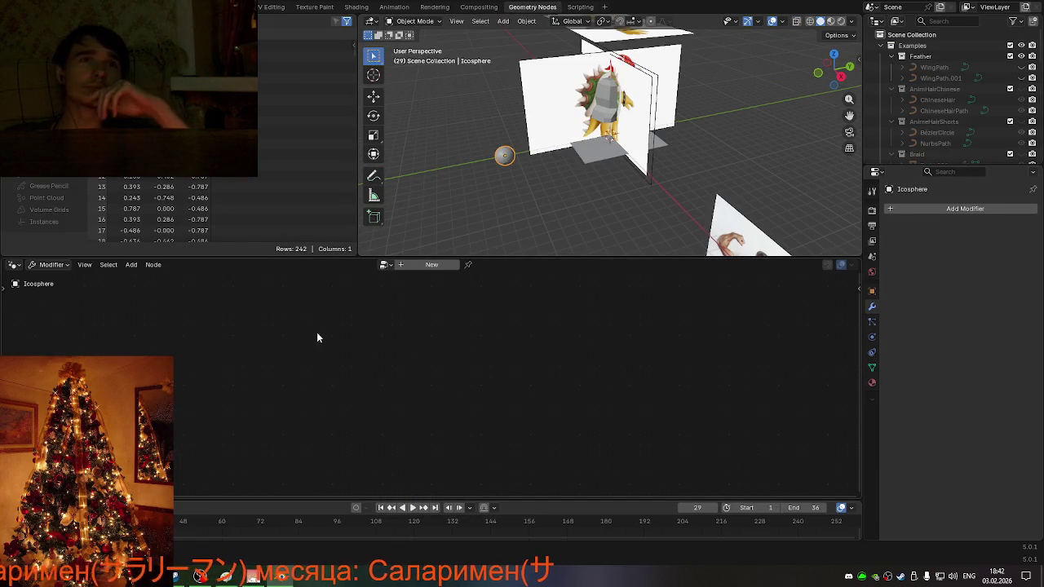
{"action": "left_click", "coordinate": [412, 264]}
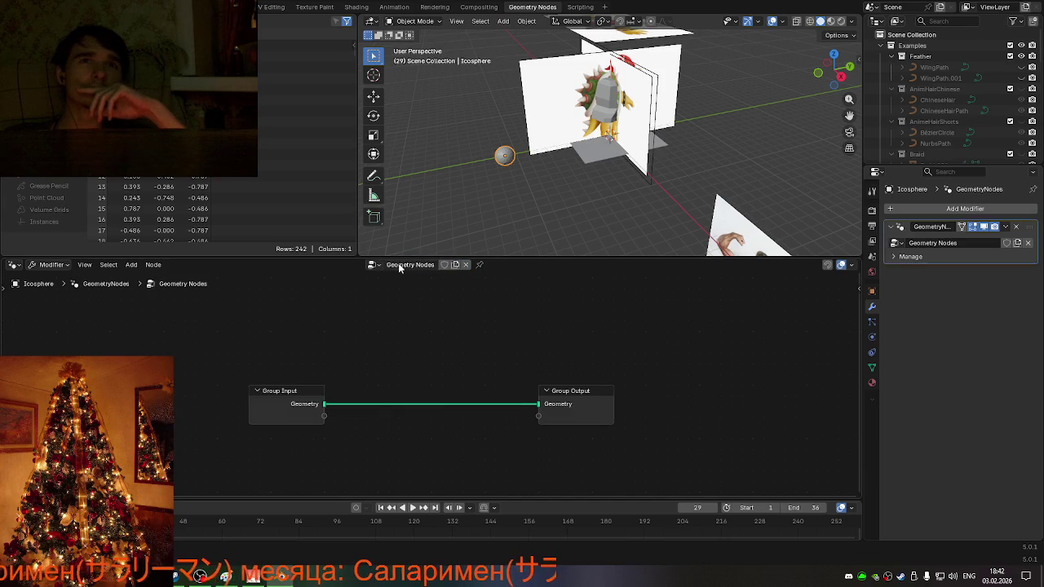
- Insert a Dual Mesh node on the Group Input–Group Output link
{"action": "right_click", "coordinate": [374, 352]}
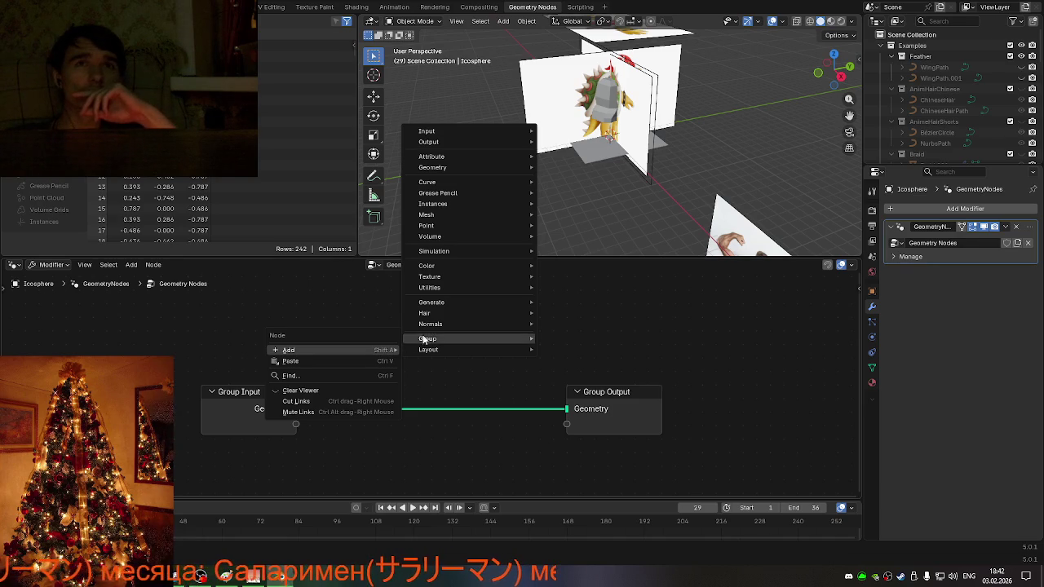
{"action": "key", "text": "Escape"}
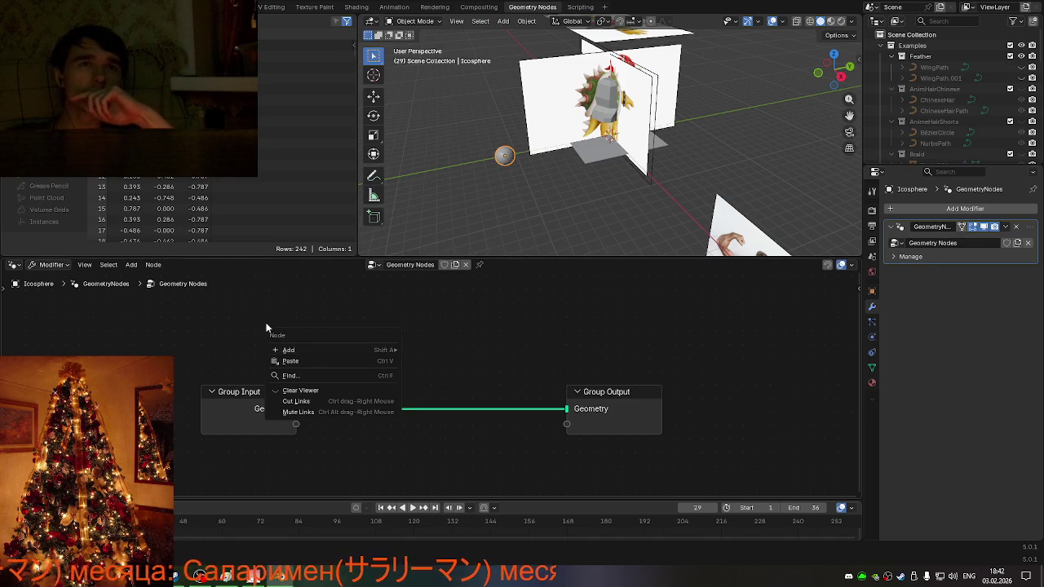
{"action": "key", "text": "Escape"}
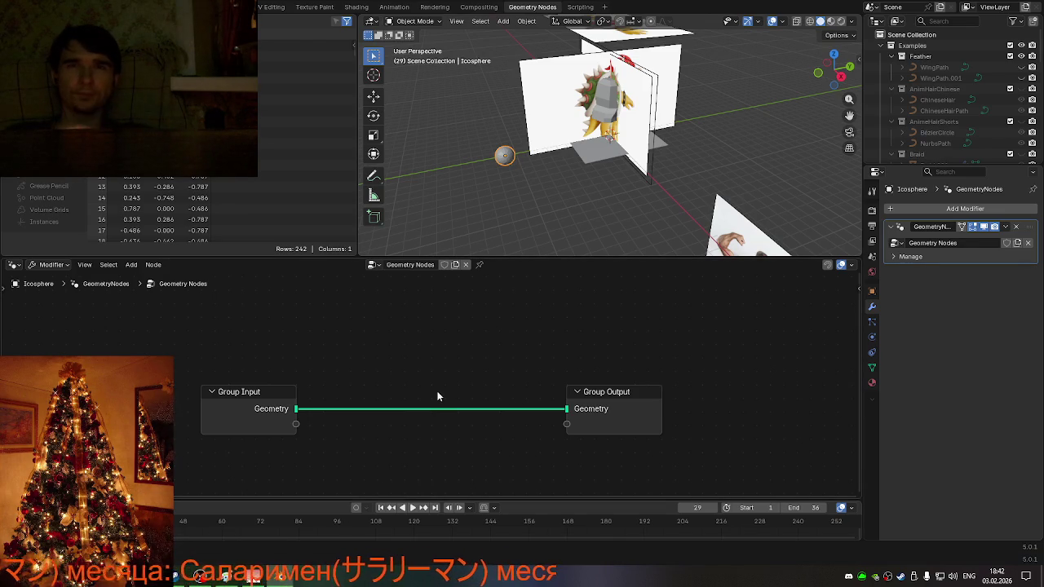
{"action": "key", "text": "shift+a"}
{"action": "type", "text": "dua"}
{"action": "left_click", "coordinate": [519, 398]}
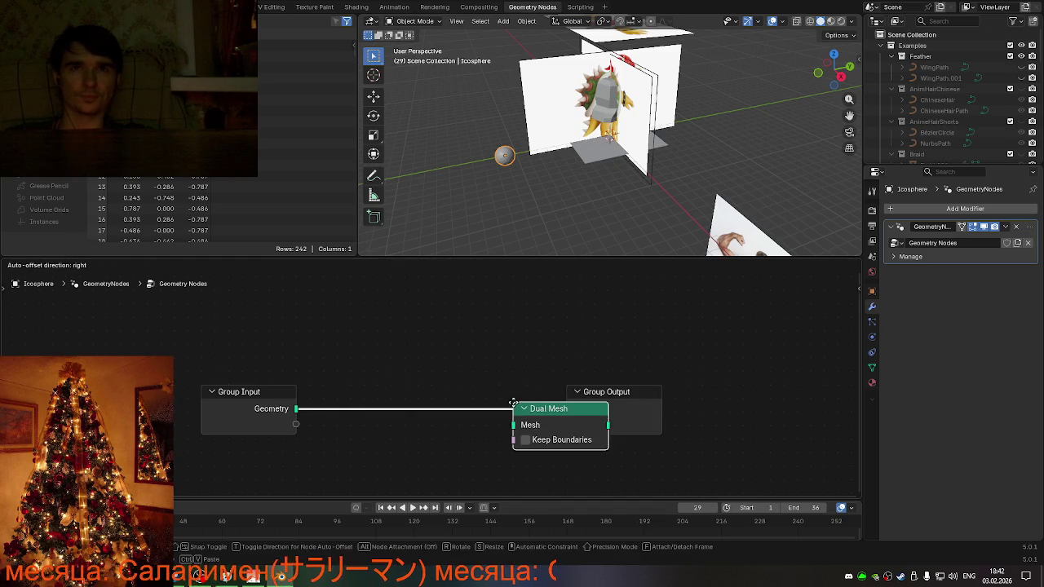
{"action": "left_click", "coordinate": [378, 385]}
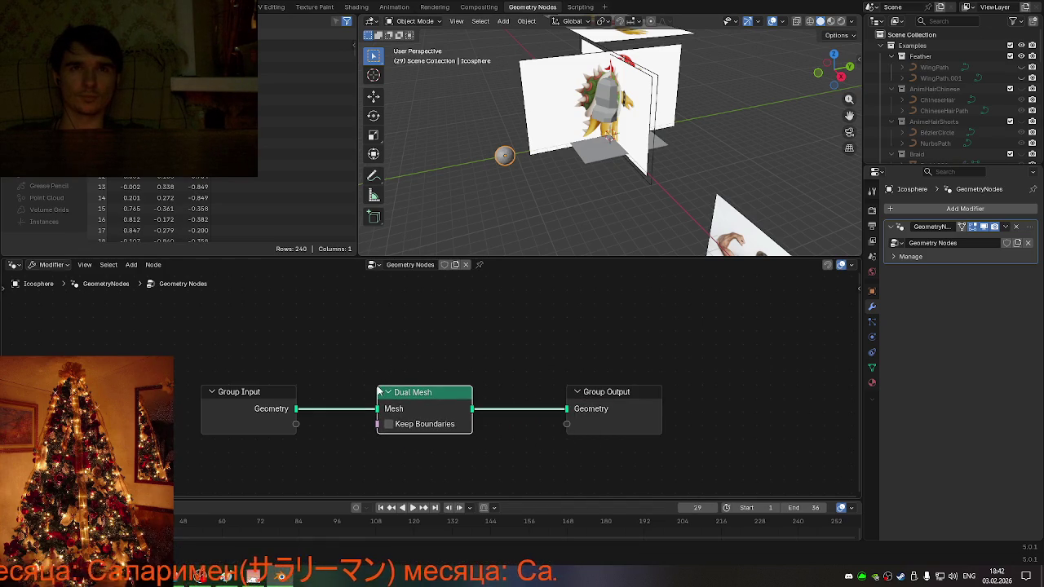
{"action": "left_click_drag", "start_coordinate": [430, 395], "coordinate": [433, 382]}
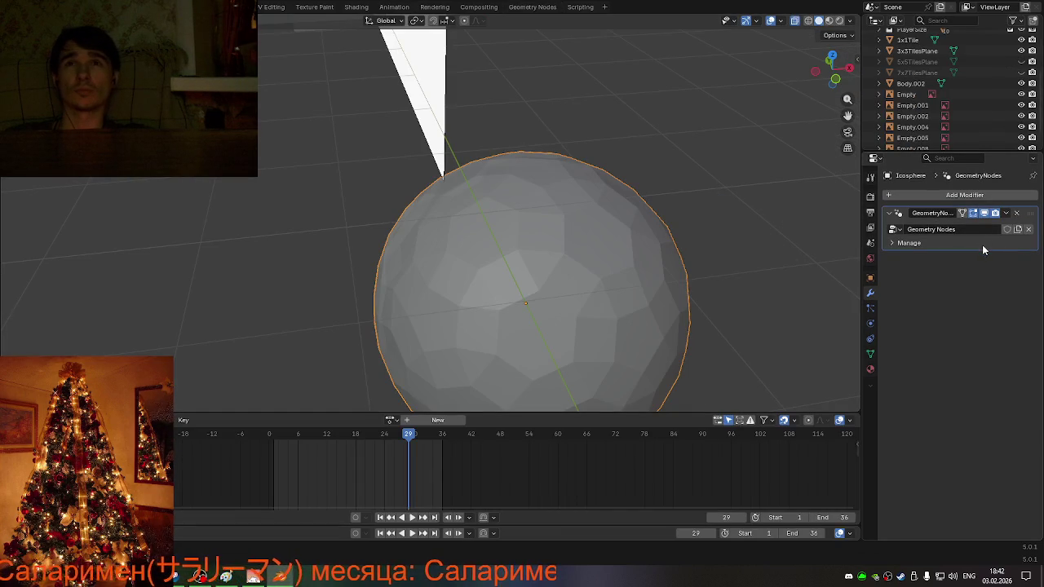
- Apply the Geometry Nodes modifier and inspect the resulting polygon cells in Edit Mode
{"action": "middle_click_drag", "start_coordinate": [676, 275], "coordinate": [686, 291]}
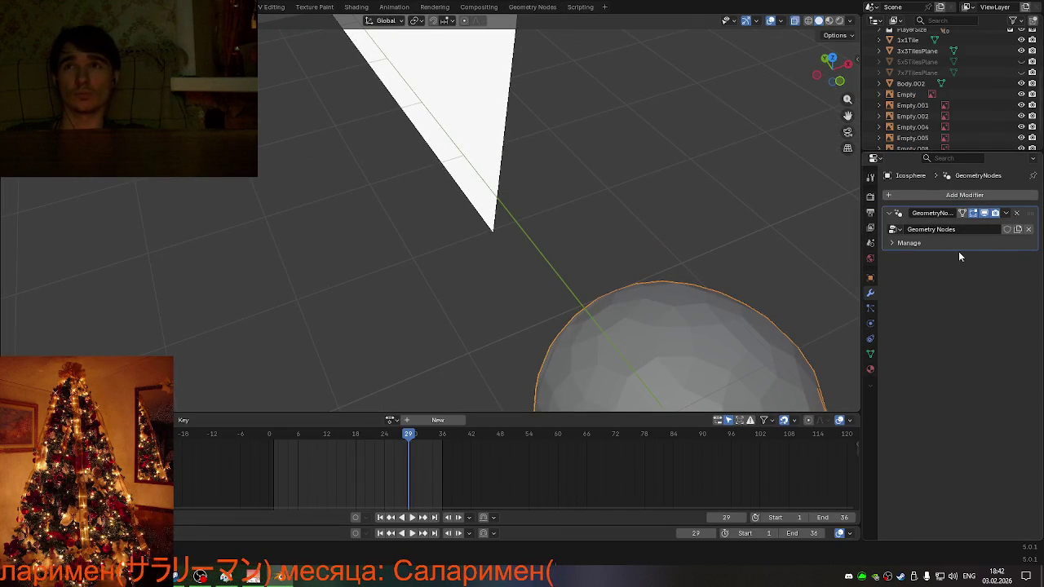
{"action": "scroll", "coordinate": [660, 262], "scroll_direction": "down", "scroll_amount": 3}
{"action": "left_click", "coordinate": [608, 297]}
{"action": "key", "text": "ctrl+a"}
{"action": "key", "text": "Tab"}
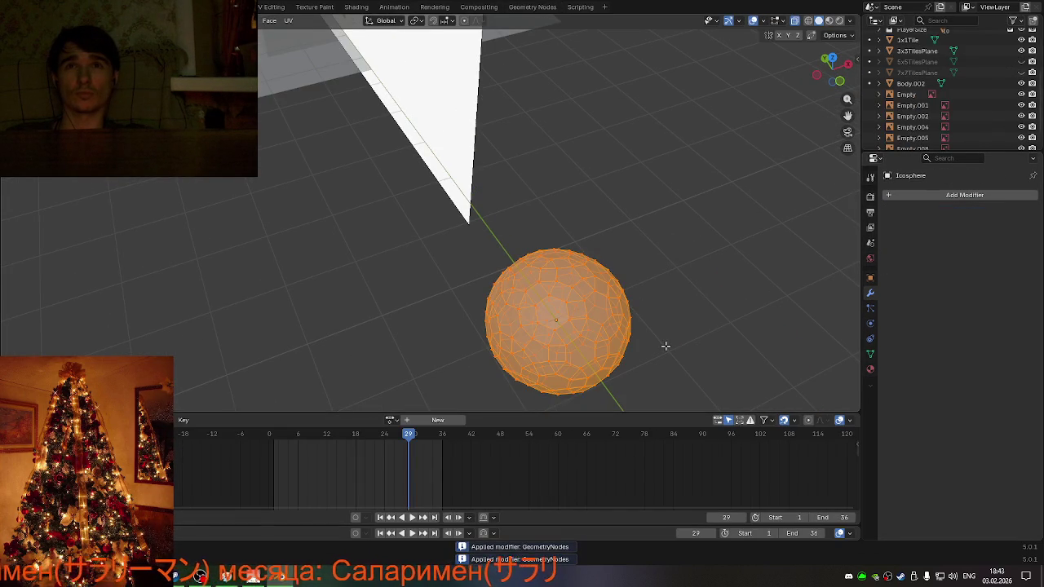
{"action": "key", "text": "Tab"}
- Toggle the icosphere between Edit and Object Mode while zooming in on the cells
{"action": "scroll", "coordinate": [647, 336], "scroll_direction": "up", "scroll_amount": 2}
{"action": "scroll", "coordinate": [647, 336], "scroll_direction": "up", "scroll_amount": 2}
{"action": "scroll", "coordinate": [636, 322], "scroll_direction": "up", "scroll_amount": 2}
{"action": "scroll", "coordinate": [541, 295], "scroll_direction": "up", "scroll_amount": 1}
{"action": "scroll", "coordinate": [541, 294], "scroll_direction": "up", "scroll_amount": 2}
{"action": "key", "text": "Tab"}
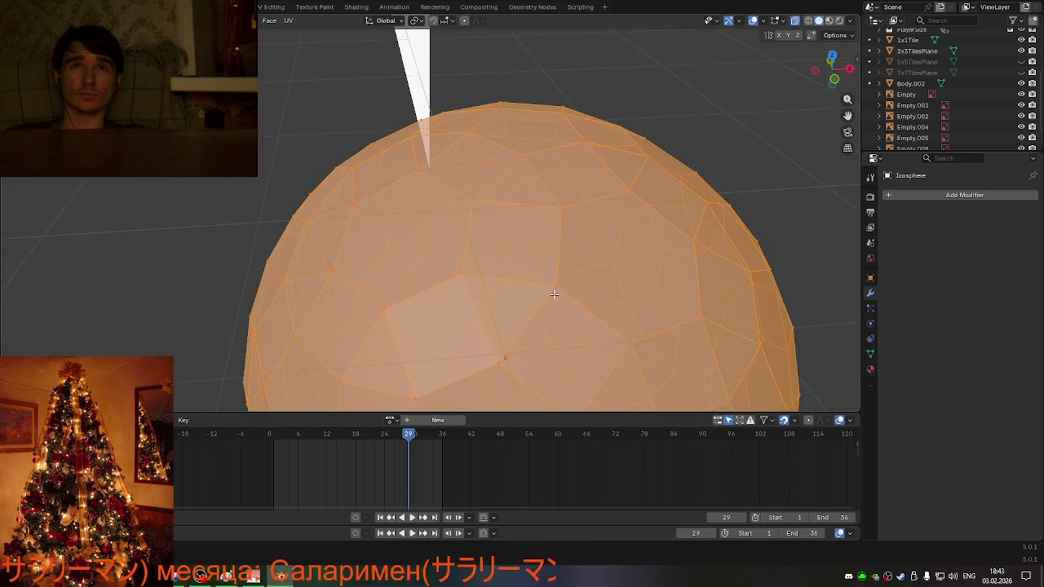
{"action": "scroll", "coordinate": [553, 294], "scroll_direction": "down", "scroll_amount": 3}
{"action": "key", "text": "Tab"}
{"action": "key", "text": "Tab"}
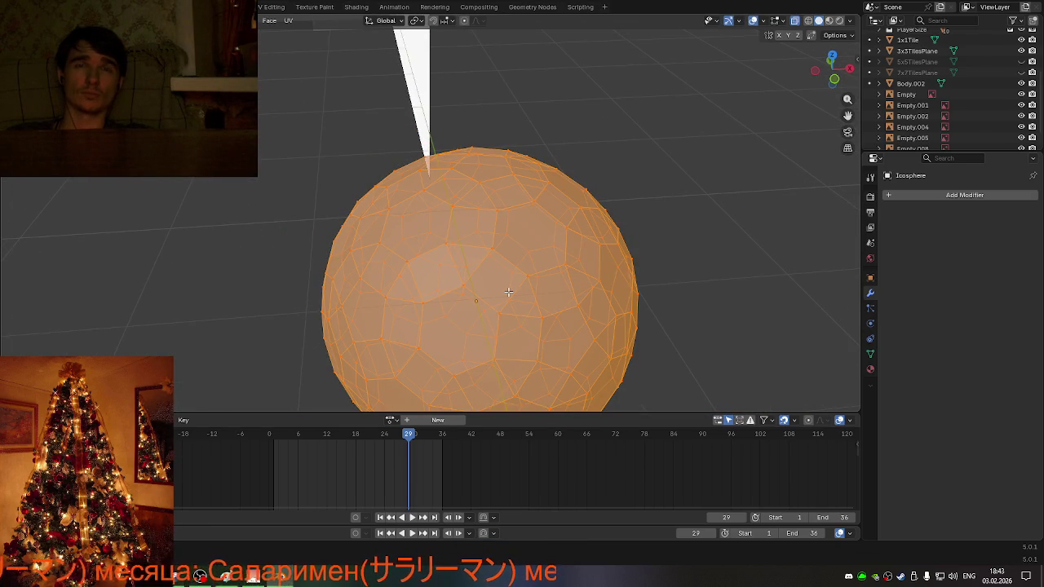
{"action": "key", "text": "Tab"}
{"action": "middle_click_drag", "start_coordinate": [508, 291], "coordinate": [528, 288]}
{"action": "key", "text": "Tab"}
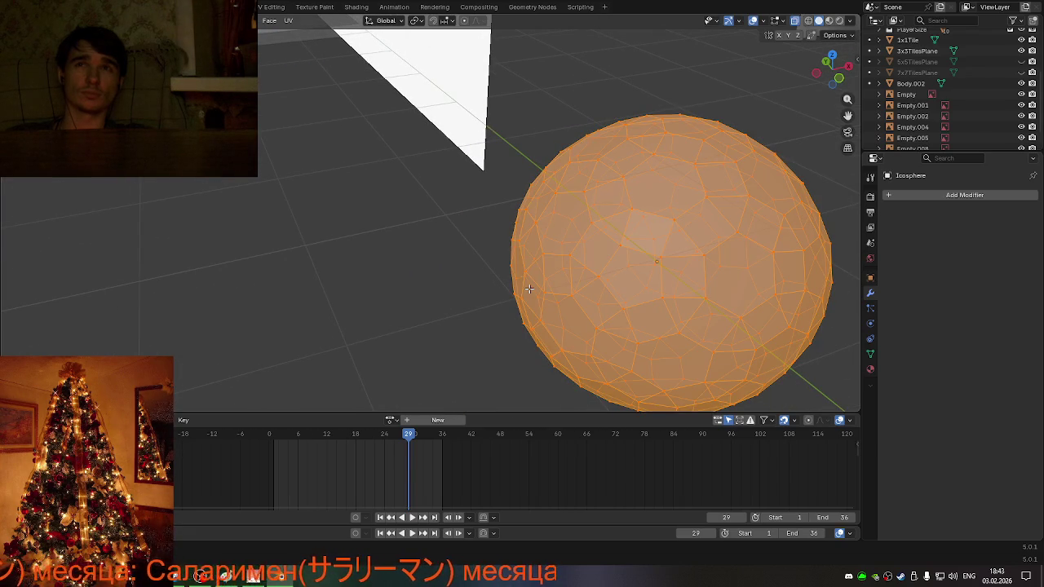
{"action": "key", "text": "Tab"}
{"action": "key", "text": "Tab"}
{"action": "key", "text": "Tab"}
{"action": "key", "text": "Tab"}
{"action": "key", "text": "Tab"}
- Undo back to an icosphere with an empty modifier stack
{"action": "key", "text": "ctrl+z"}
{"action": "key", "text": "ctrl+z"}
{"action": "key", "text": "ctrl+z"}
{"action": "key", "text": "ctrl+z"}
{"action": "key", "text": "ctrl+z"}
{"action": "key", "text": "ctrl+z"}
{"action": "left_click", "coordinate": [700, 276]}
{"action": "key", "text": "ctrl+z"}
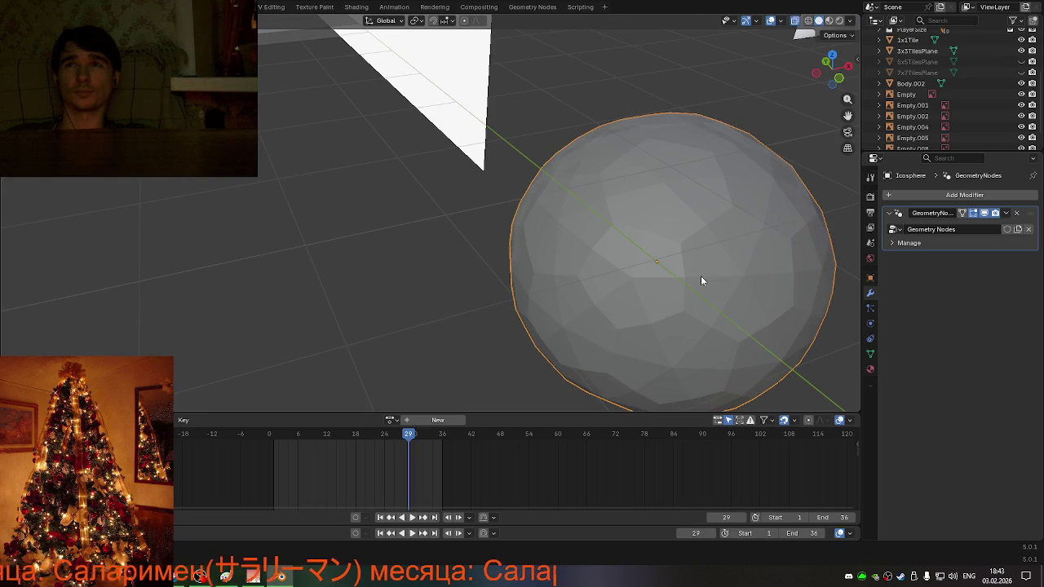
{"action": "key", "text": "ctrl+z"}
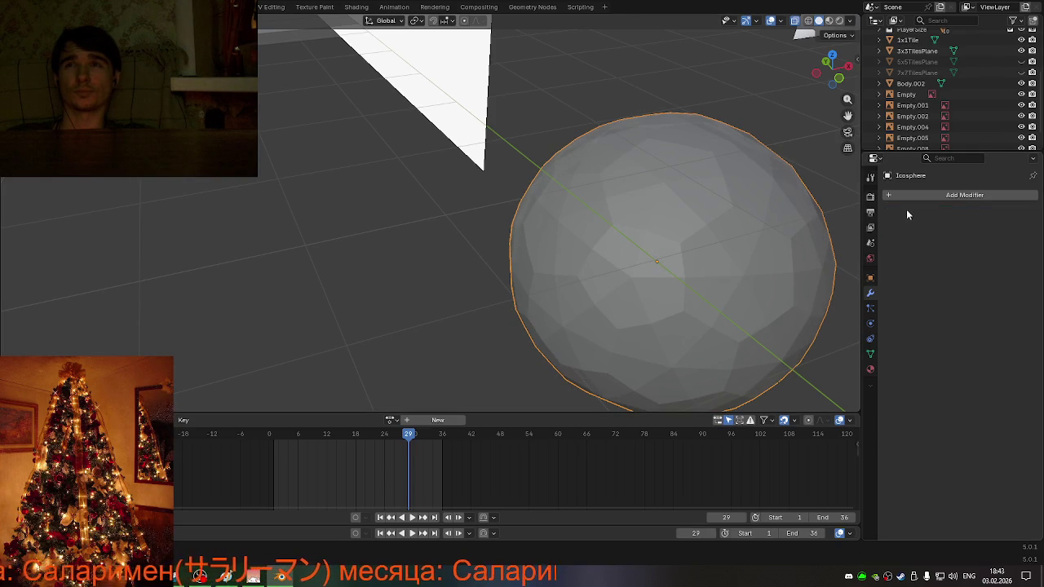
{"action": "left_click", "coordinate": [916, 195]}
- Create a new Geometry Nodes tree for the icosphere in the Geometry Nodes workspace
{"action": "type", "text": "d"}
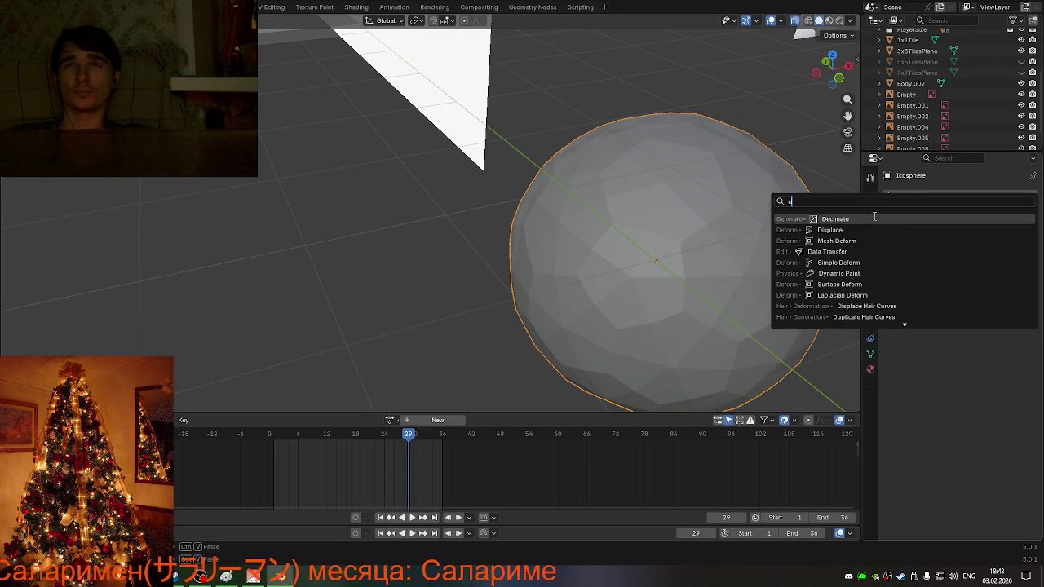
{"action": "left_click", "coordinate": [544, 4]}
{"action": "left_click", "coordinate": [538, 6]}
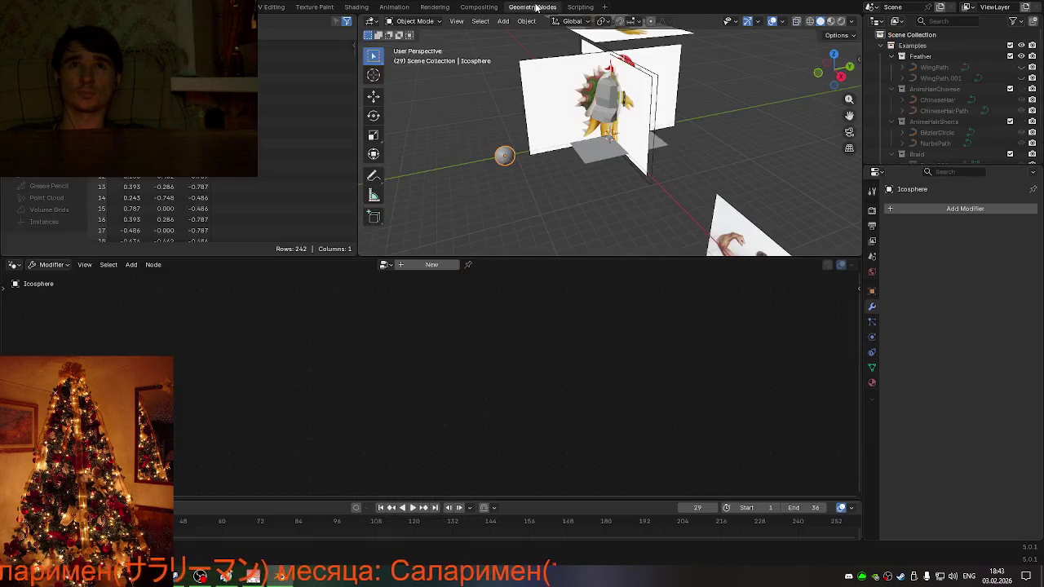
{"action": "left_click", "coordinate": [385, 265]}
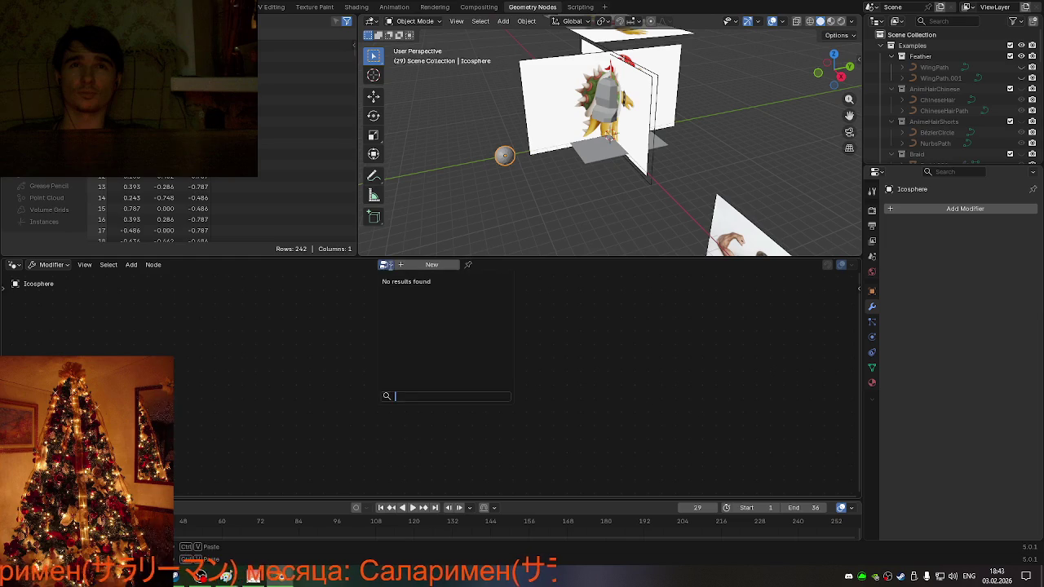
{"action": "left_click", "coordinate": [409, 268]}
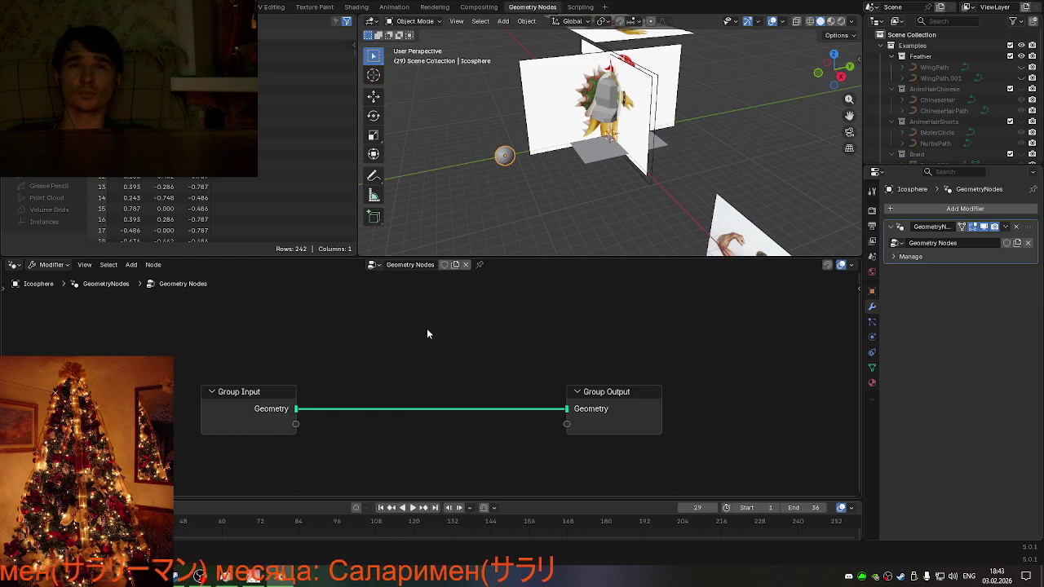
- Place a Dual Mesh node between Group Input and Group Output, then return to Layout
{"action": "key", "text": "shift+a"}
{"action": "type", "text": "de"}
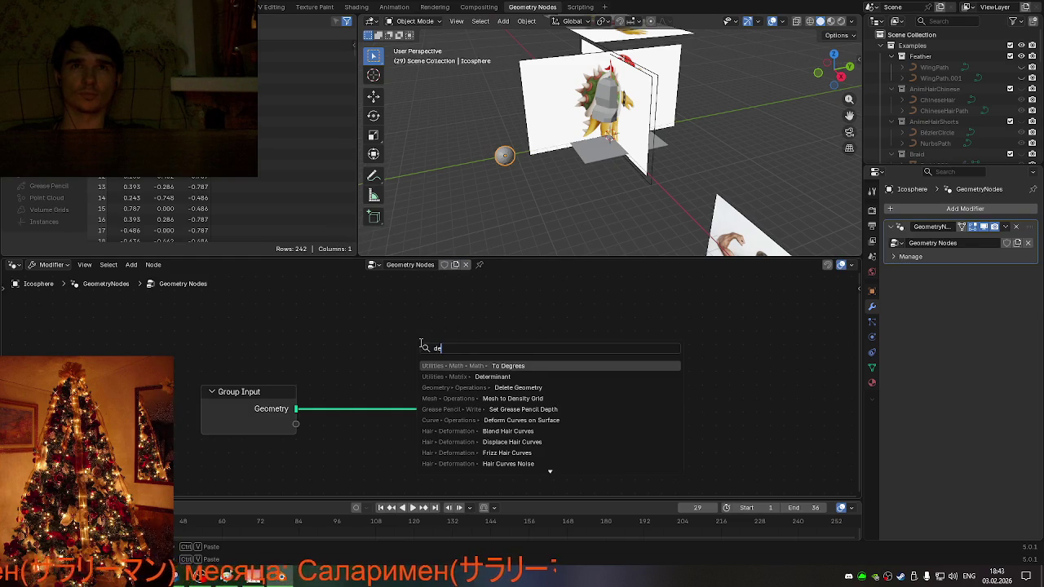
{"action": "key", "text": "BackSpace"}
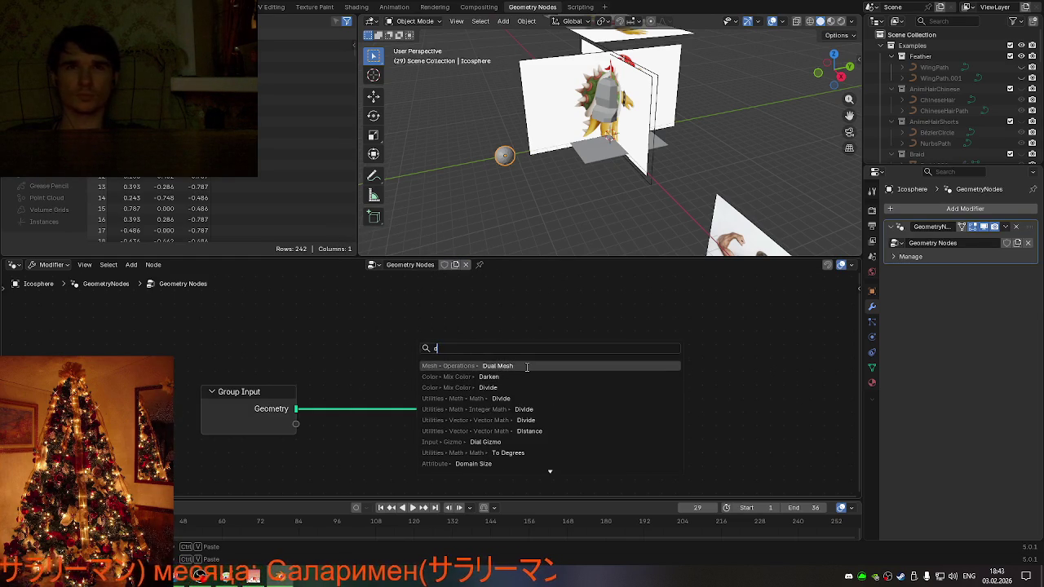
{"action": "left_click", "coordinate": [527, 367]}
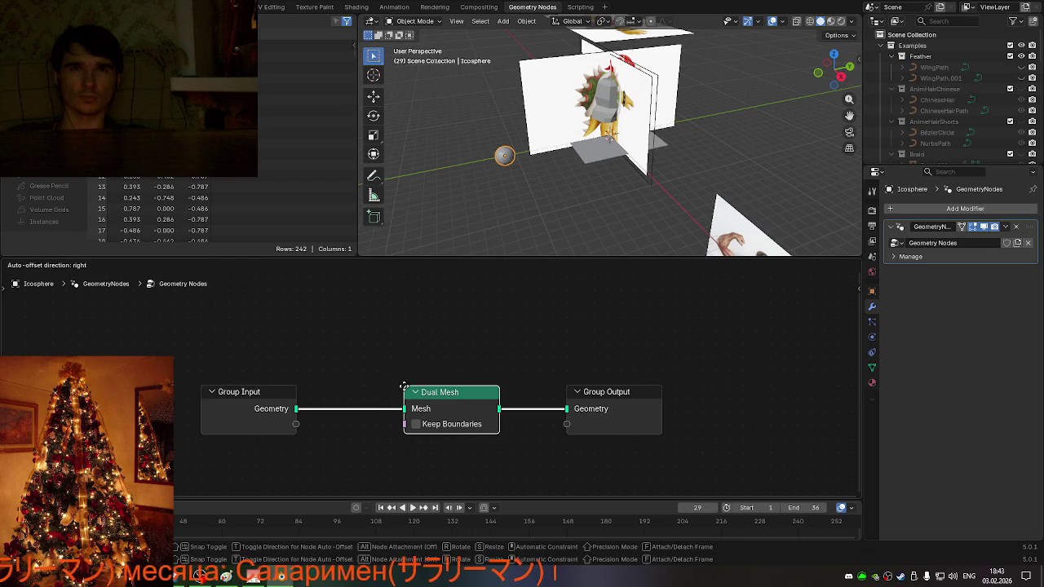
{"action": "left_click", "coordinate": [472, 380]}
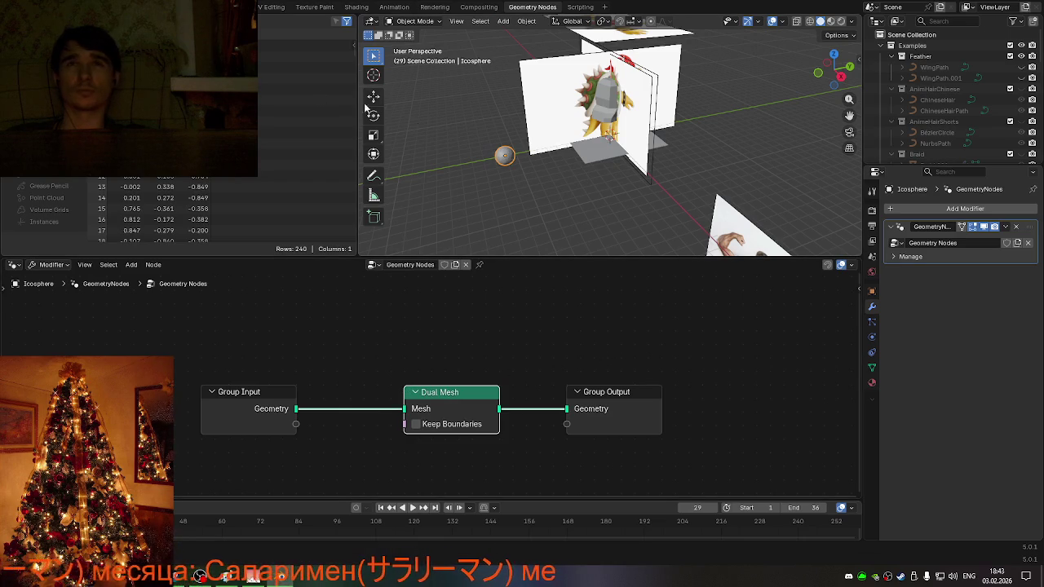
{"action": "left_click", "coordinate": [139, 6]}
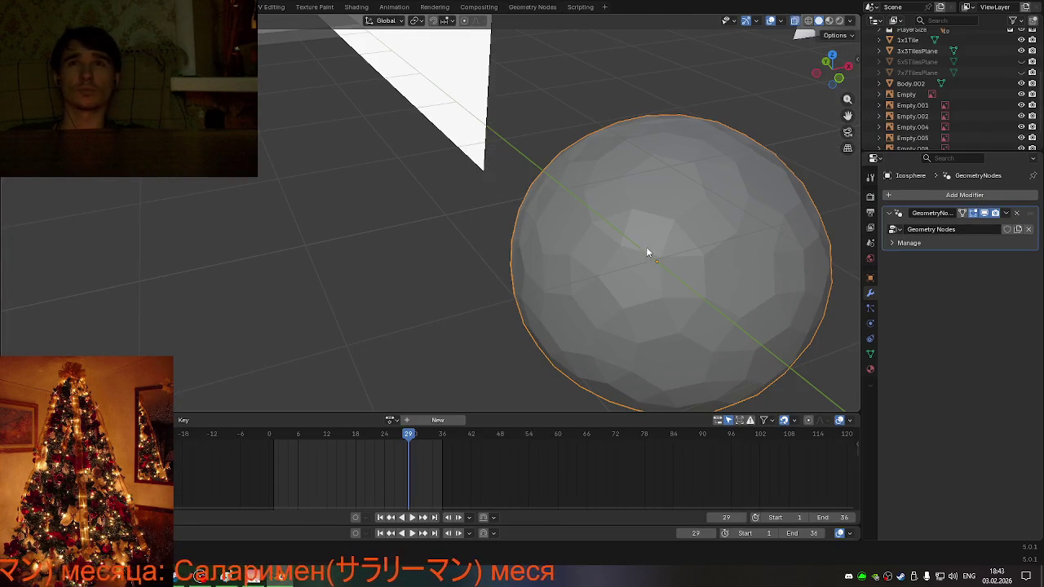
- Toggle the icosphere into Edit Mode, out, and back in to view its faceted wireframe
{"action": "key", "text": "Tab"}
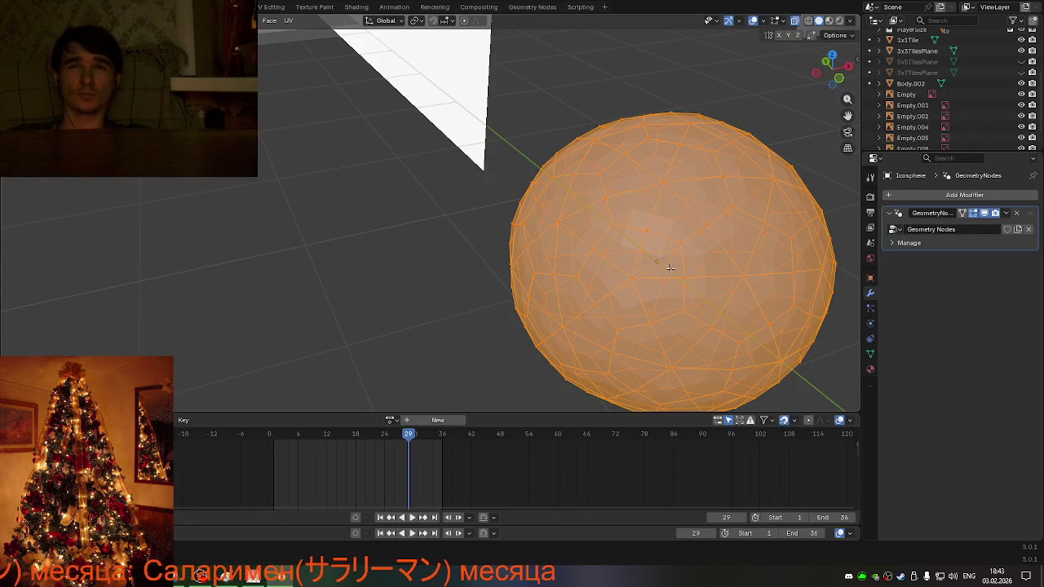
{"action": "key", "text": "Tab"}
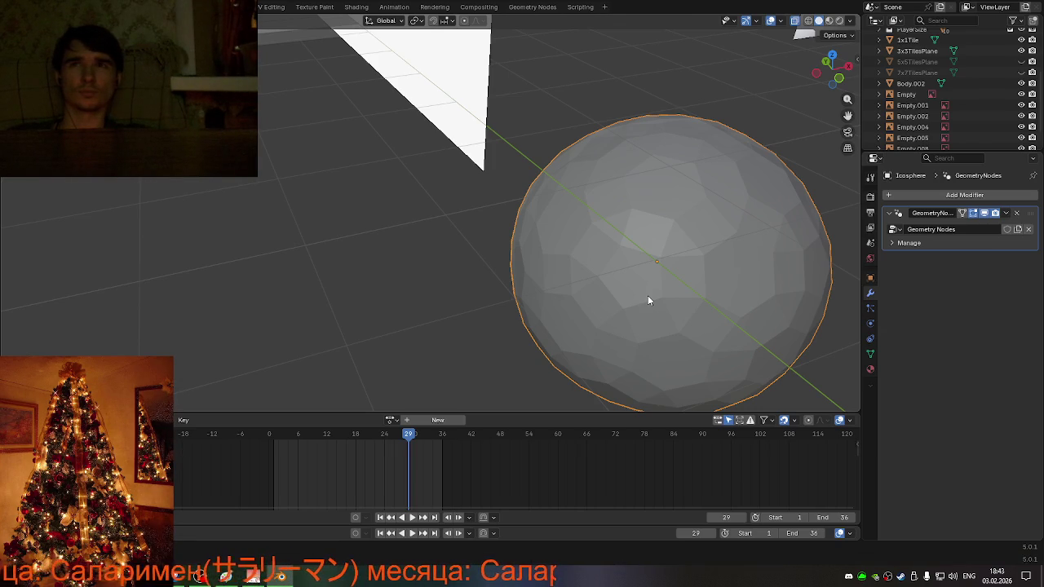
{"action": "key", "text": "Tab"}
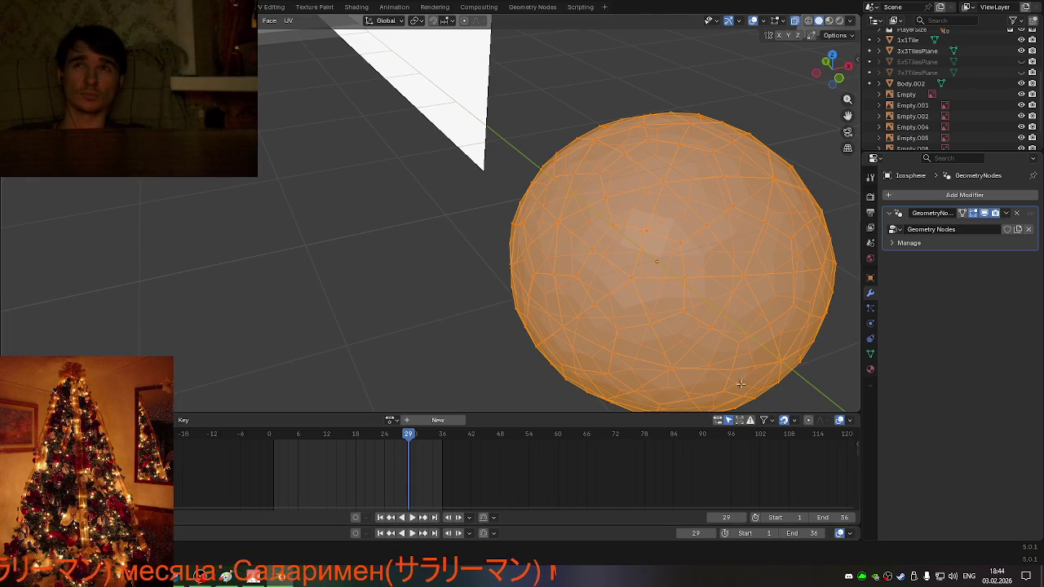
- Add a Subdivision Surface modifier to the icosphere using the 'sub' search
{"action": "right_click", "coordinate": [917, 343]}
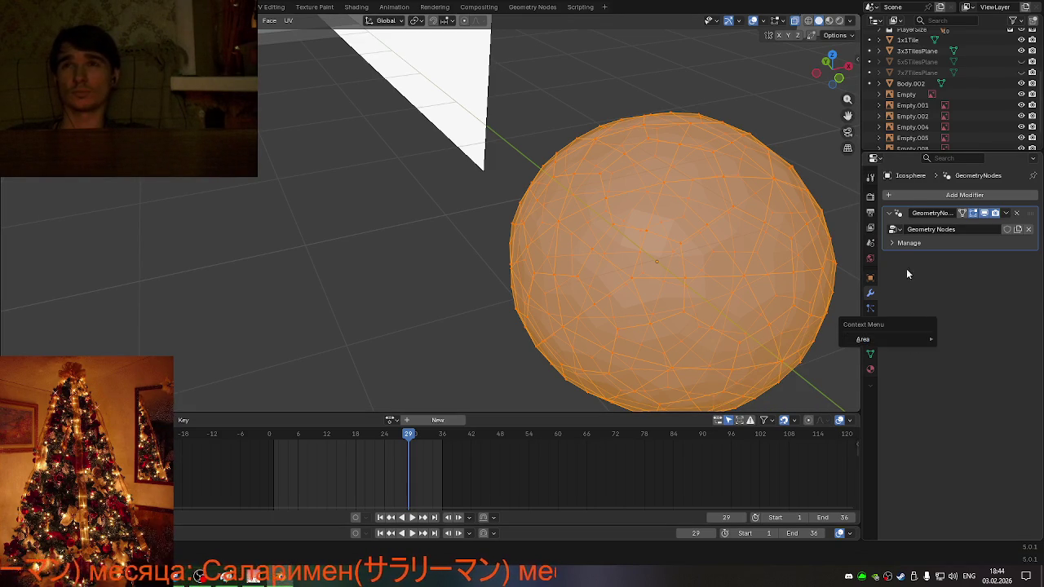
{"action": "left_click", "coordinate": [912, 194]}
{"action": "type", "text": "sub"}
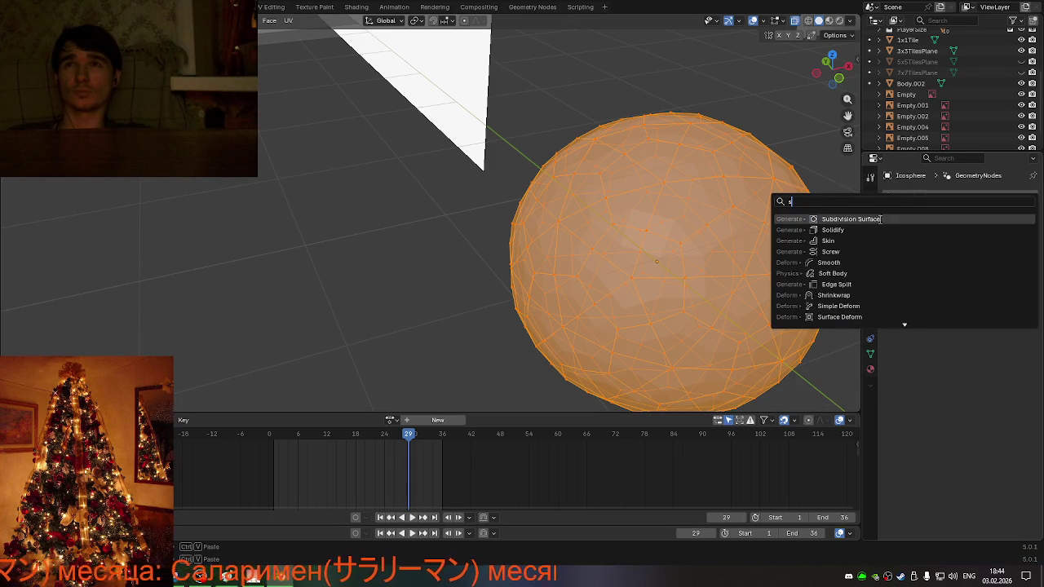
{"action": "key", "text": "Return"}
- Set the Subdivision modifier's Levels Viewport to 1 and return to Object Mode
{"action": "left_click_drag", "start_coordinate": [1004, 289], "coordinate": [953, 289]}
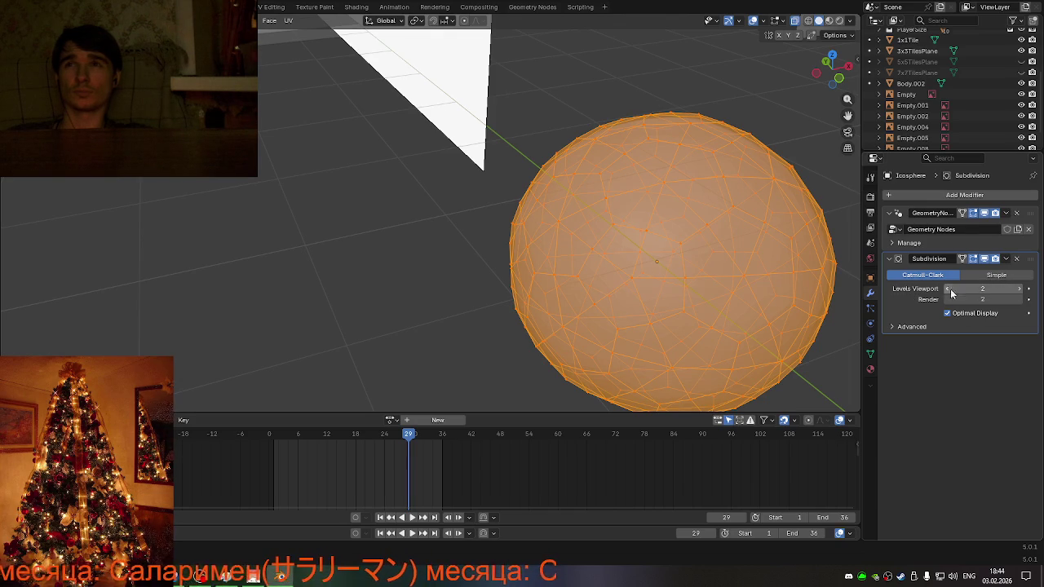
{"action": "left_click_drag", "start_coordinate": [950, 289], "coordinate": [946, 287]}
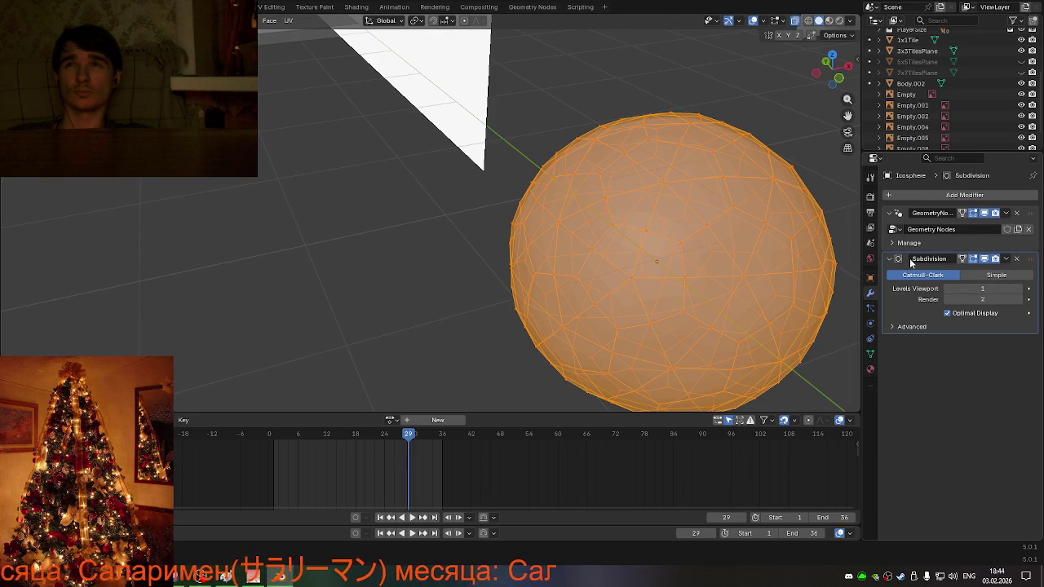
{"action": "key", "text": "Tab"}
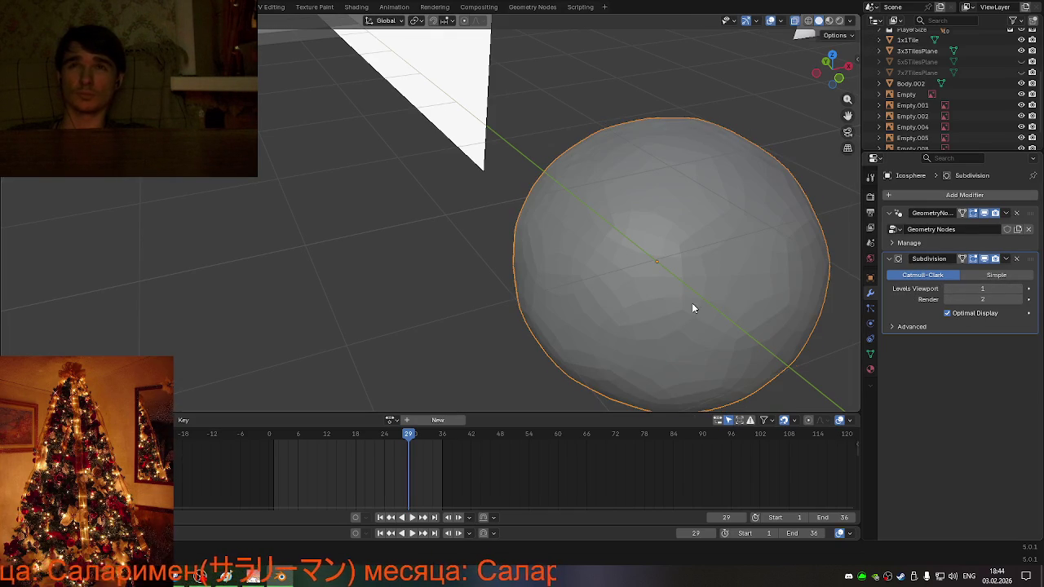
{"action": "left_click_drag", "start_coordinate": [945, 288], "coordinate": [949, 288]}
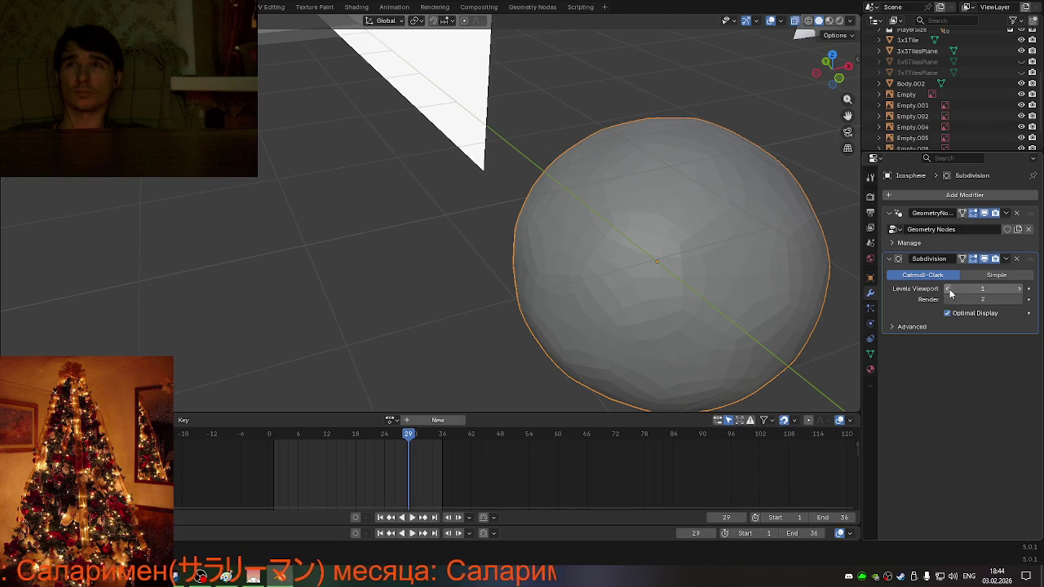
- Move the Subdivision modifier ahead of Geometry Nodes, keeping viewport level 1
{"action": "left_click", "coordinate": [1005, 259]}
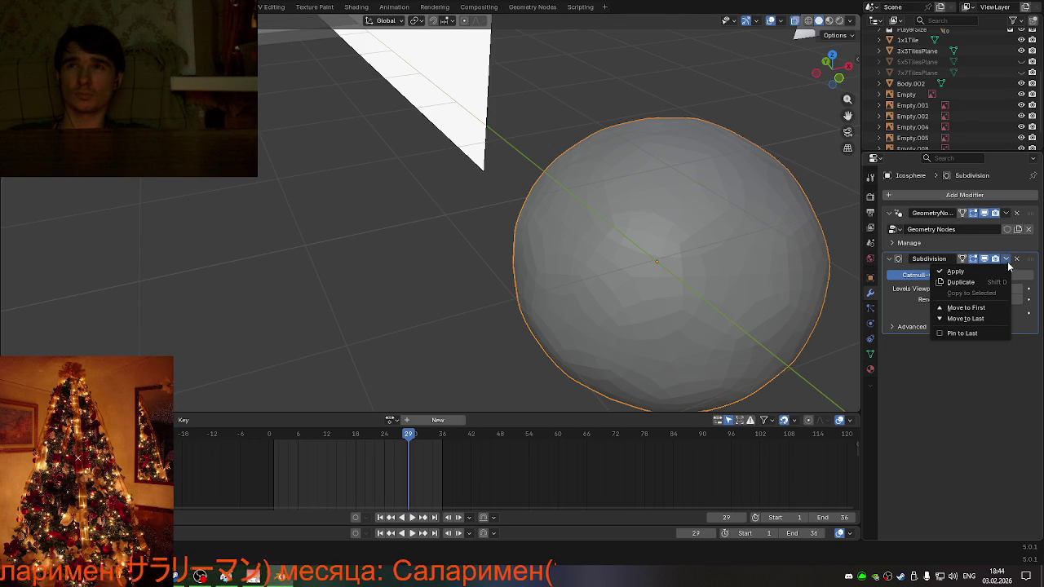
{"action": "left_click", "coordinate": [983, 309]}
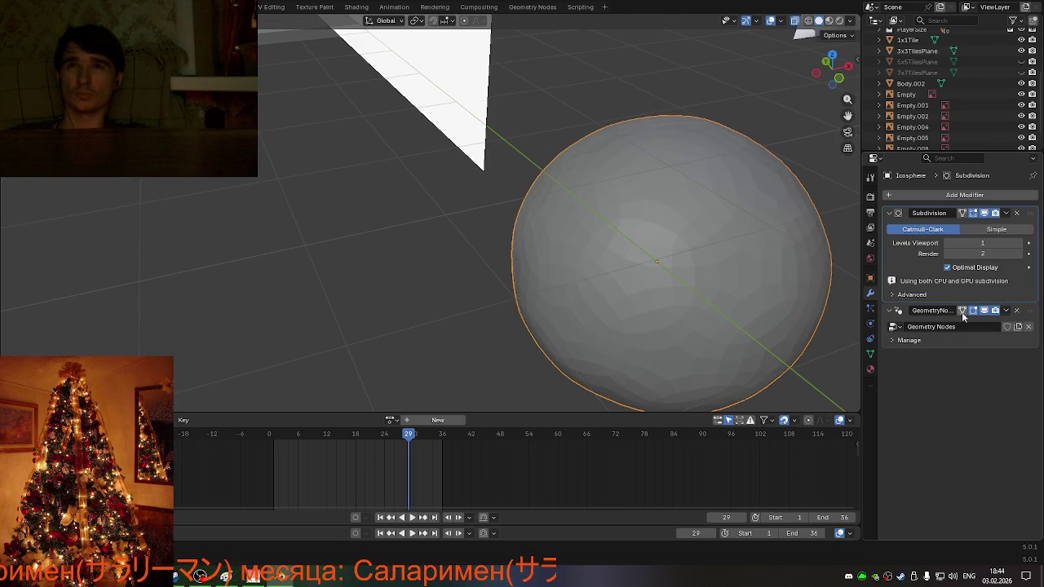
{"action": "left_click", "coordinate": [947, 243]}
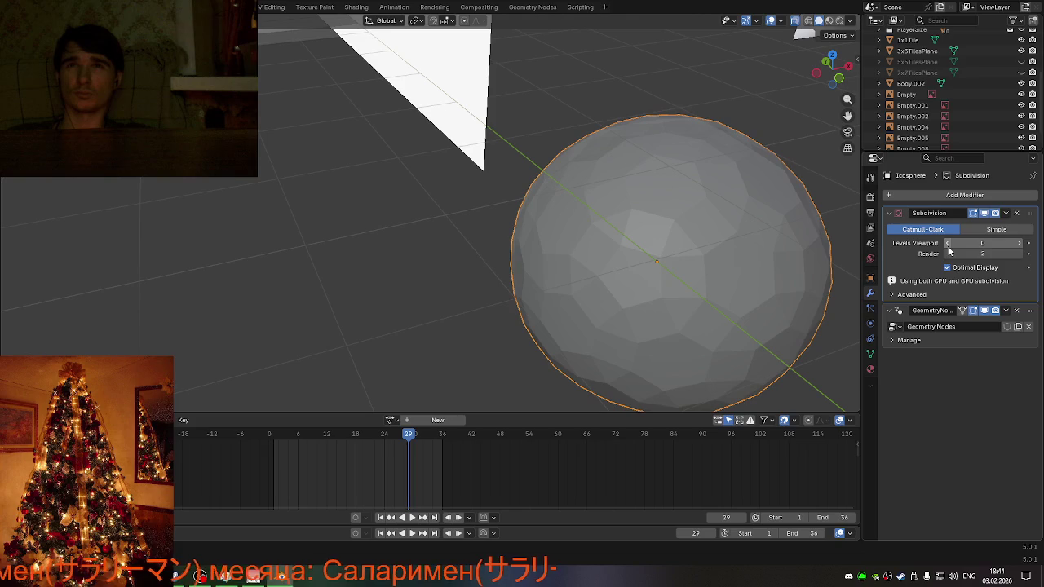
{"action": "left_click", "coordinate": [1022, 248]}
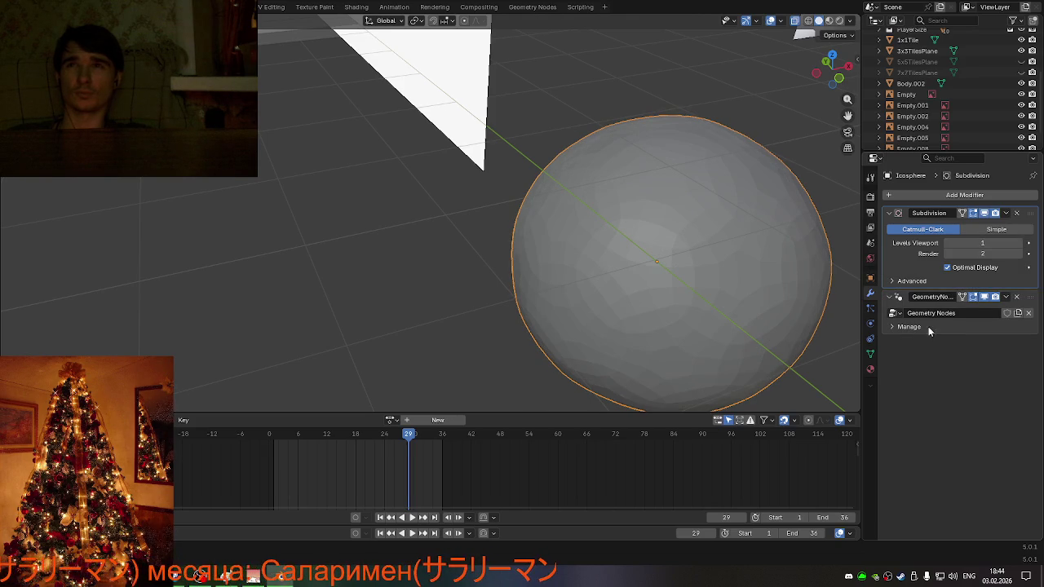